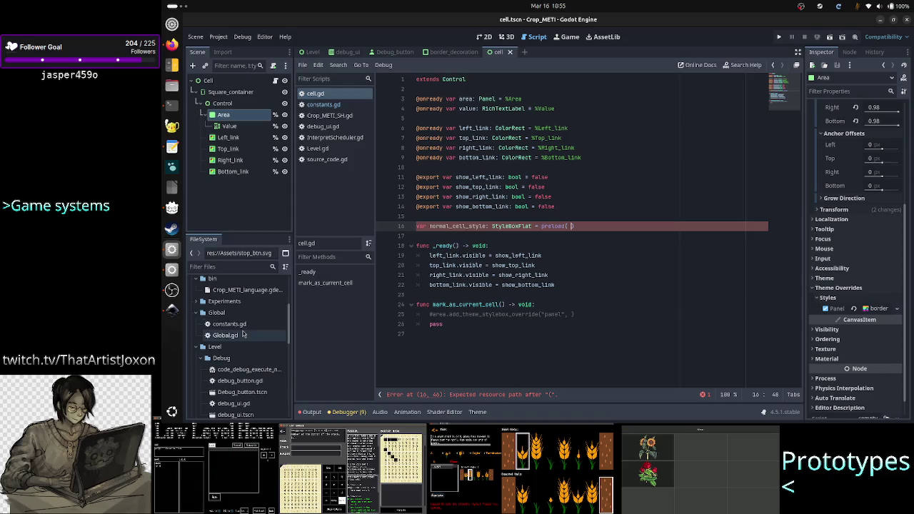
Collapse the SH and Debug folders in the FileSystem dock and select border_decoration.tres
{"action": "scroll", "coordinate": [243, 330], "scroll_direction": "down", "scroll_amount": 1}
{"action": "scroll", "coordinate": [243, 333], "scroll_direction": "down", "scroll_amount": 1}
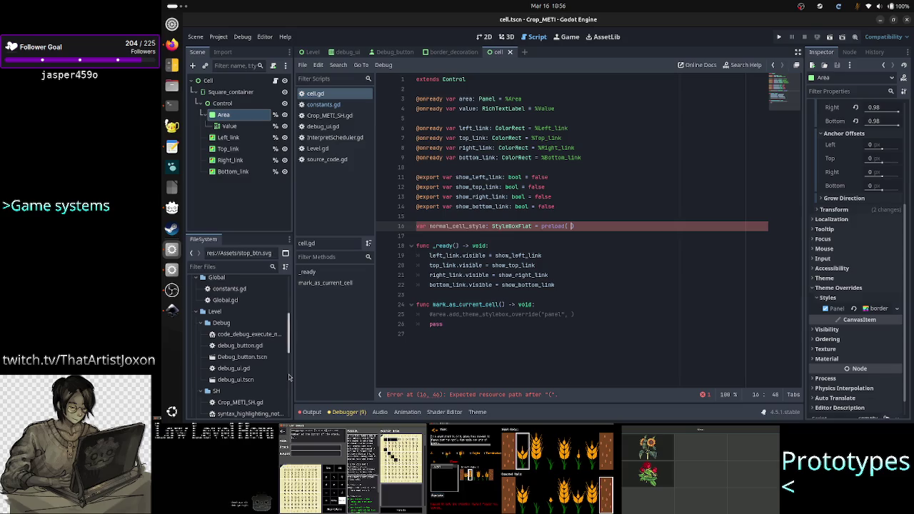
{"action": "scroll", "coordinate": [261, 389], "scroll_direction": "down", "scroll_amount": 3}
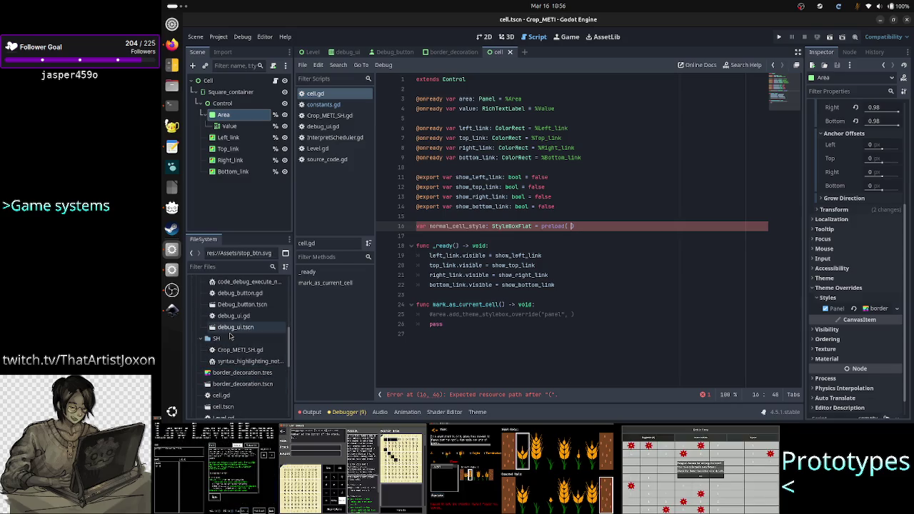
{"action": "left_click", "coordinate": [201, 339]}
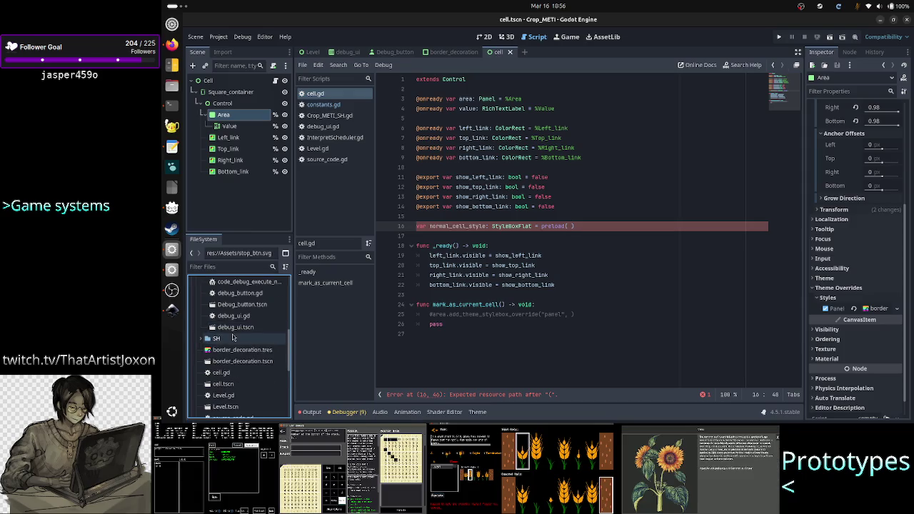
{"action": "scroll", "coordinate": [208, 314], "scroll_direction": "up", "scroll_amount": 2}
{"action": "left_click", "coordinate": [201, 306]}
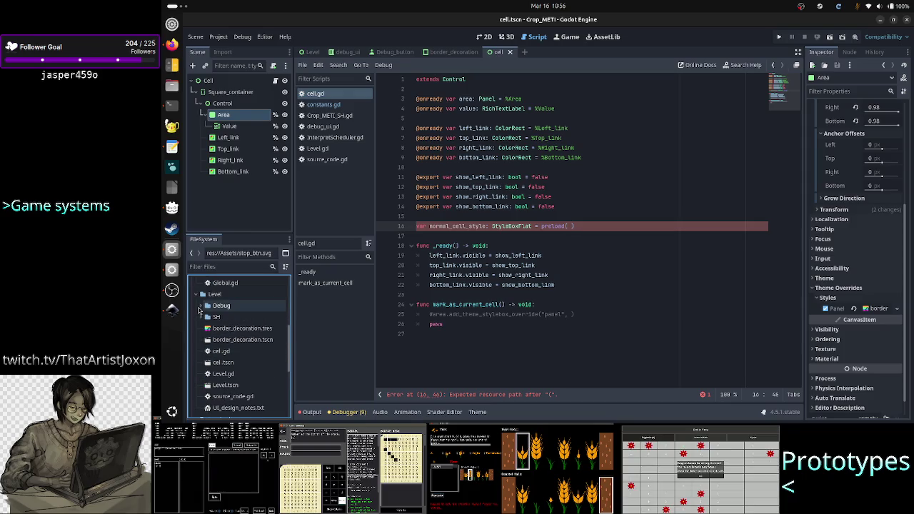
{"action": "left_click", "coordinate": [245, 333]}
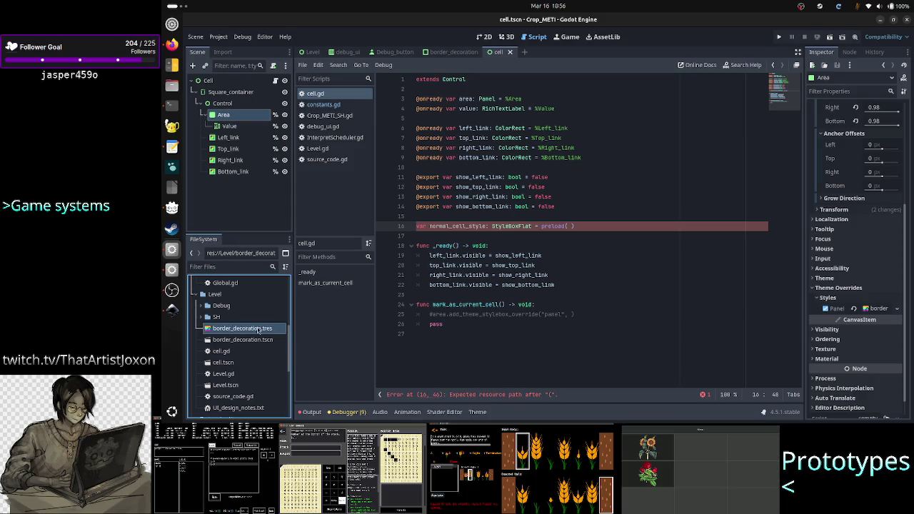
Copy border_decoration.tres into the Level folder and choose Keep Both to make border_decoration (2).tres
{"action": "right_click", "coordinate": [257, 330]}
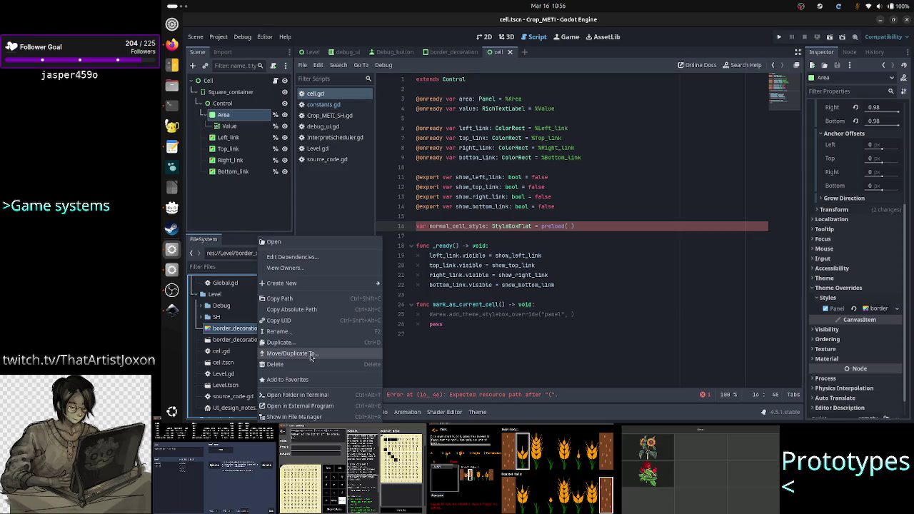
{"action": "left_click", "coordinate": [311, 355]}
{"action": "left_click", "coordinate": [398, 208]}
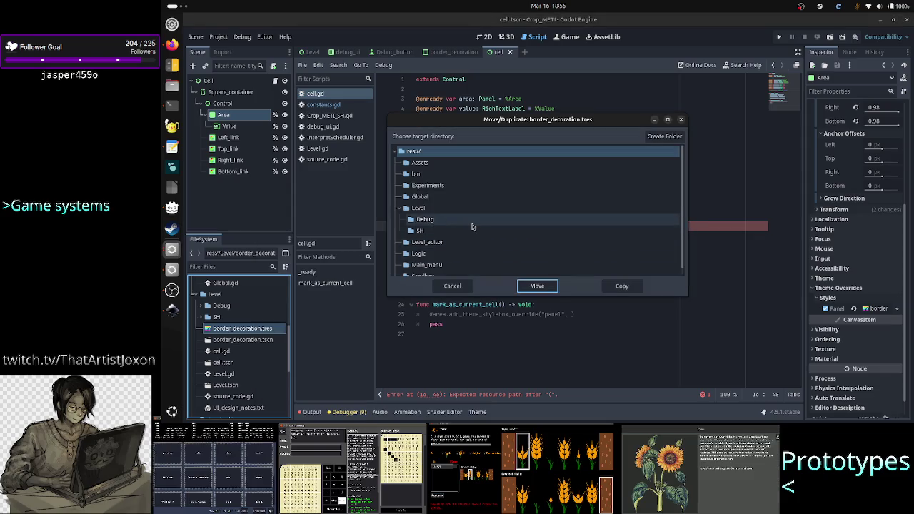
{"action": "left_click", "coordinate": [421, 209]}
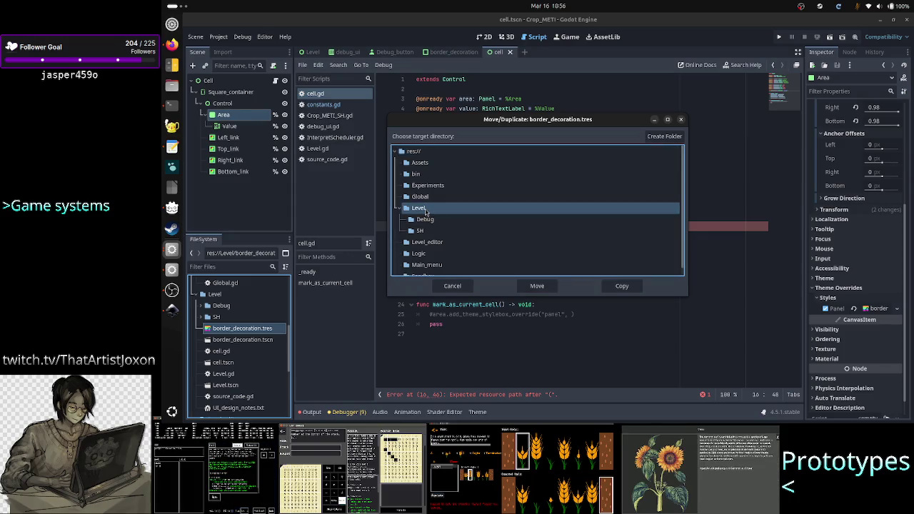
{"action": "left_click", "coordinate": [614, 287]}
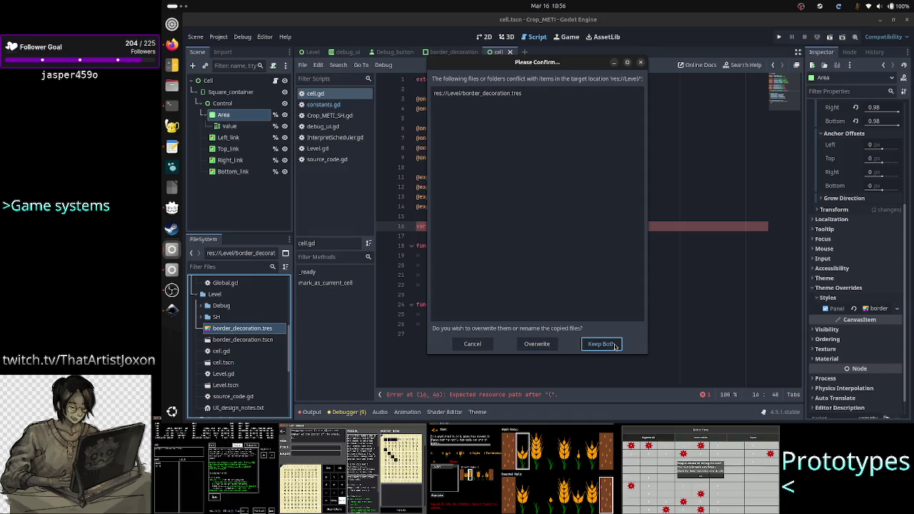
{"action": "left_click", "coordinate": [615, 346]}
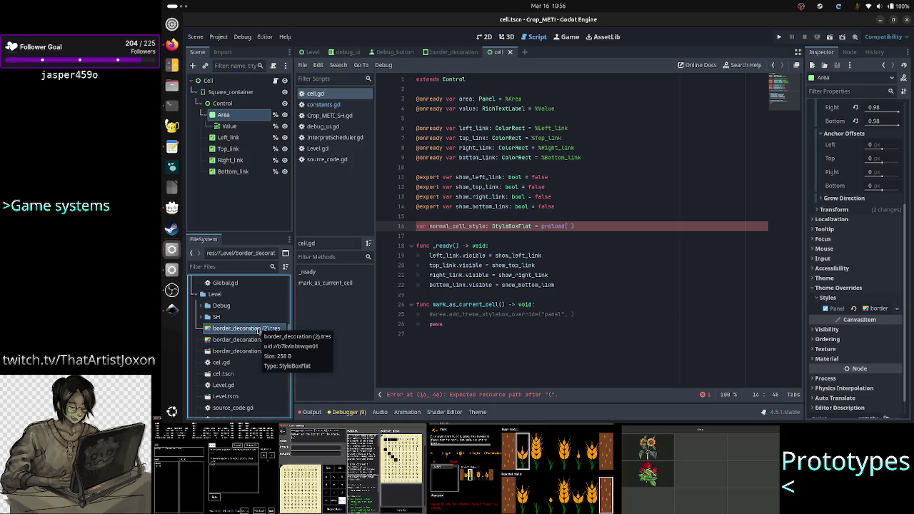
Rename border_decoration (2).tres to normal_cell_style.tres
{"action": "right_click", "coordinate": [259, 330]}
{"action": "left_click", "coordinate": [289, 332]}
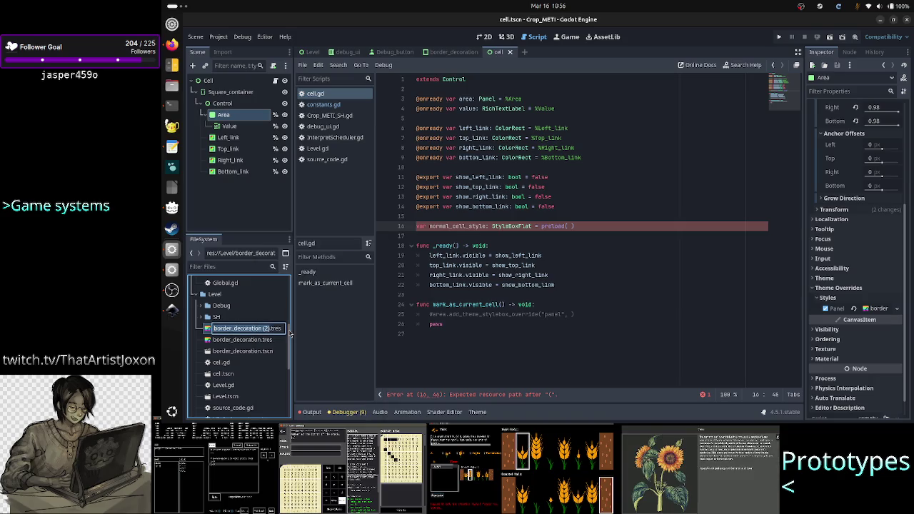
{"action": "key", "text": "BackSpace"}
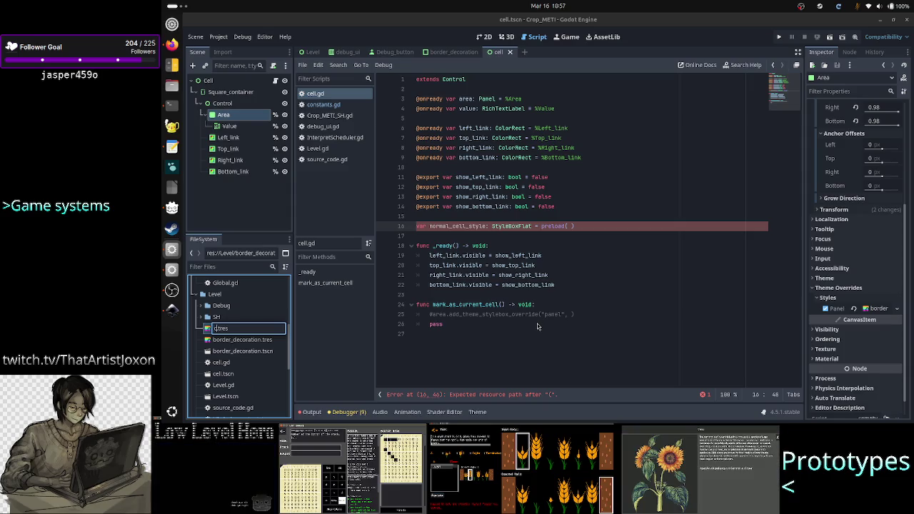
{"action": "type", "text": "normal_cell"}
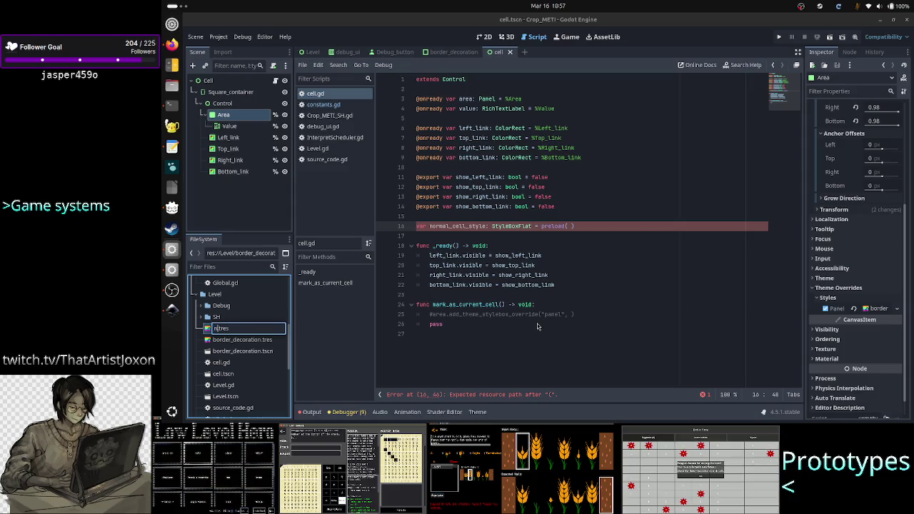
{"action": "type", "text": "_"}
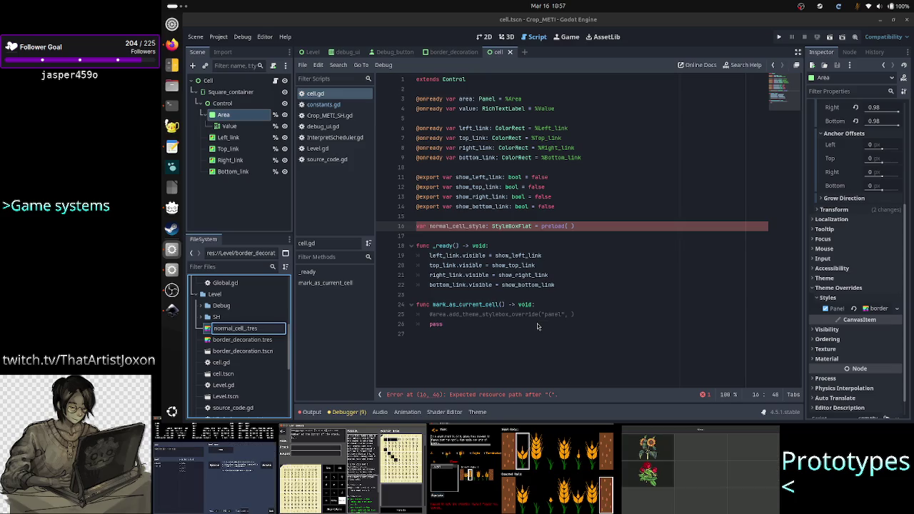
{"action": "type", "text": "style"}
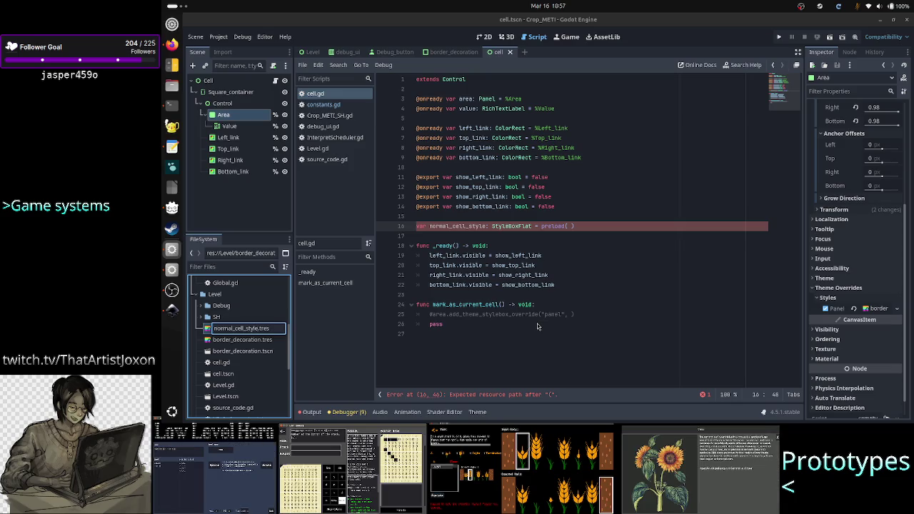
{"action": "key", "text": "Return"}
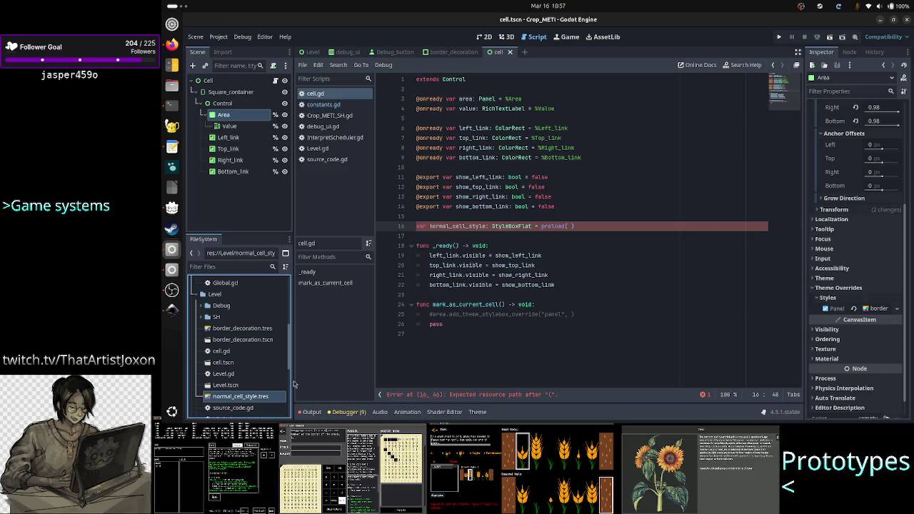
Rename normal_cell_style.tres to normal_cell_border_decoration.tres
{"action": "mouse_move", "coordinate": [208, 331]}
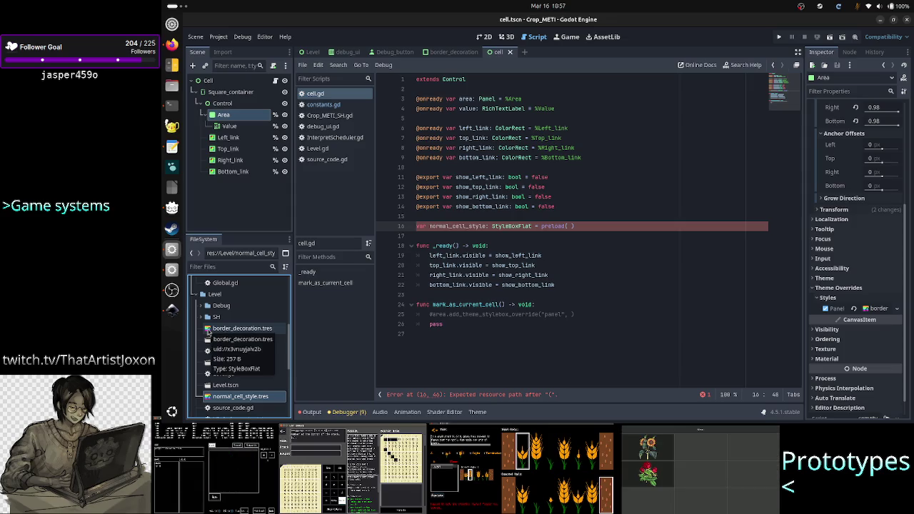
{"action": "right_click", "coordinate": [255, 397]}
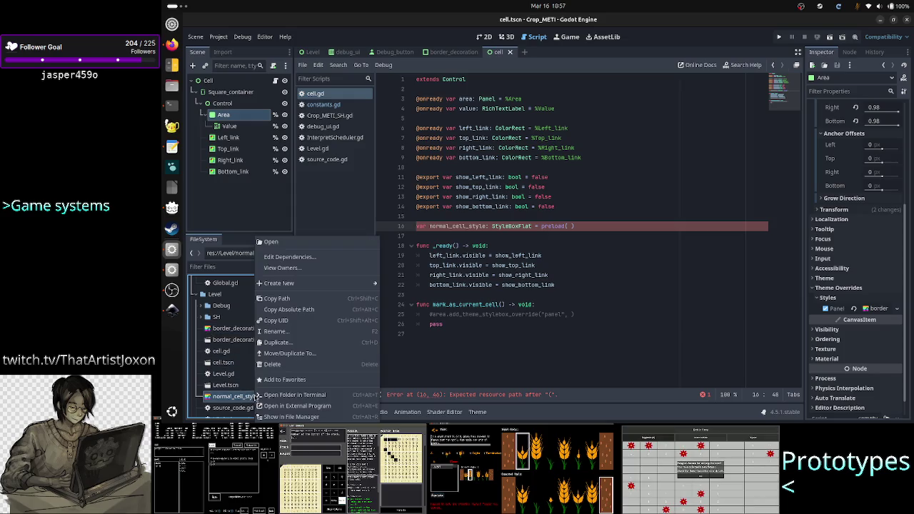
{"action": "left_click", "coordinate": [294, 333]}
{"action": "key", "text": "Right"}
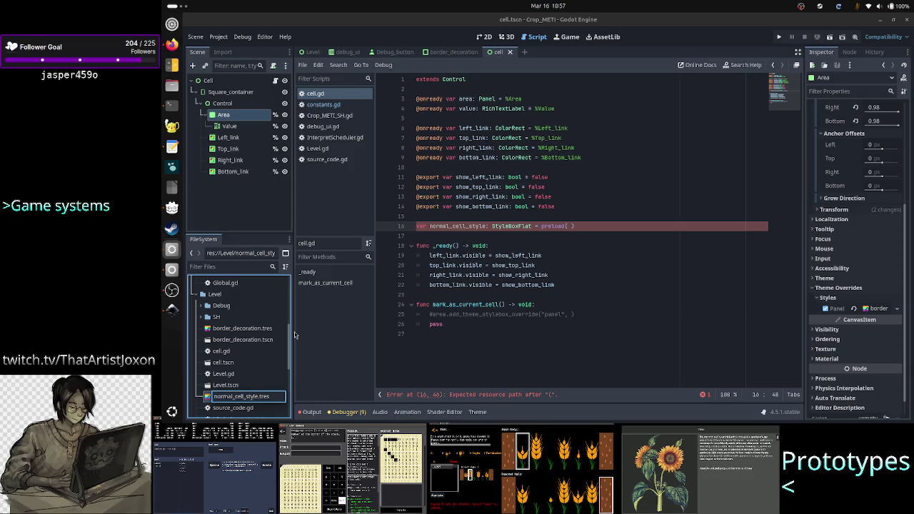
{"action": "key", "text": "BackSpace"}
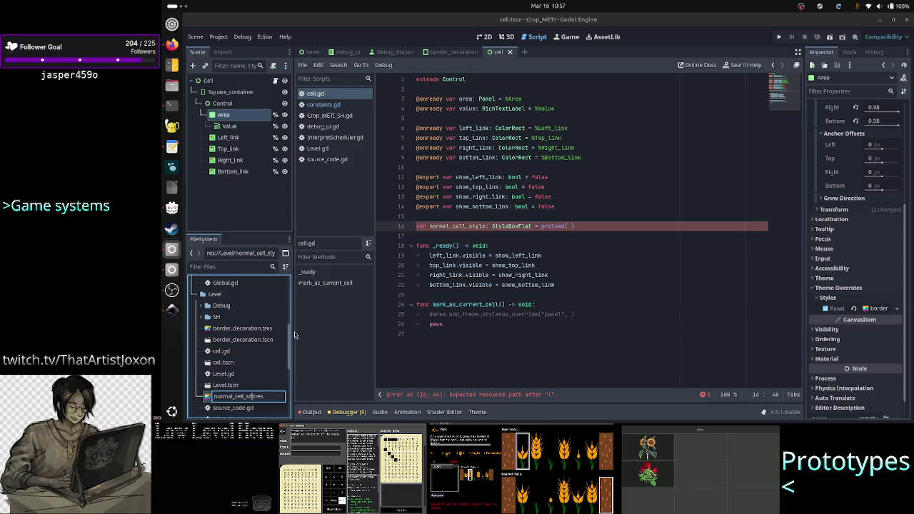
{"action": "key", "text": "BackSpace"}
{"action": "key", "text": "BackSpace"}
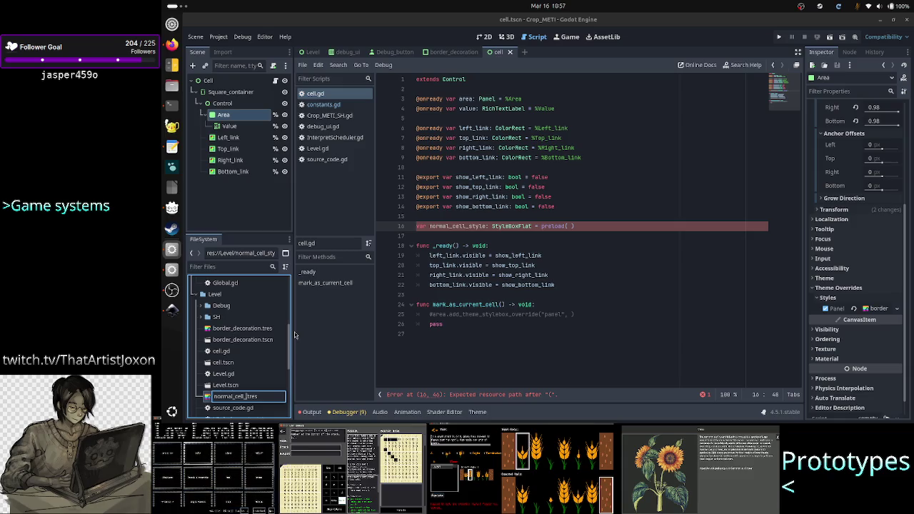
{"action": "type", "text": "bo"}
{"action": "type", "text": "rde"}
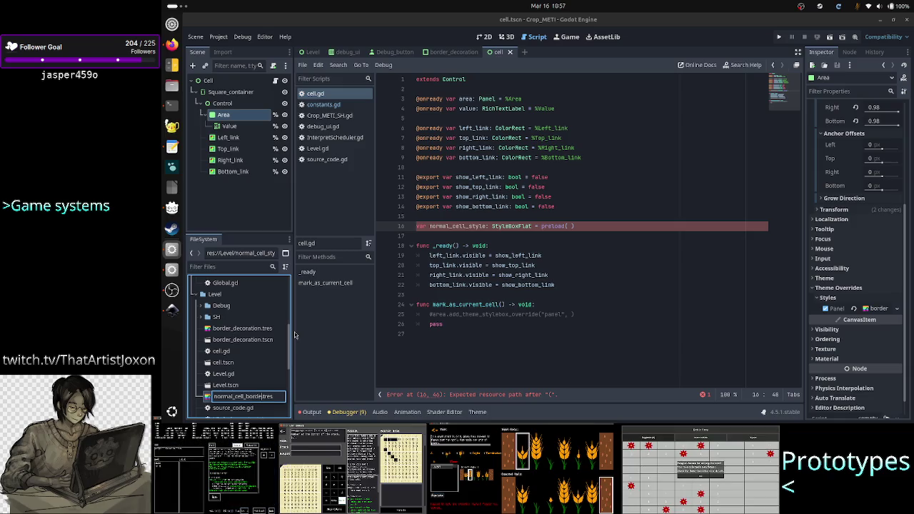
{"action": "type", "text": "r_decorat"}
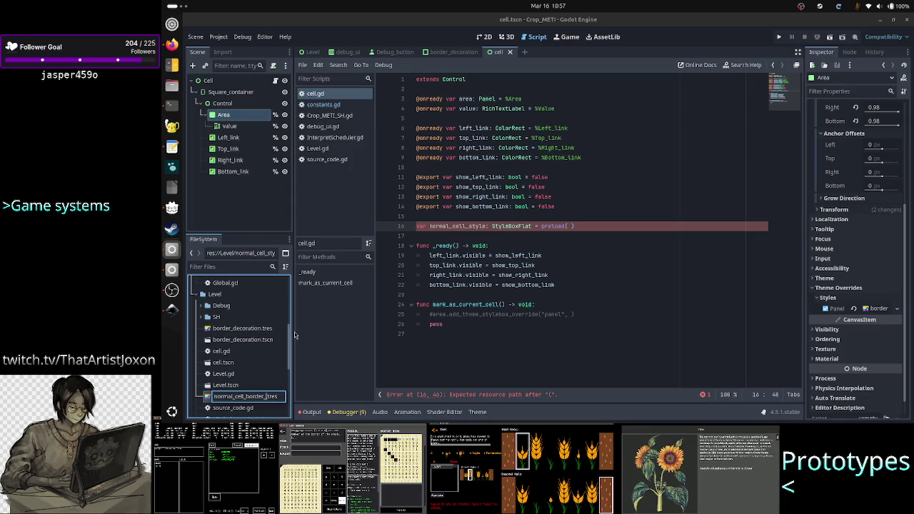
{"action": "type", "text": "ion"}
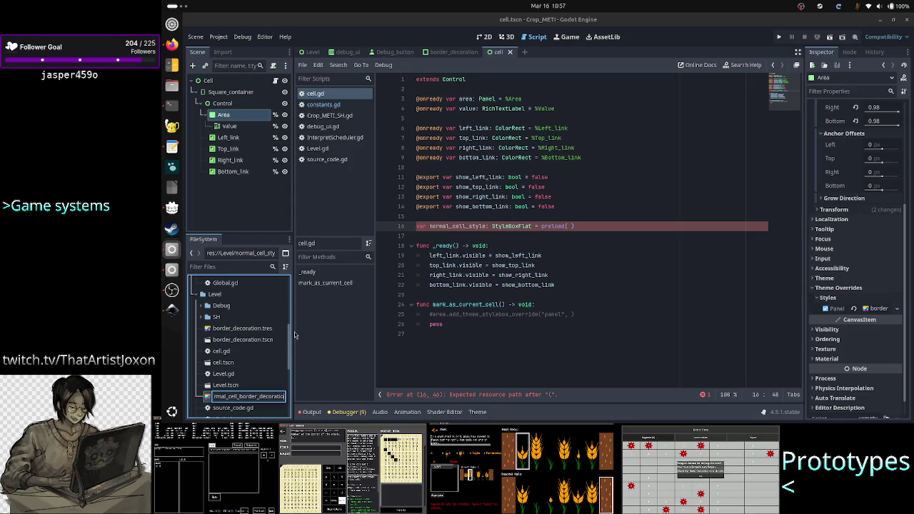
{"action": "key", "text": "Return"}
{"action": "scroll", "coordinate": [250, 369], "scroll_direction": "down", "scroll_amount": 2}
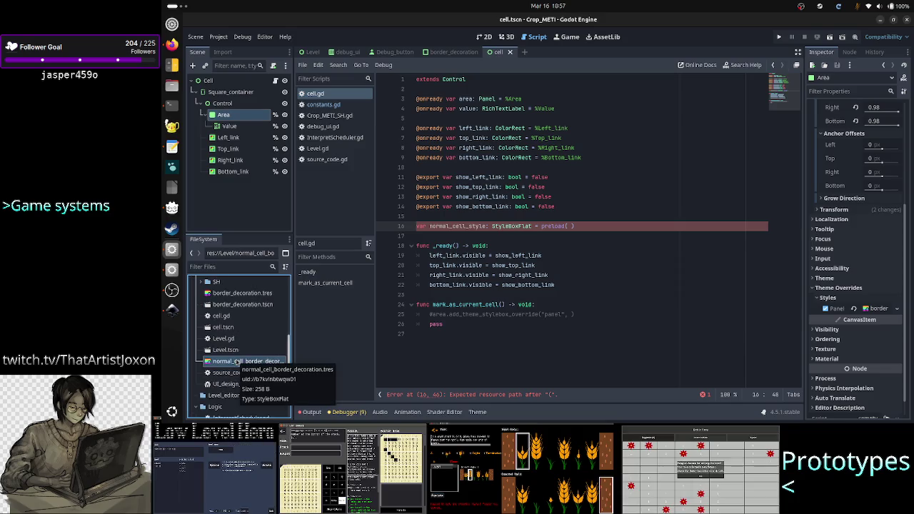
Duplicate normal_cell_border_decoration.tres as current_cell_border_decoration.tres
{"action": "right_click", "coordinate": [238, 362]}
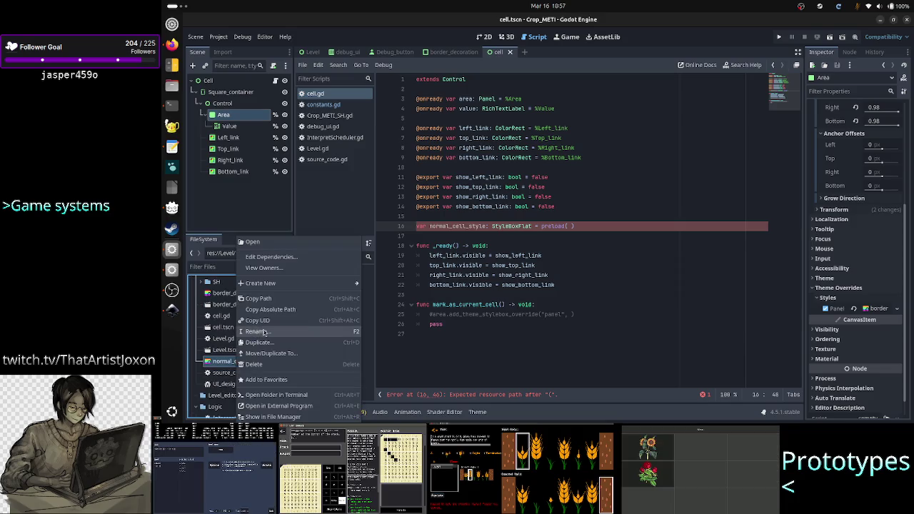
{"action": "left_click", "coordinate": [258, 343]}
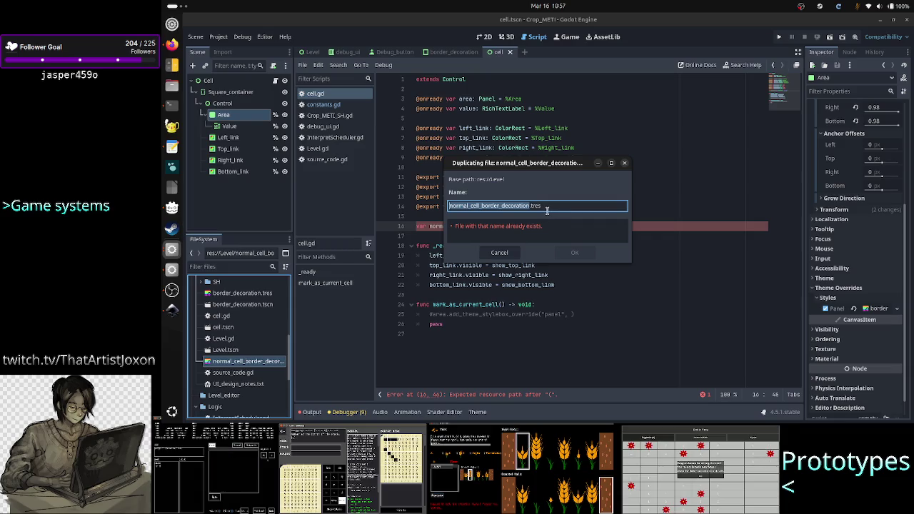
{"action": "left_click", "coordinate": [555, 206]}
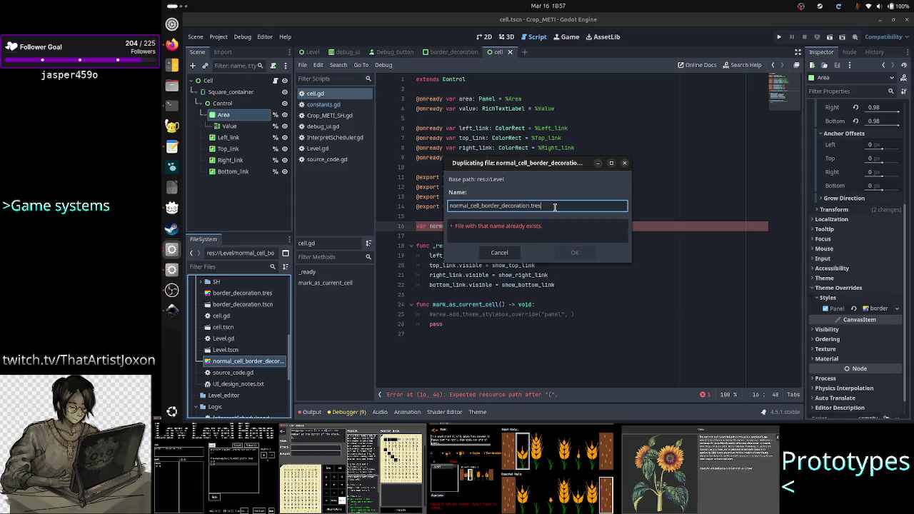
{"action": "key", "text": "ctrl+Left"}
{"action": "key", "text": "ctrl+Left"}
{"action": "key", "text": "ctrl+Left"}
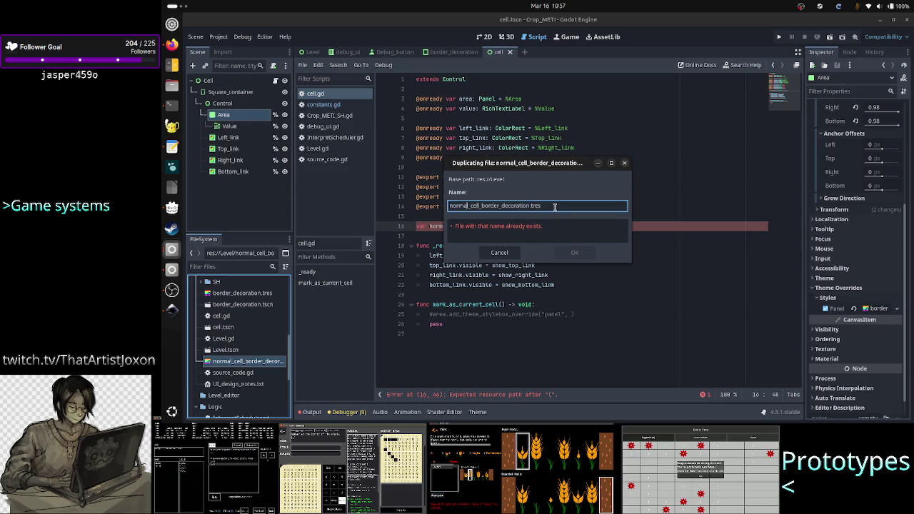
{"action": "key", "text": "BackSpace"}
{"action": "key", "text": "BackSpace"}
{"action": "key", "text": "BackSpace"}
{"action": "type", "text": "current"}
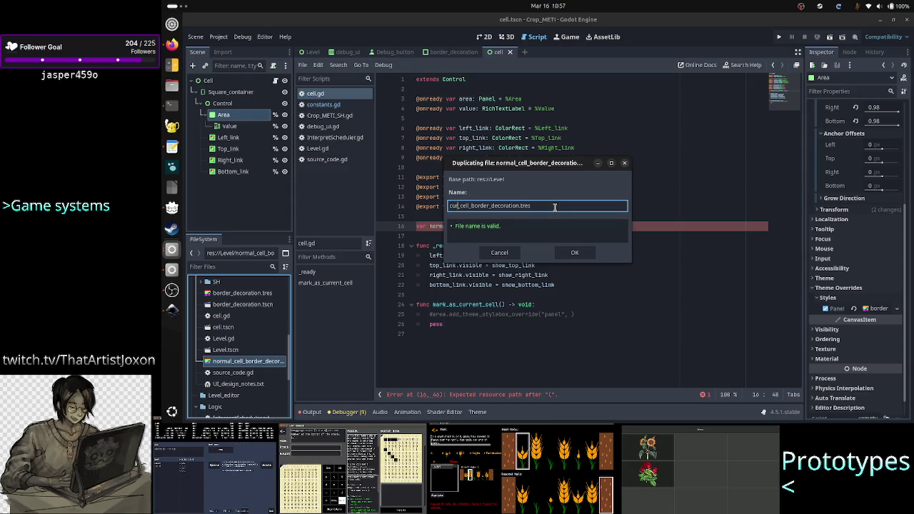
{"action": "left_click", "coordinate": [576, 252]}
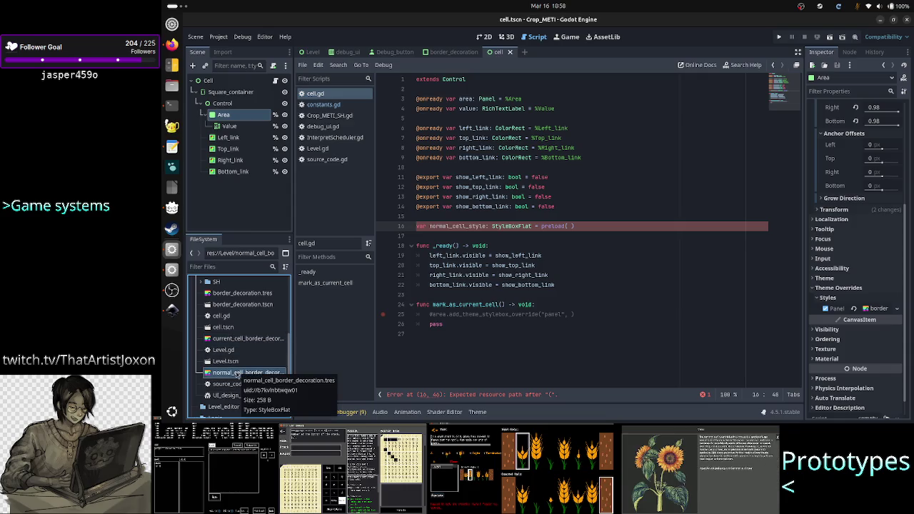
Complete line 16's preload() with the normal_cell_border_decoration.tres path from autocomplete
{"action": "left_click", "coordinate": [238, 374]}
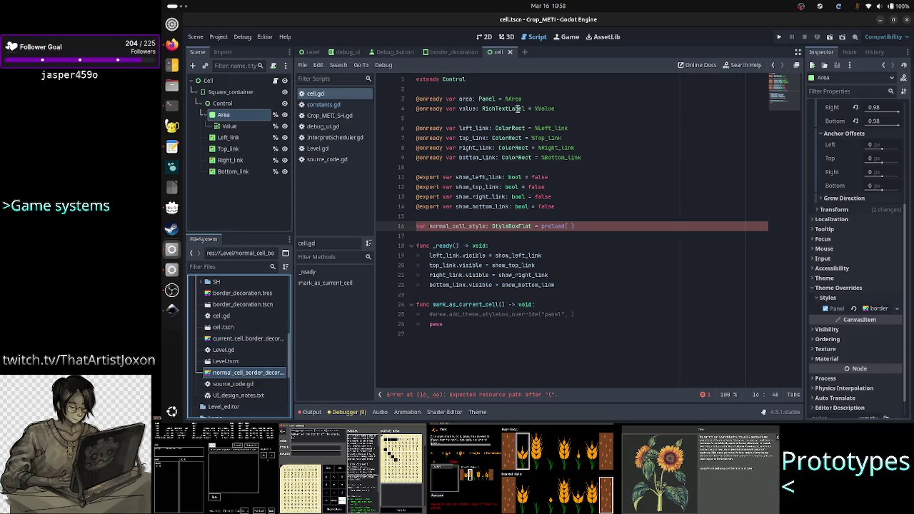
{"action": "left_click", "coordinate": [588, 225]}
{"action": "key", "text": "BackSpace"}
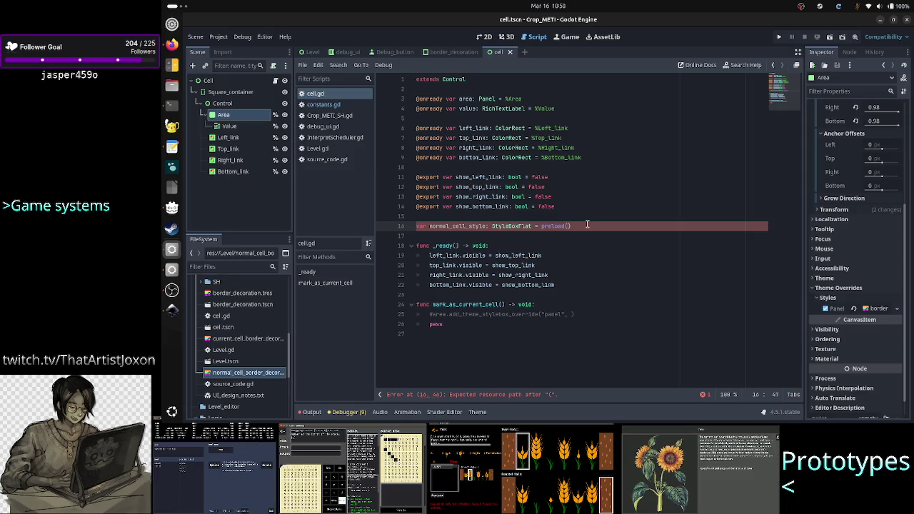
{"action": "key", "text": "BackSpace"}
{"action": "key", "text": "BackSpace"}
{"action": "type", "text": "d("}
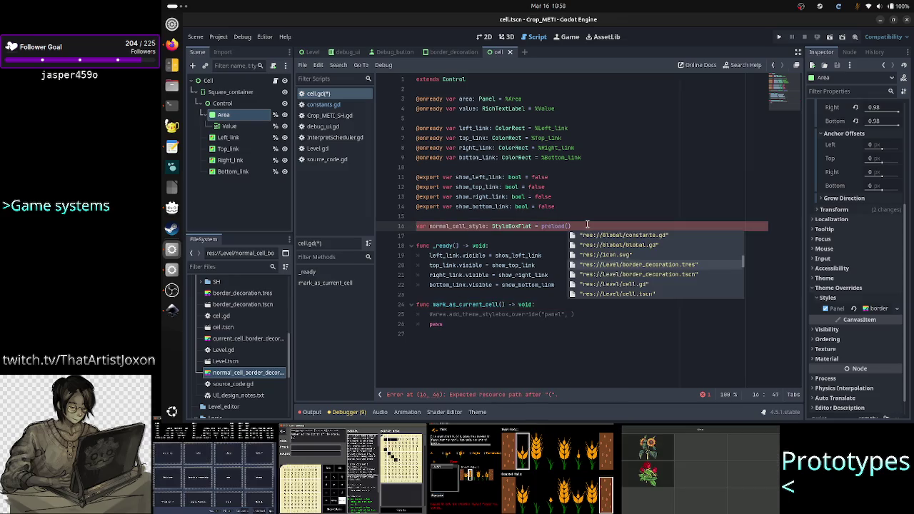
{"action": "key", "text": "Down"}
{"action": "key", "text": "Down"}
{"action": "key", "text": "Down"}
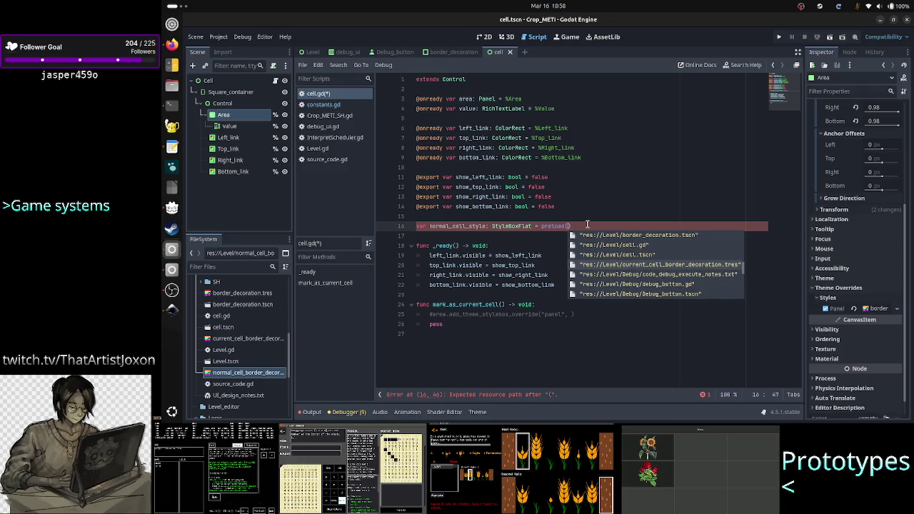
{"action": "key", "text": "Down"}
{"action": "key", "text": "Down"}
{"action": "key", "text": "Down"}
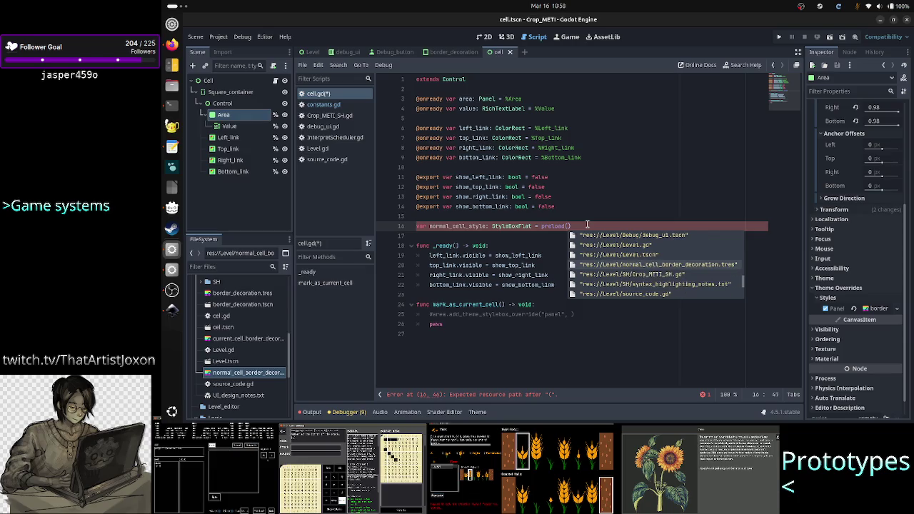
{"action": "key", "text": "Return"}
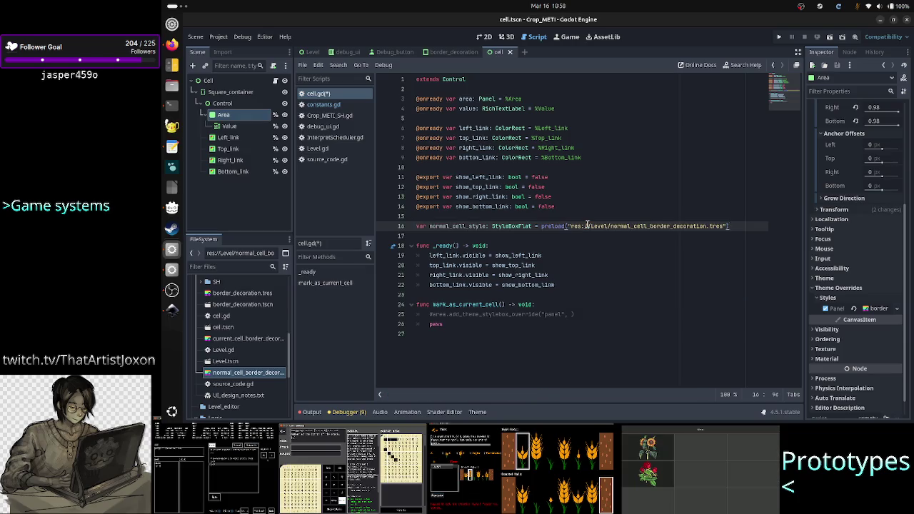
Add 'var current_cell_style: StyleBoxFlat = preload()' pointing to current_cell_border_decoration.tres
{"action": "key", "text": "Return"}
{"action": "type", "text": "var current_cell_"}
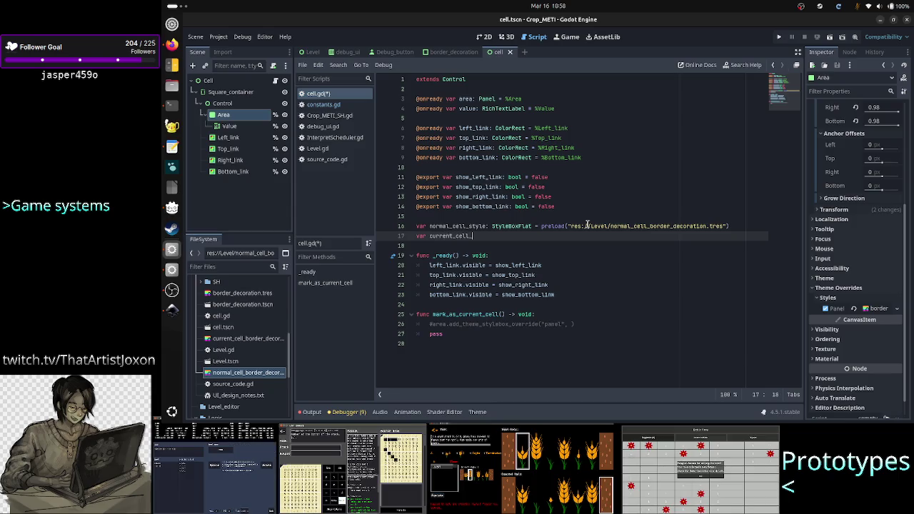
{"action": "type", "text": "style: St"}
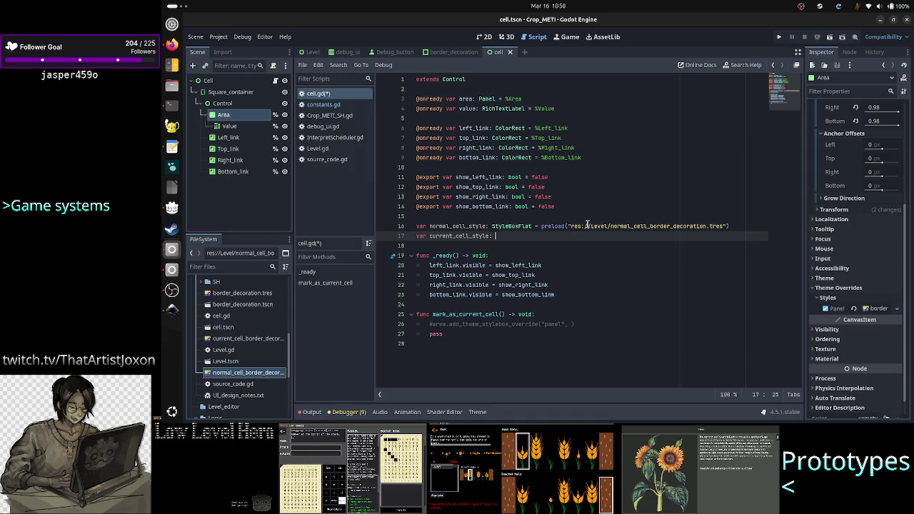
{"action": "type", "text": "yl"}
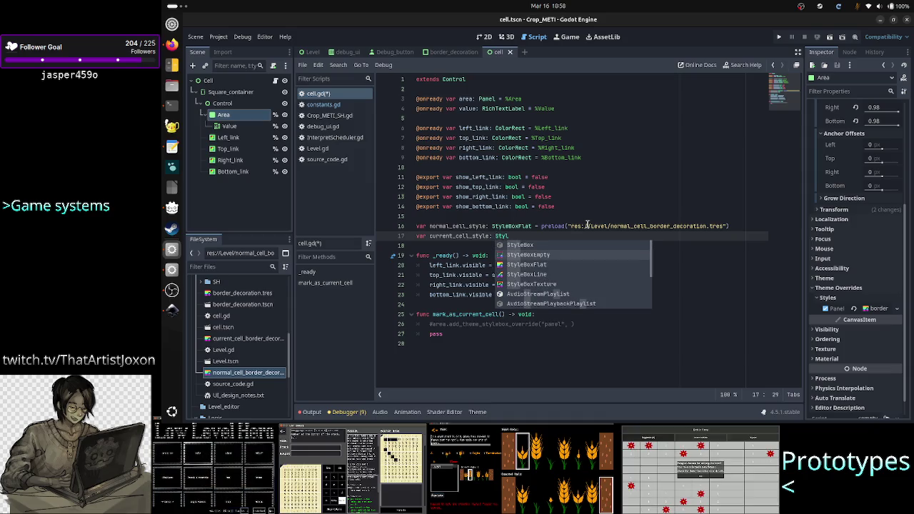
{"action": "type", "text": "eBoxFlat = "}
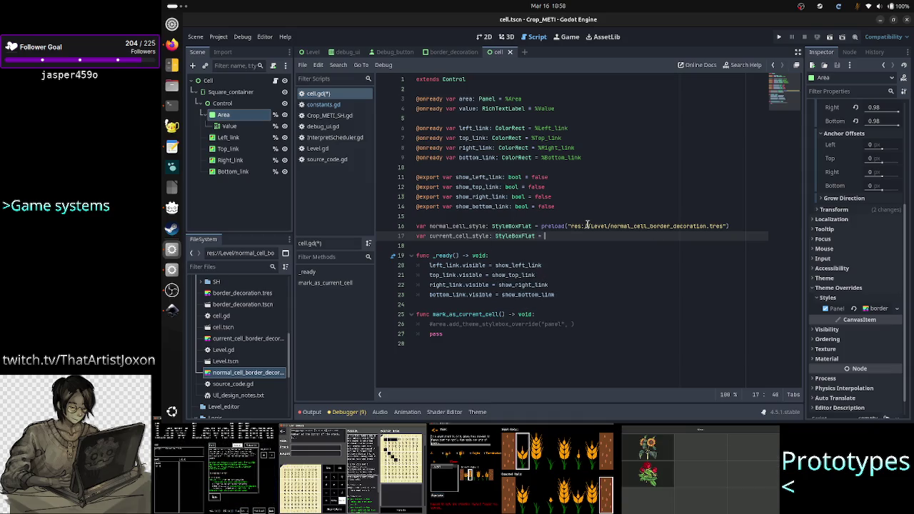
{"action": "type", "text": "preload("}
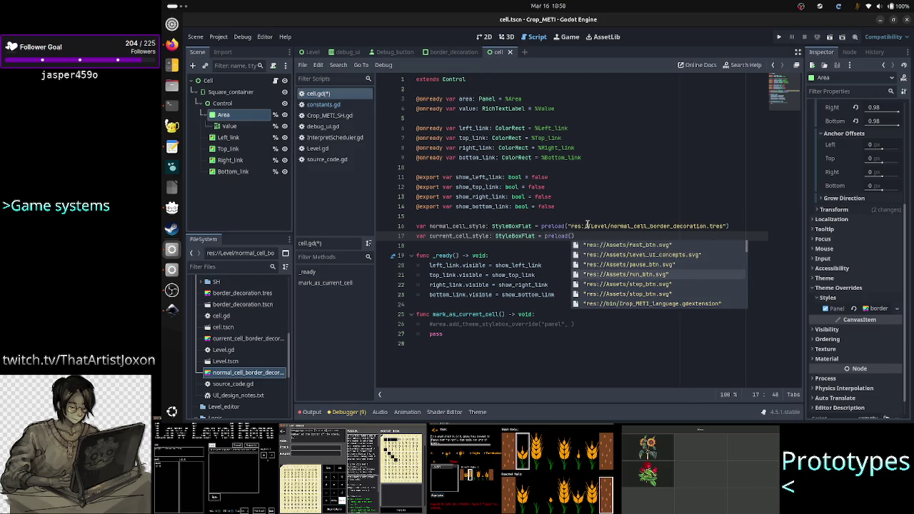
{"action": "key", "text": "Down"}
{"action": "key", "text": "Down"}
{"action": "key", "text": "Down"}
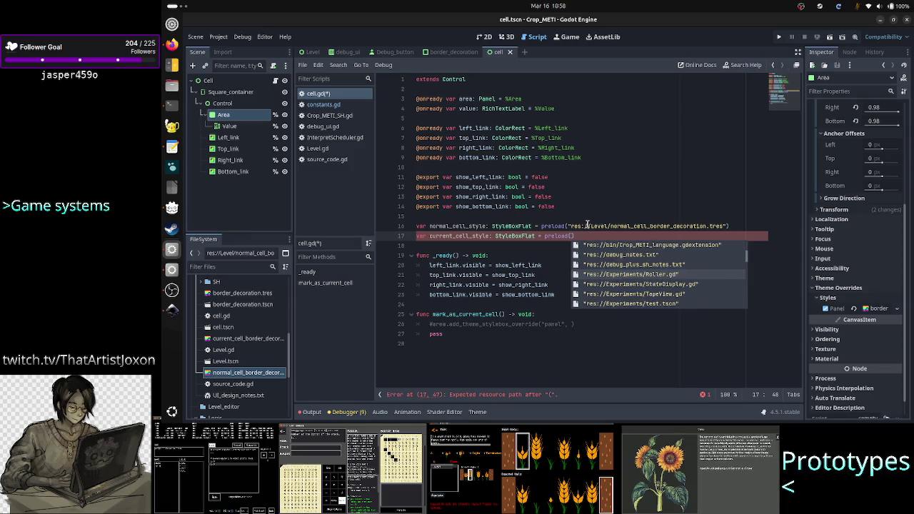
{"action": "key", "text": "Down"}
{"action": "key", "text": "Down"}
{"action": "key", "text": "Down"}
{"action": "key", "text": "Down"}
{"action": "key", "text": "Down"}
{"action": "key", "text": "Down"}
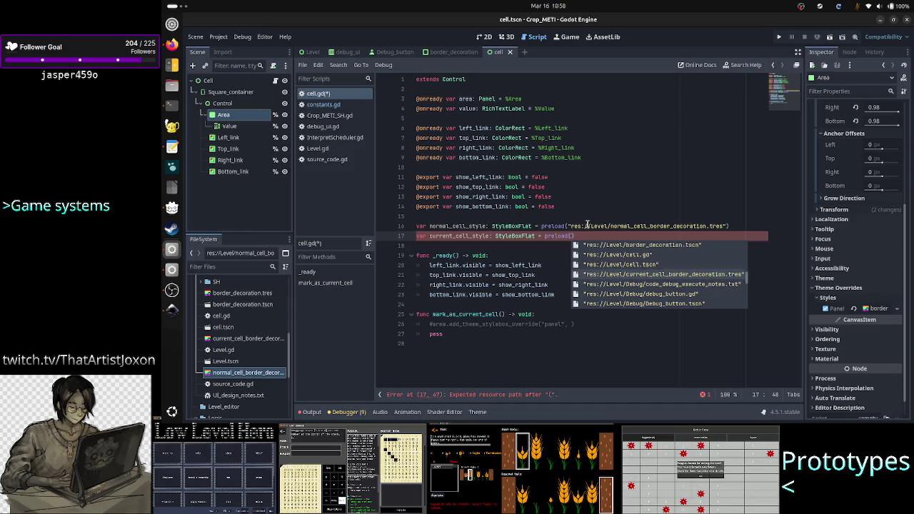
{"action": "key", "text": "Return"}
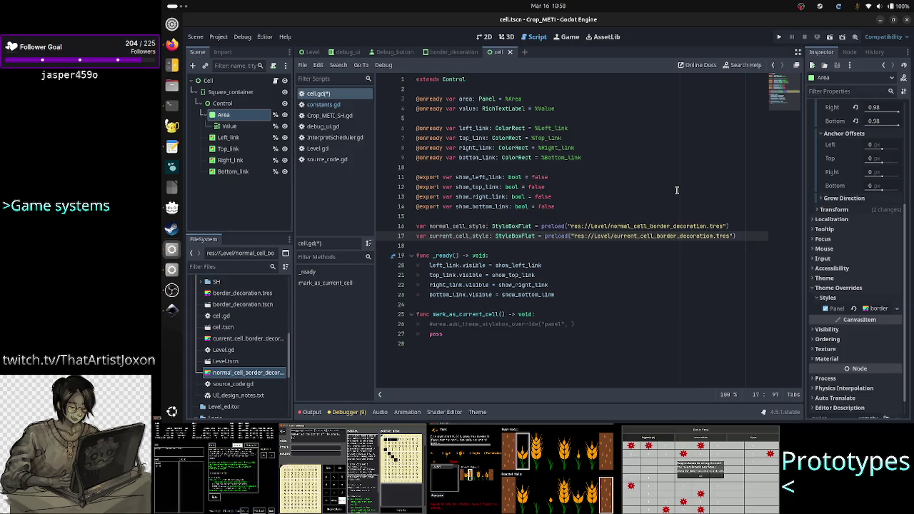
Move to the mark_as_current_cell declaration and select part of its name
{"action": "key", "text": "Down"}
{"action": "key", "text": "Down"}
{"action": "key", "text": "Down"}
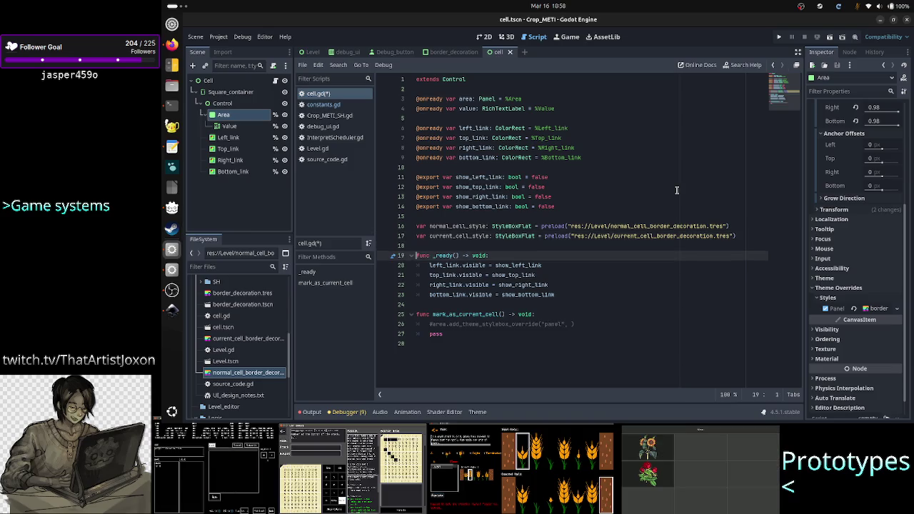
{"action": "key", "text": "Down"}
{"action": "key", "text": "Down"}
{"action": "key", "text": "Right"}
{"action": "key", "text": "Right"}
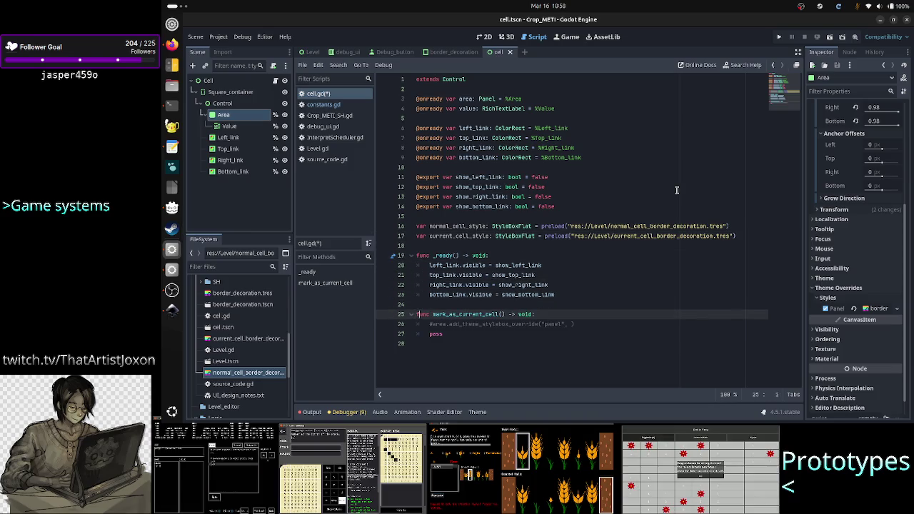
{"action": "key", "text": "Right"}
{"action": "key", "text": "Right"}
{"action": "key", "text": "shift+Right"}
{"action": "key", "text": "shift+Right"}
{"action": "key", "text": "shift+Right"}
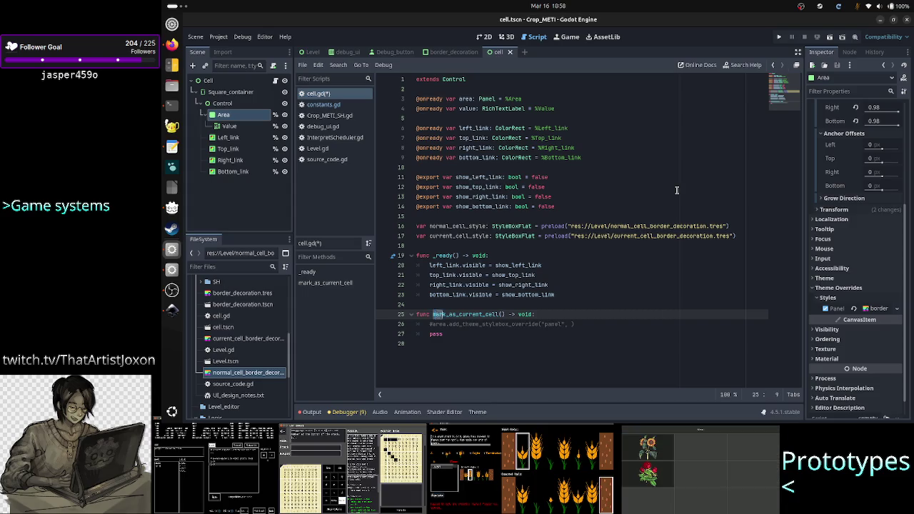
{"action": "key", "text": "shift+Right"}
{"action": "key", "text": "shift+Right"}
{"action": "key", "text": "shift+Right"}
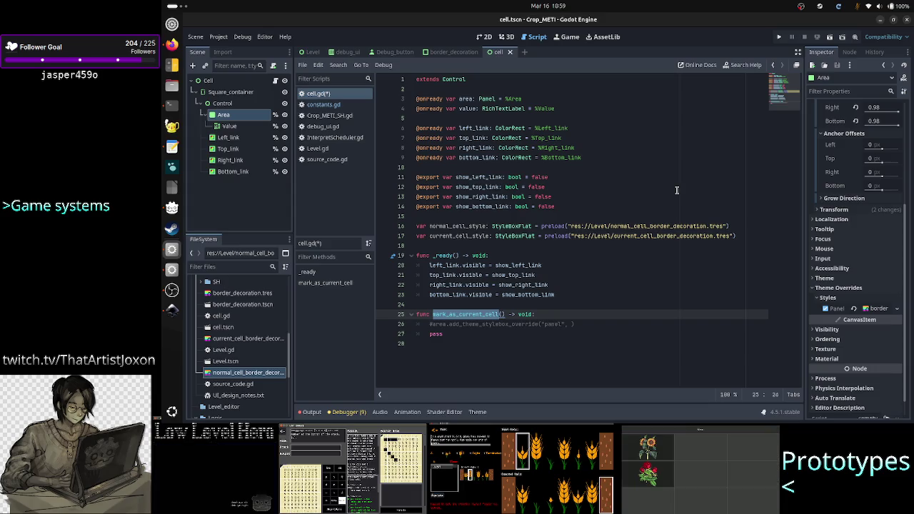
{"action": "key", "text": "Down"}
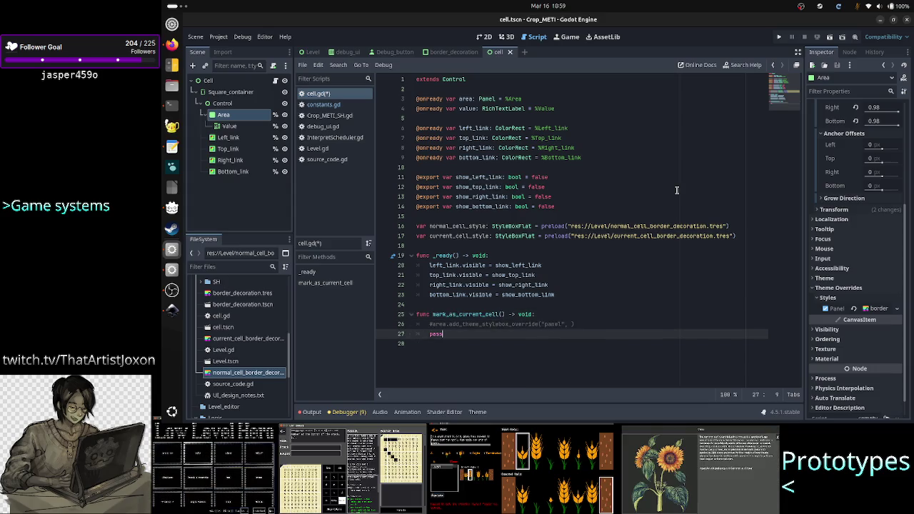
{"action": "key", "text": "Up"}
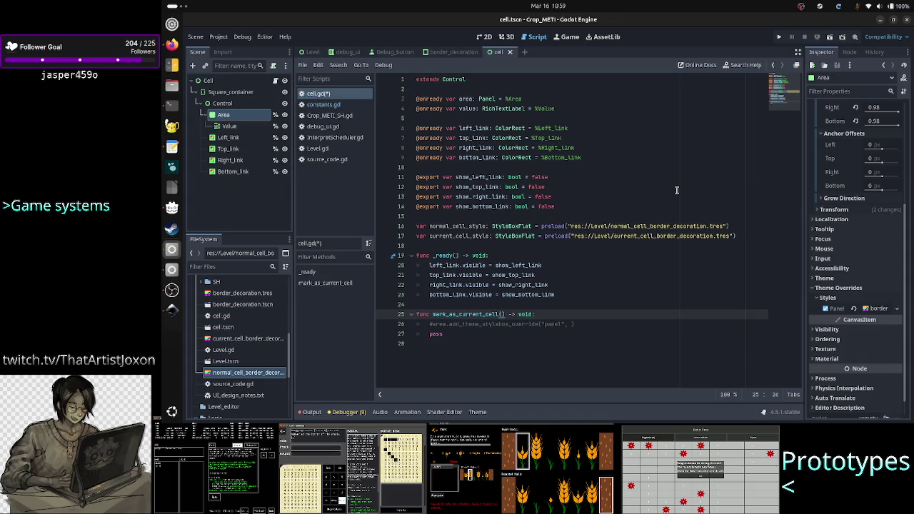
{"action": "key", "text": "Up"}
{"action": "key", "text": "Up"}
{"action": "key", "text": "Up"}
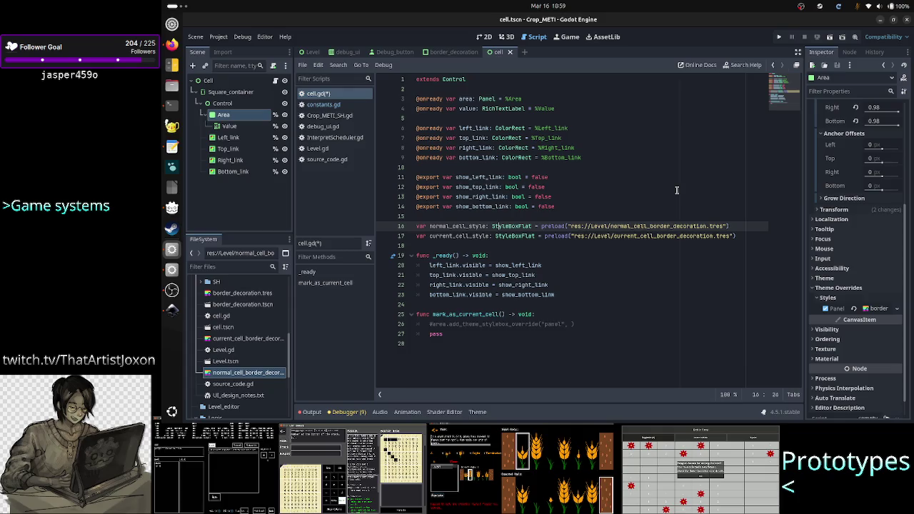
{"action": "key", "text": "Down"}
{"action": "key", "text": "Down"}
{"action": "key", "text": "Down"}
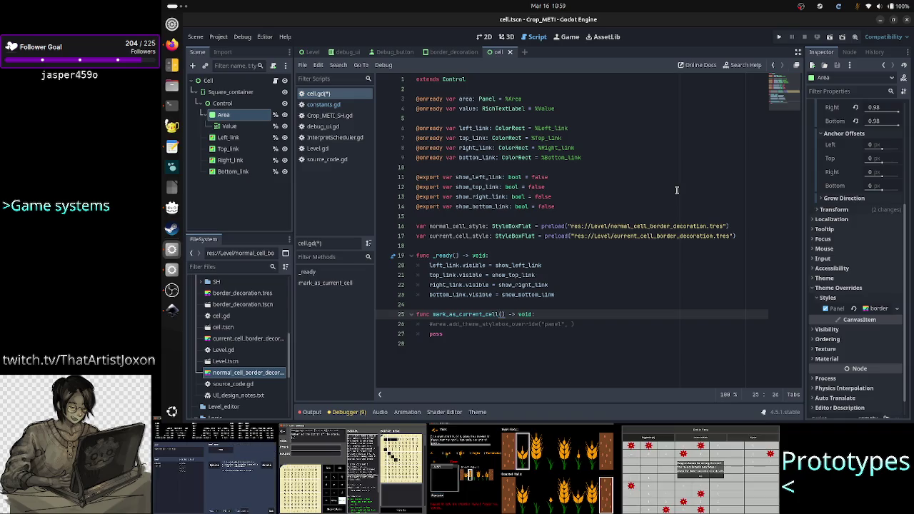
{"action": "key", "text": "Up"}
{"action": "key", "text": "Up"}
{"action": "key", "text": "Up"}
{"action": "key", "text": "Up"}
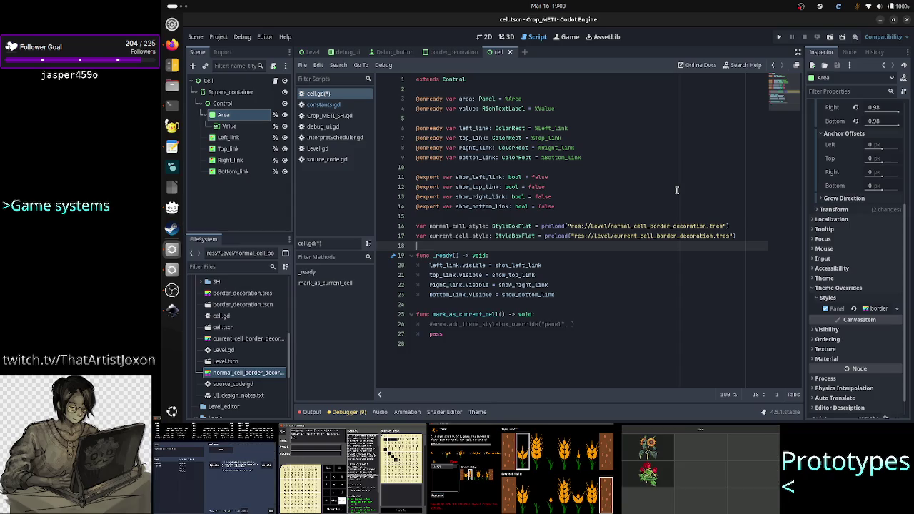
{"action": "key", "text": "Down"}
{"action": "key", "text": "Down"}
{"action": "key", "text": "Down"}
{"action": "key", "text": "Down"}
{"action": "key", "text": "Down"}
{"action": "key", "text": "Down"}
Rename the mark_as_current_cell function to toggle_border_decoration_style
{"action": "key", "text": "Up"}
{"action": "key", "text": "Up"}
{"action": "key", "text": "End"}
{"action": "key", "text": "Left"}
{"action": "key", "text": "Left"}
{"action": "key", "text": "Left"}
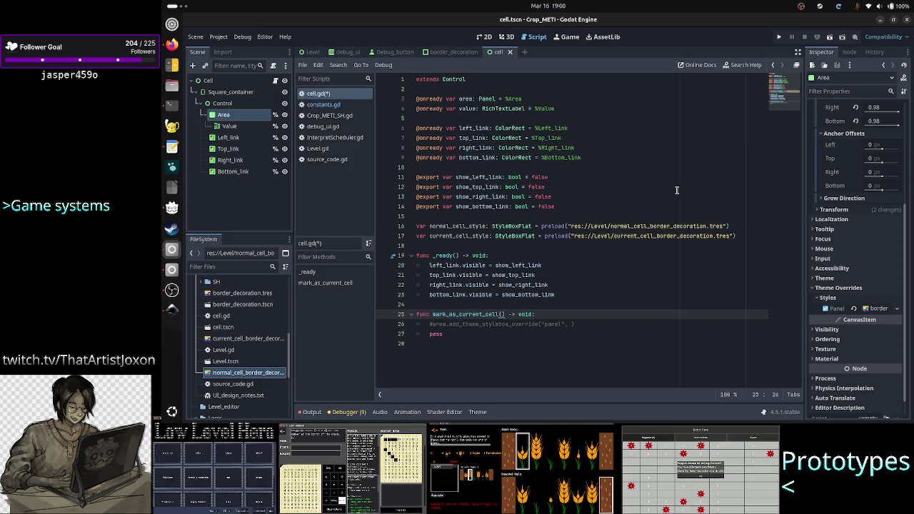
{"action": "key", "text": "BackSpace"}
{"action": "key", "text": "BackSpace"}
{"action": "key", "text": "BackSpace"}
{"action": "key", "text": "BackSpace"}
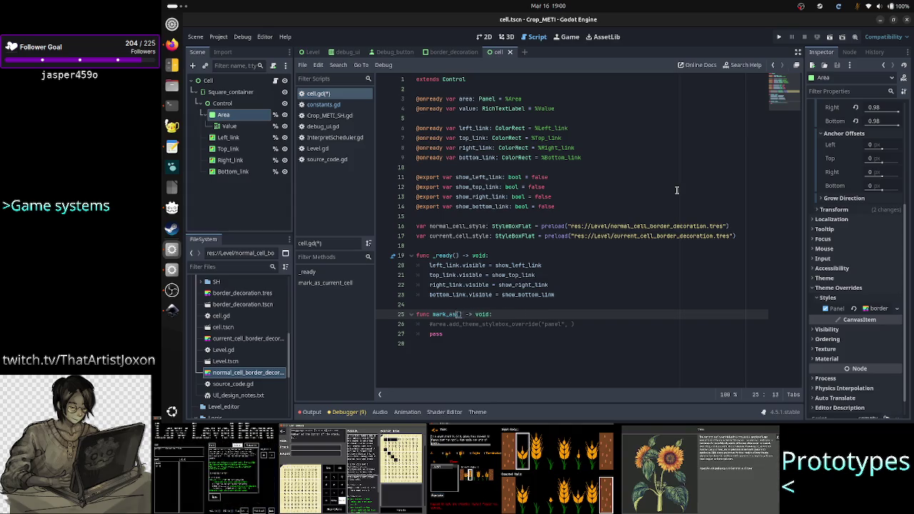
{"action": "type", "text": "to"}
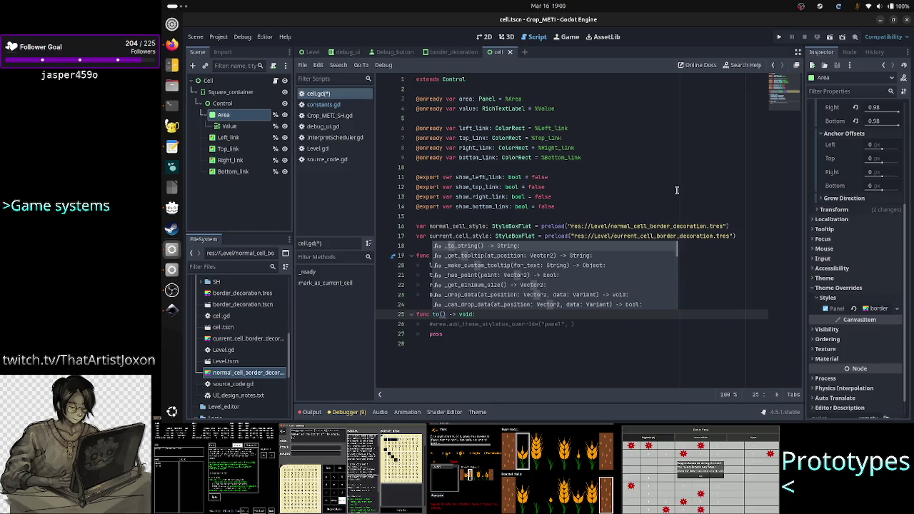
{"action": "type", "text": "ggle_st"}
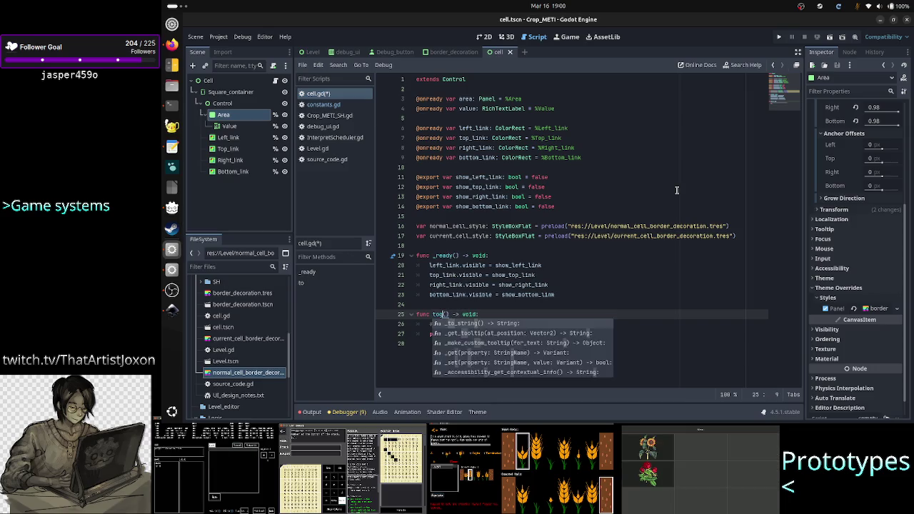
{"action": "type", "text": "yle"}
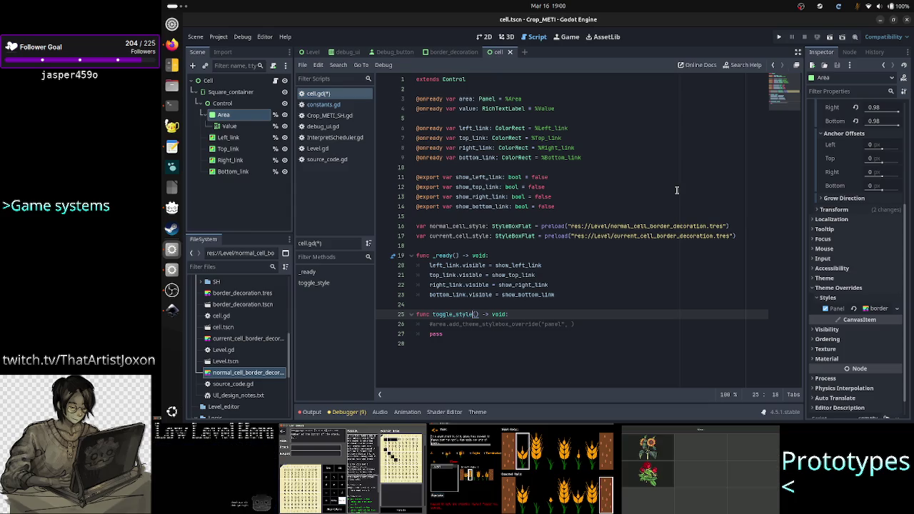
{"action": "key", "text": "BackSpace"}
{"action": "key", "text": "BackSpace"}
{"action": "key", "text": "BackSpace"}
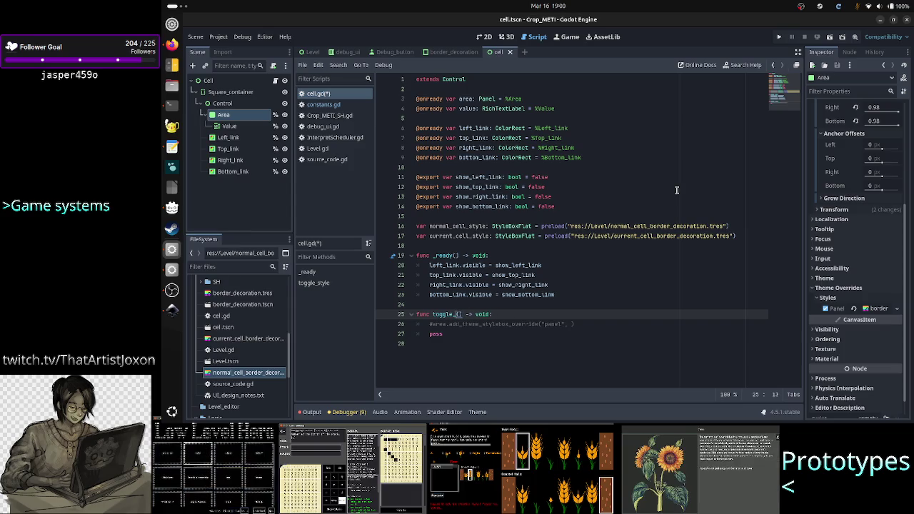
{"action": "type", "text": "border"}
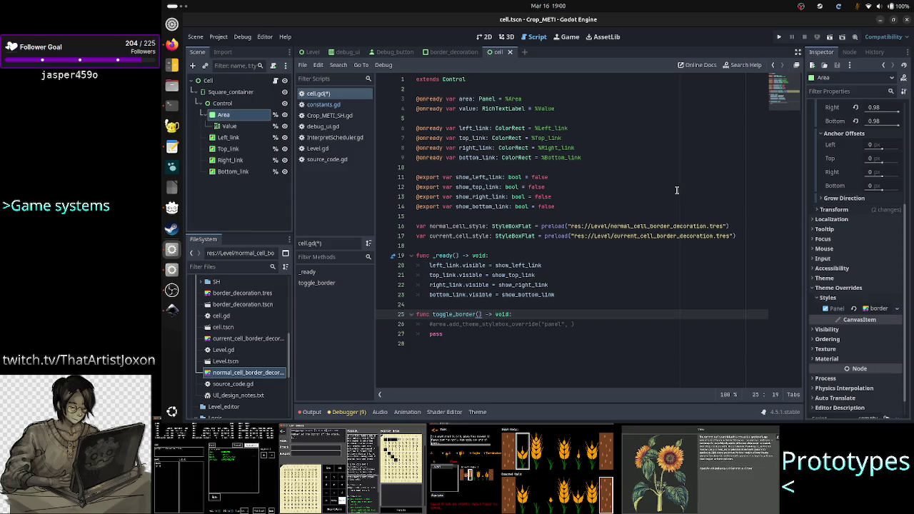
{"action": "type", "text": "_deco"}
{"action": "type", "text": "ration_st"}
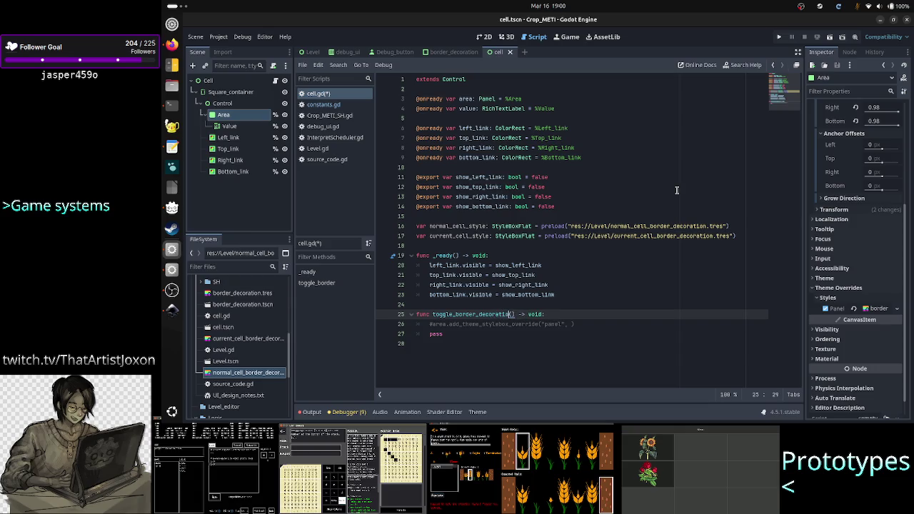
{"action": "type", "text": "yle"}
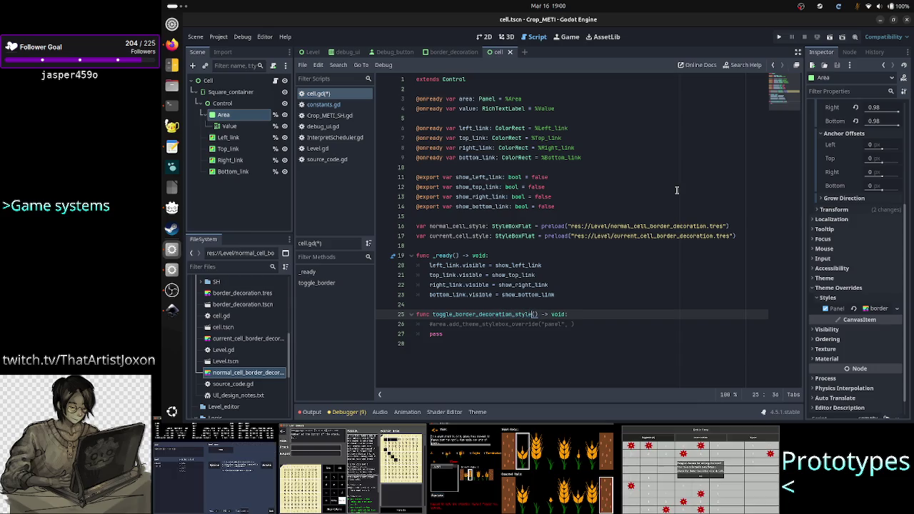
{"action": "key", "text": "Up"}
Insert a new indented line above the commented-out area override line
{"action": "key", "text": "Down"}
{"action": "key", "text": "Down"}
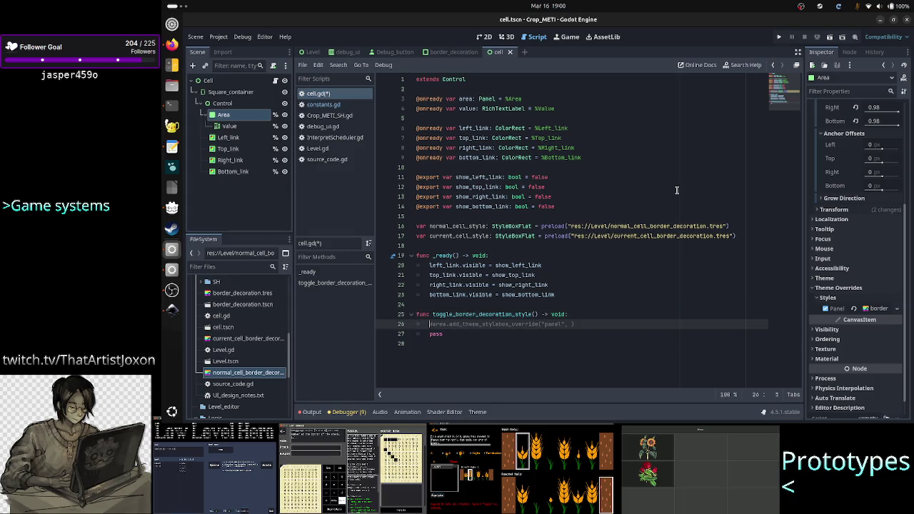
{"action": "key", "text": "Right"}
{"action": "key", "text": "Right"}
{"action": "key", "text": "Right"}
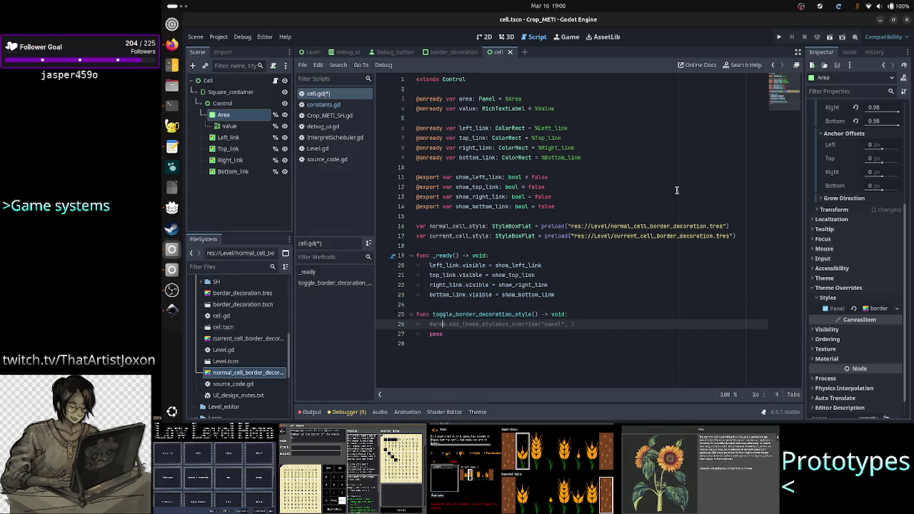
{"action": "key", "text": "Home"}
{"action": "key", "text": "Home"}
{"action": "key", "text": "ctrl+shift+Return"}
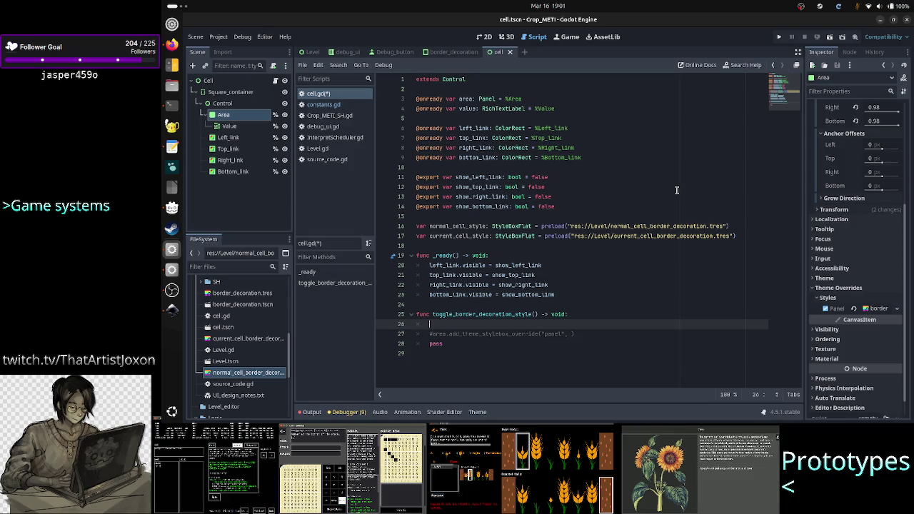
Type 'if area.st' on line 26 and dismiss the autocomplete suggestions
{"action": "type", "text": "i"}
{"action": "key", "text": "Escape"}
{"action": "type", "text": "f"}
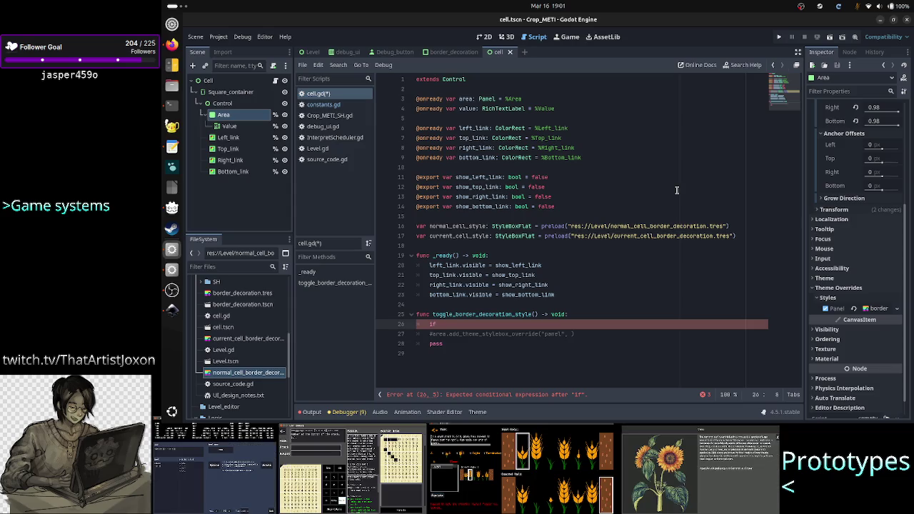
{"action": "type", "text": "ar"}
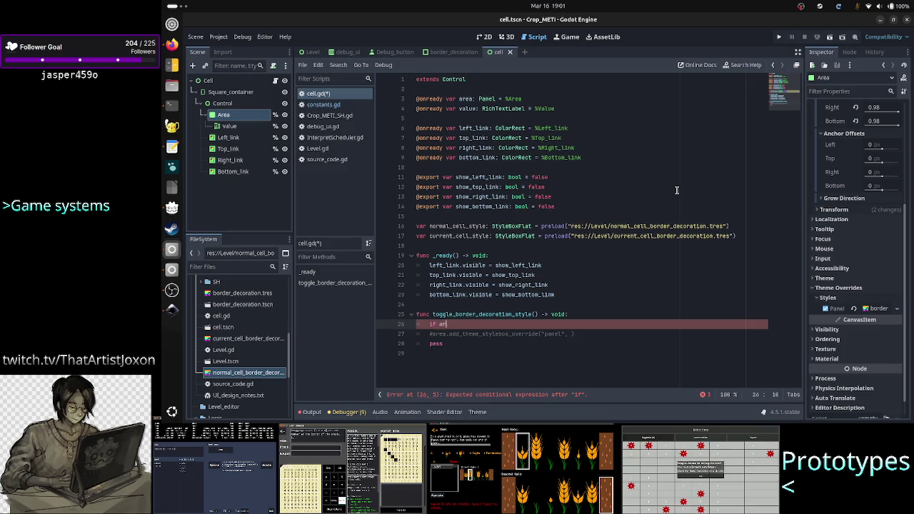
{"action": "type", "text": "ea."}
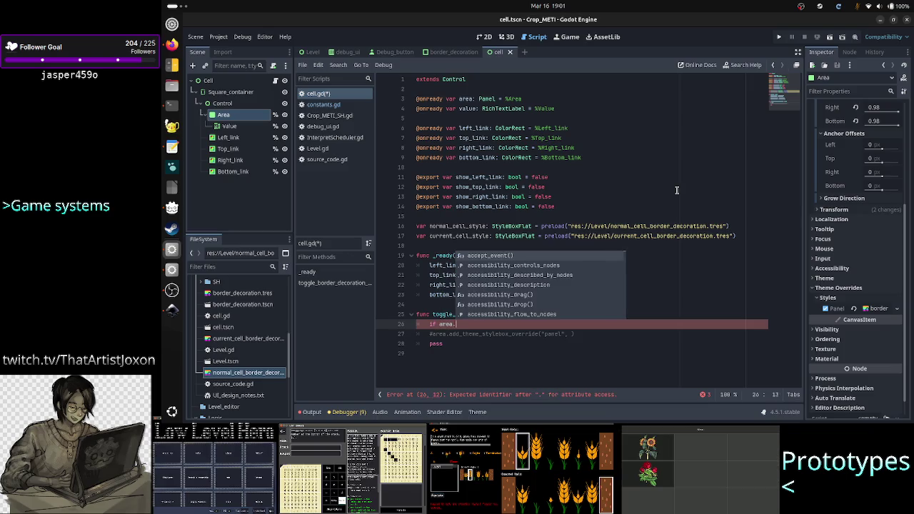
{"action": "type", "text": "st"}
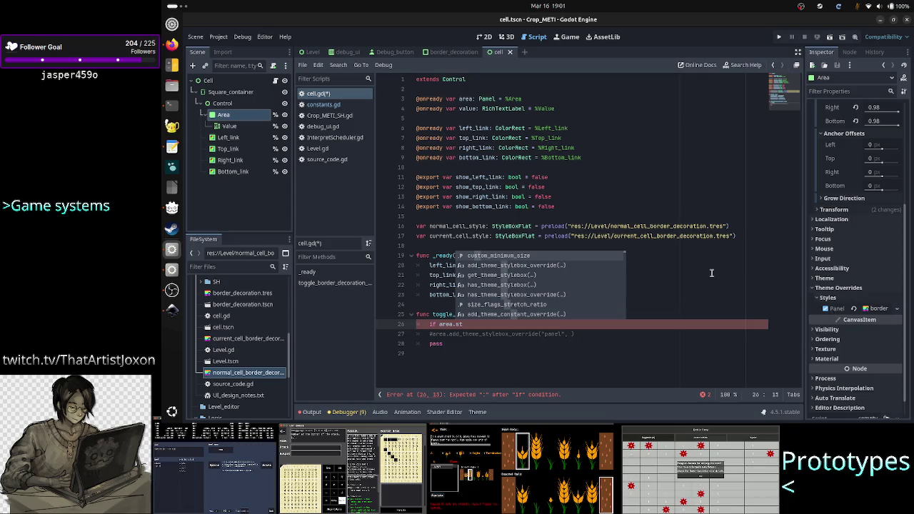
{"action": "key", "text": "Escape"}
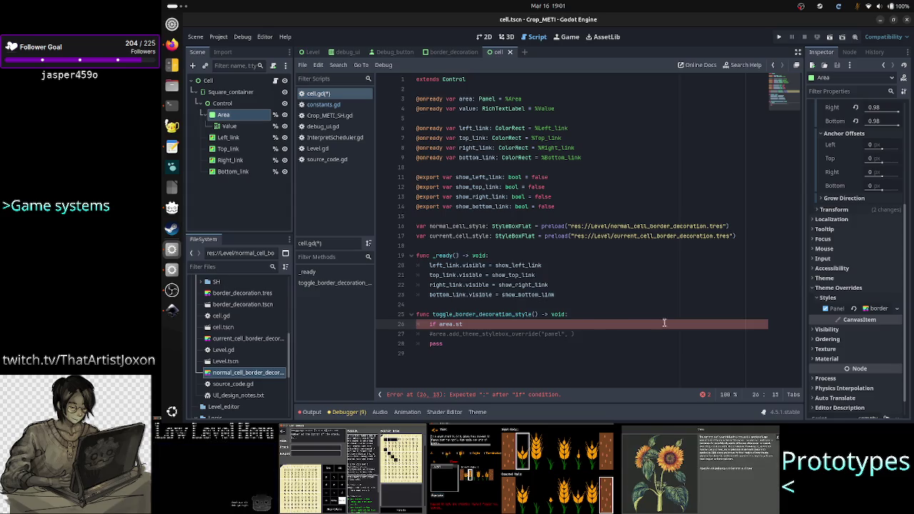
Search the help for 'panel' and open the Panel class reference
{"action": "left_click", "coordinate": [756, 69]}
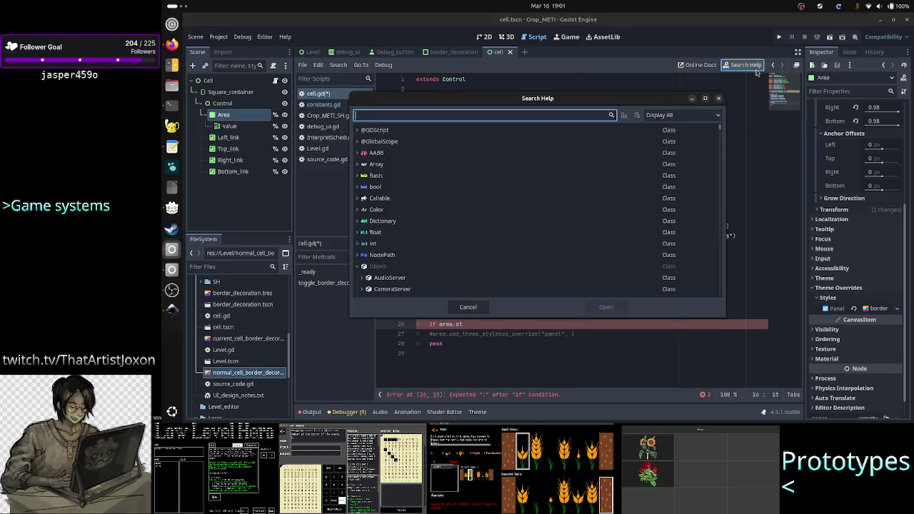
{"action": "type", "text": "panel"}
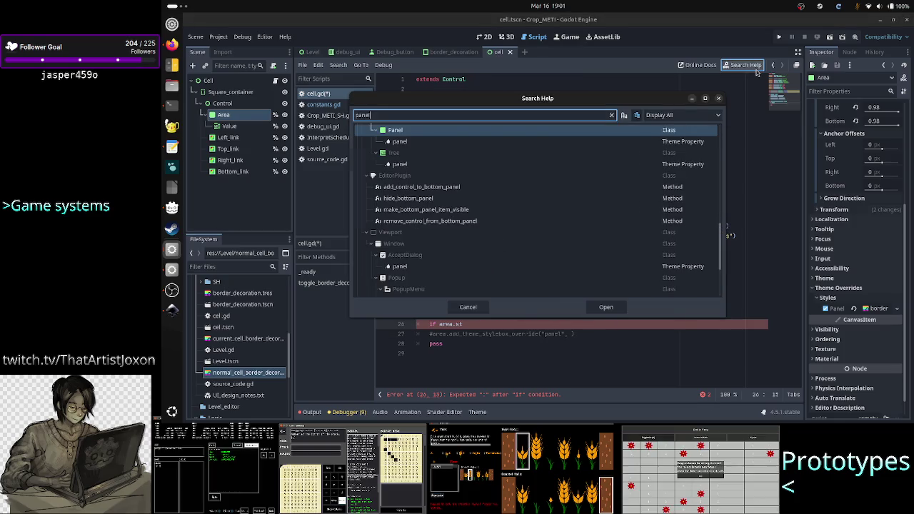
{"action": "key", "text": "Return"}
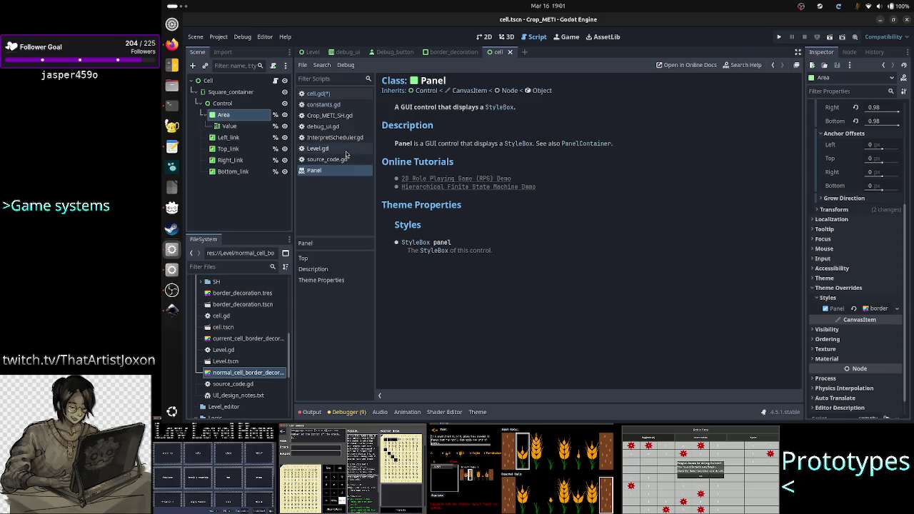
Extend the condition in cell.gd to 'area.panel', then return to the Panel documentation
{"action": "left_click", "coordinate": [333, 94]}
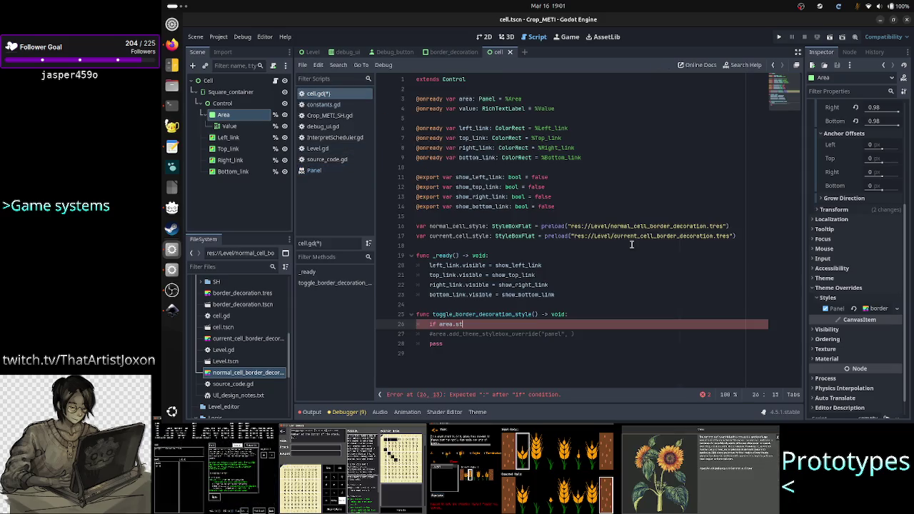
{"action": "type", "text": "panel"}
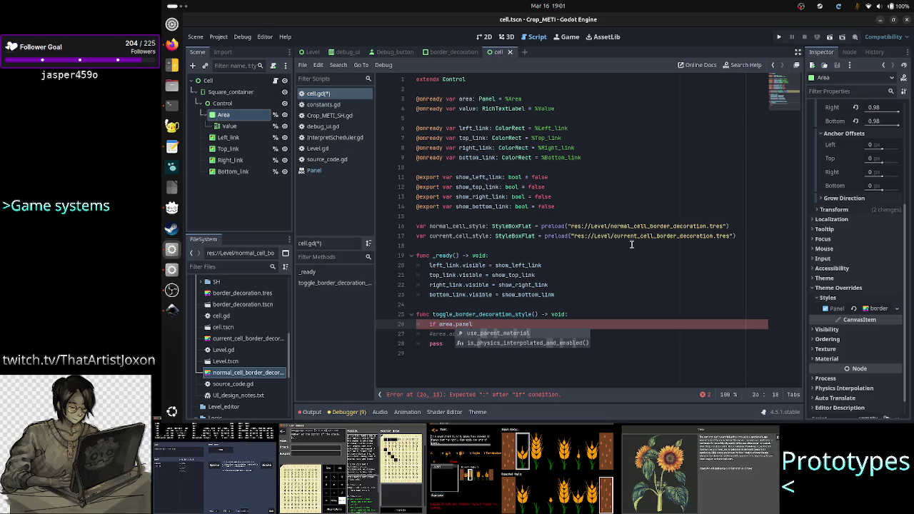
{"action": "left_click", "coordinate": [315, 171]}
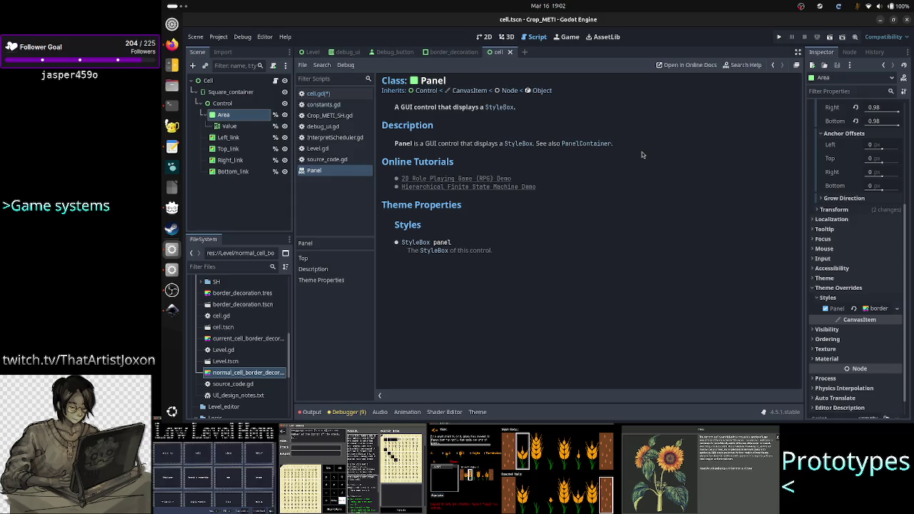
{"action": "left_click", "coordinate": [742, 65]}
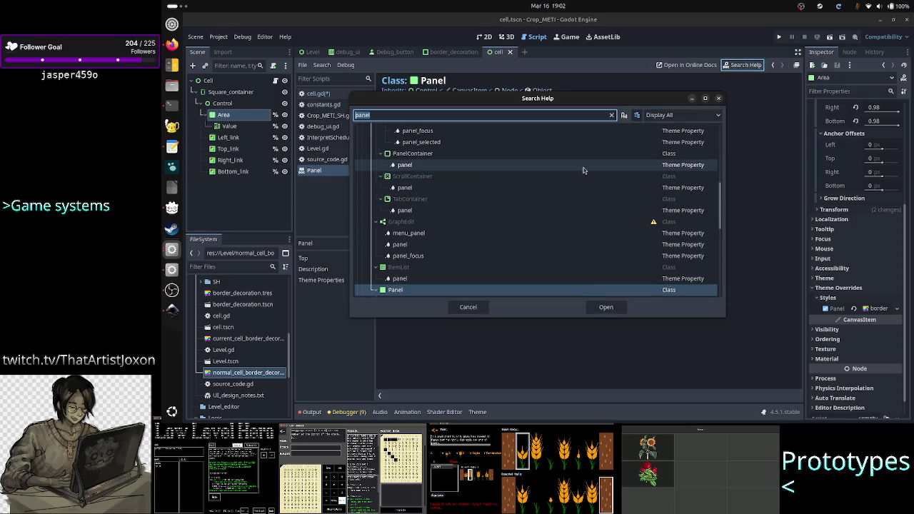
Search the help for 'style' and browse through the matching results
{"action": "type", "text": "style"}
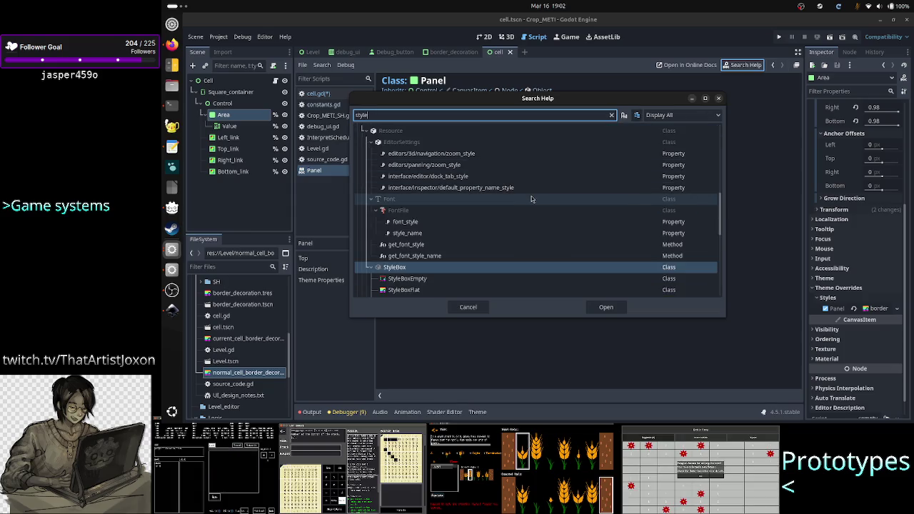
{"action": "scroll", "coordinate": [532, 199], "scroll_direction": "down", "scroll_amount": 5}
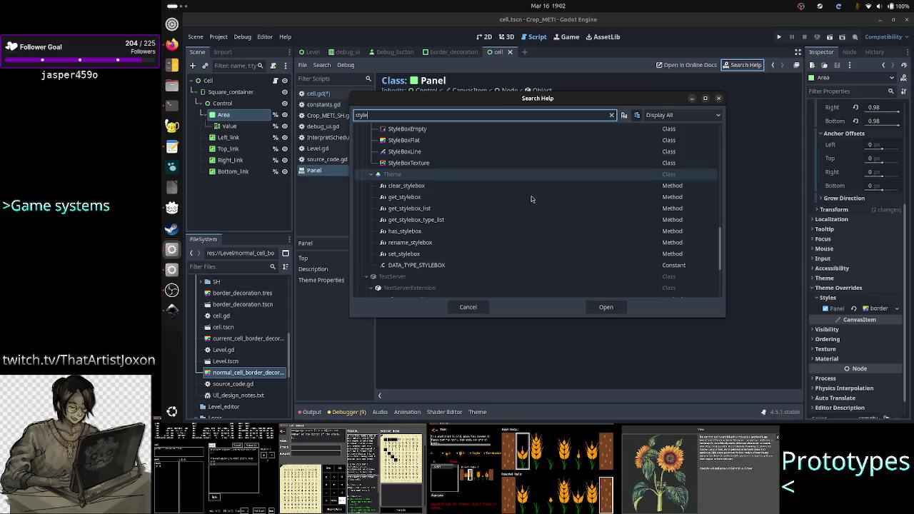
{"action": "scroll", "coordinate": [532, 199], "scroll_direction": "down", "scroll_amount": 1}
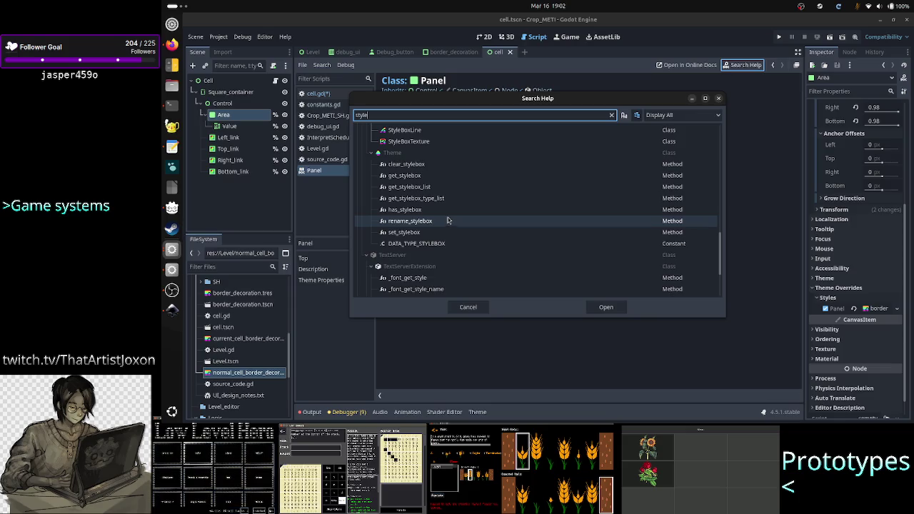
{"action": "scroll", "coordinate": [458, 184], "scroll_direction": "down", "scroll_amount": 3}
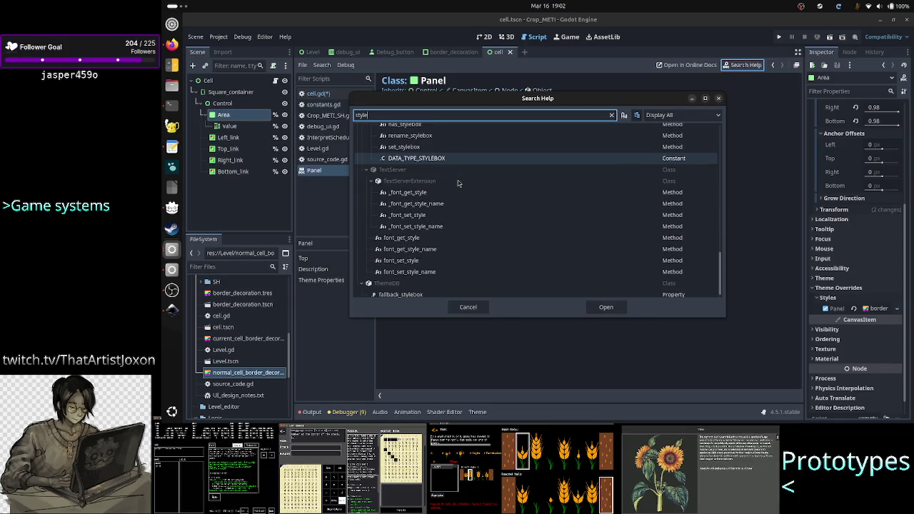
{"action": "scroll", "coordinate": [459, 183], "scroll_direction": "up", "scroll_amount": 4}
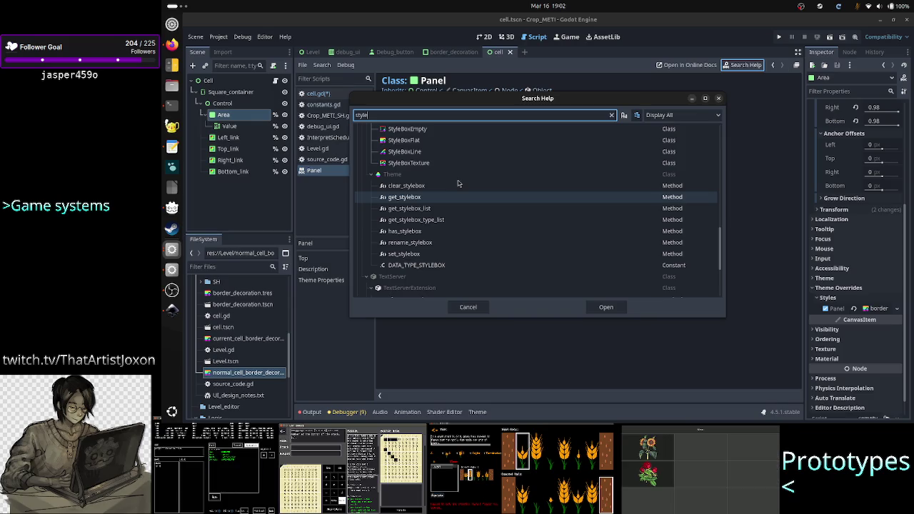
{"action": "scroll", "coordinate": [457, 185], "scroll_direction": "up", "scroll_amount": 1}
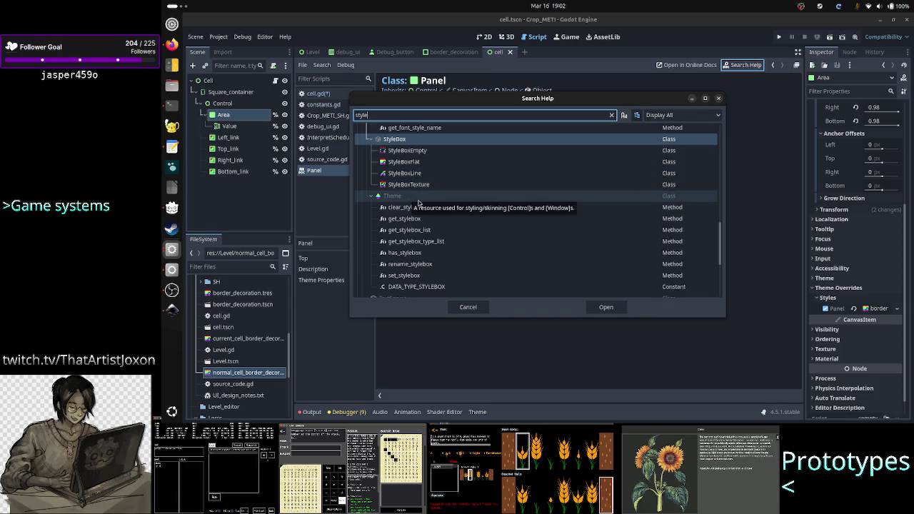
{"action": "scroll", "coordinate": [457, 207], "scroll_direction": "down", "scroll_amount": 5}
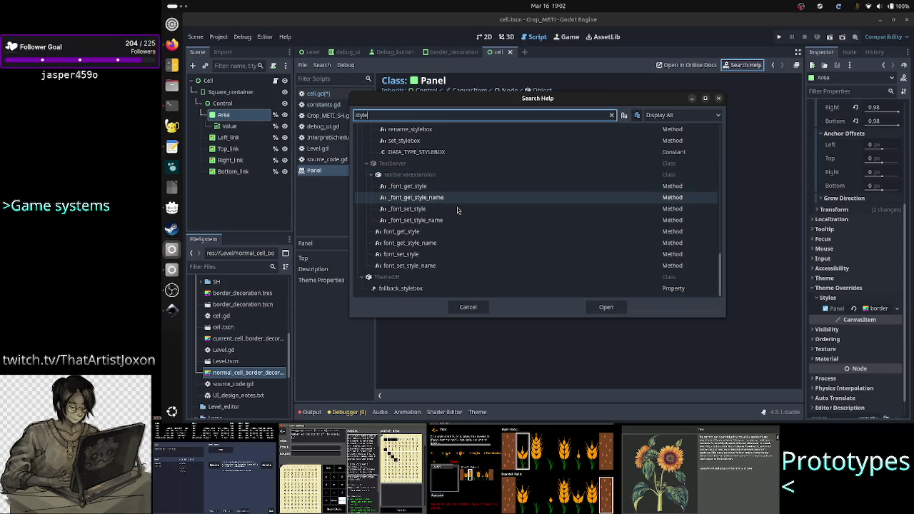
{"action": "scroll", "coordinate": [457, 209], "scroll_direction": "up", "scroll_amount": 15}
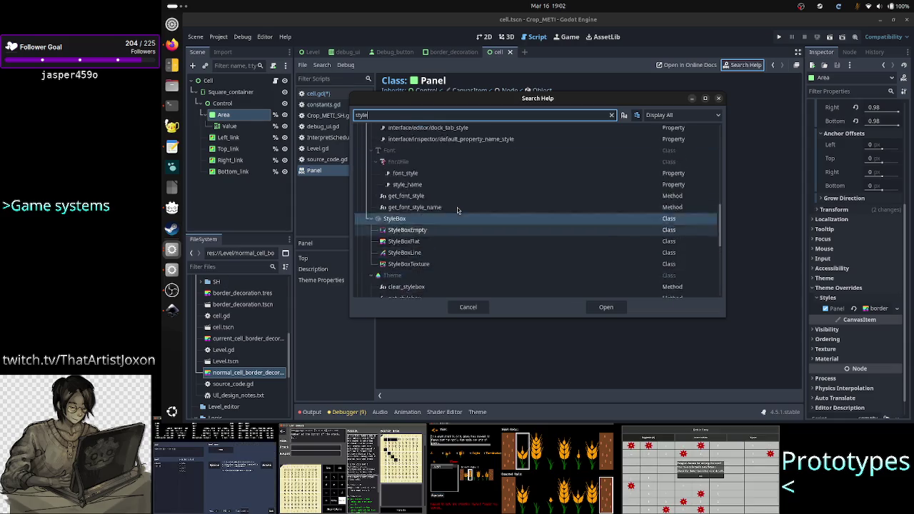
{"action": "scroll", "coordinate": [457, 210], "scroll_direction": "down", "scroll_amount": 3}
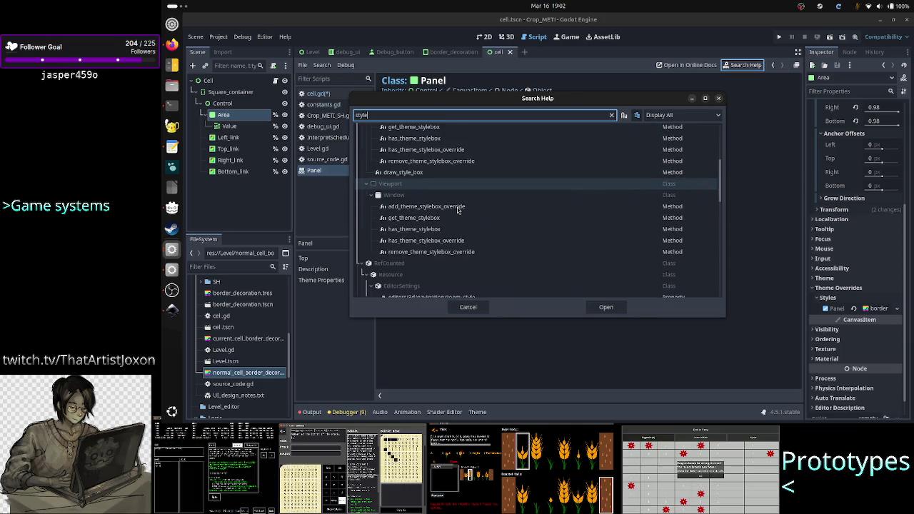
{"action": "scroll", "coordinate": [457, 210], "scroll_direction": "down", "scroll_amount": 1}
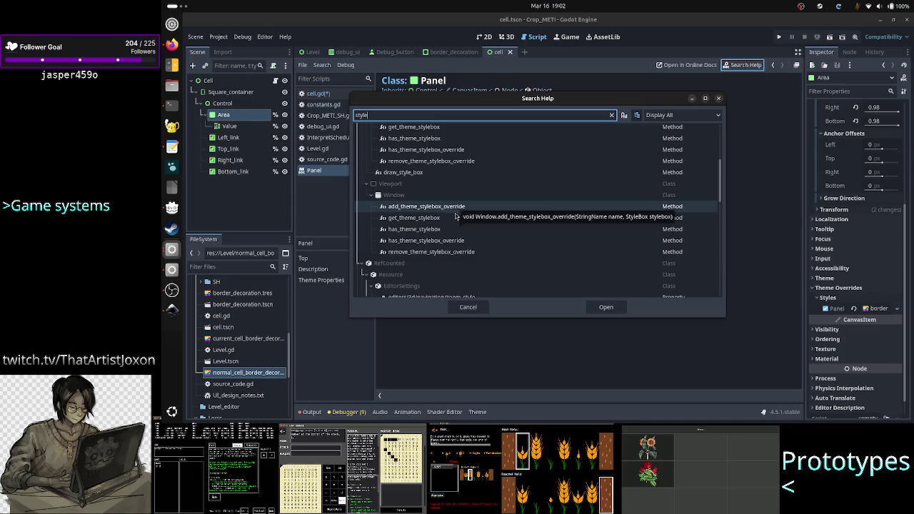
{"action": "scroll", "coordinate": [449, 264], "scroll_direction": "down", "scroll_amount": 5}
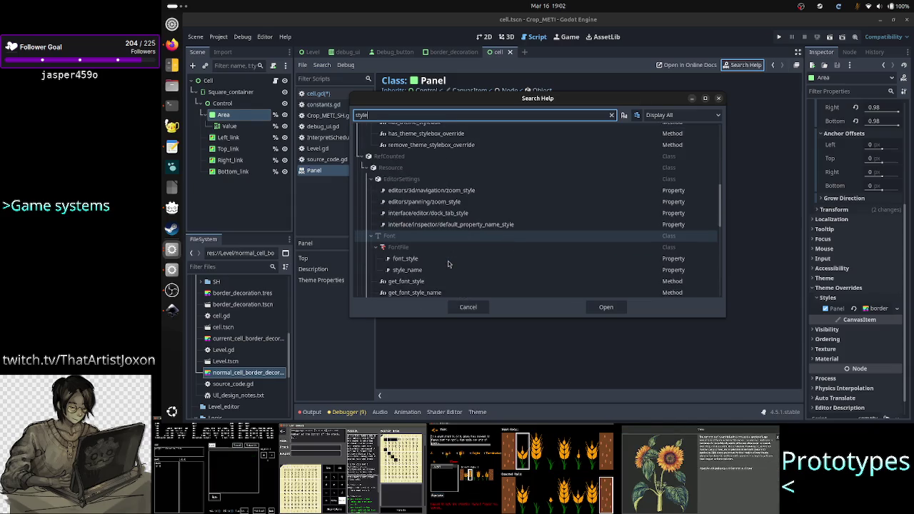
{"action": "scroll", "coordinate": [448, 265], "scroll_direction": "down", "scroll_amount": 2}
{"action": "scroll", "coordinate": [448, 264], "scroll_direction": "down", "scroll_amount": 2}
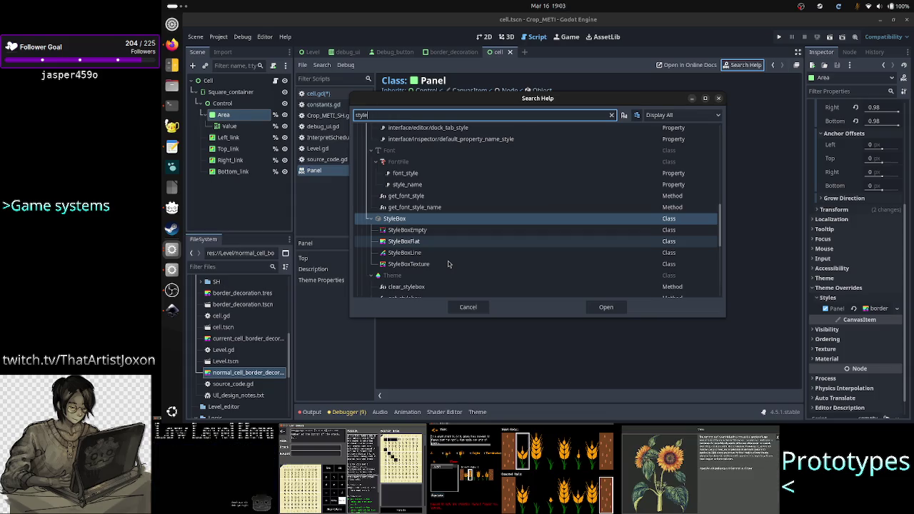
{"action": "scroll", "coordinate": [449, 264], "scroll_direction": "up", "scroll_amount": 10}
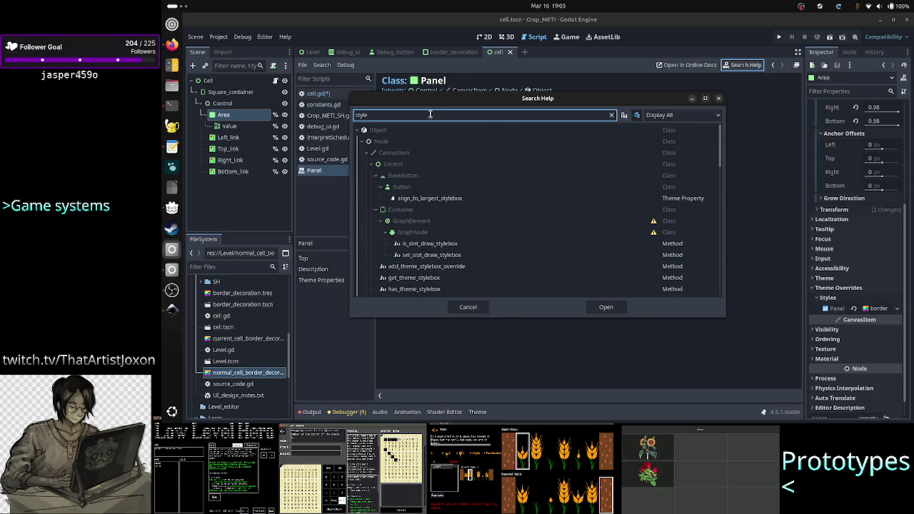
Refine the search to 'get_style' and open the Theme get_stylebox method documentation
{"action": "key", "text": "Up"}
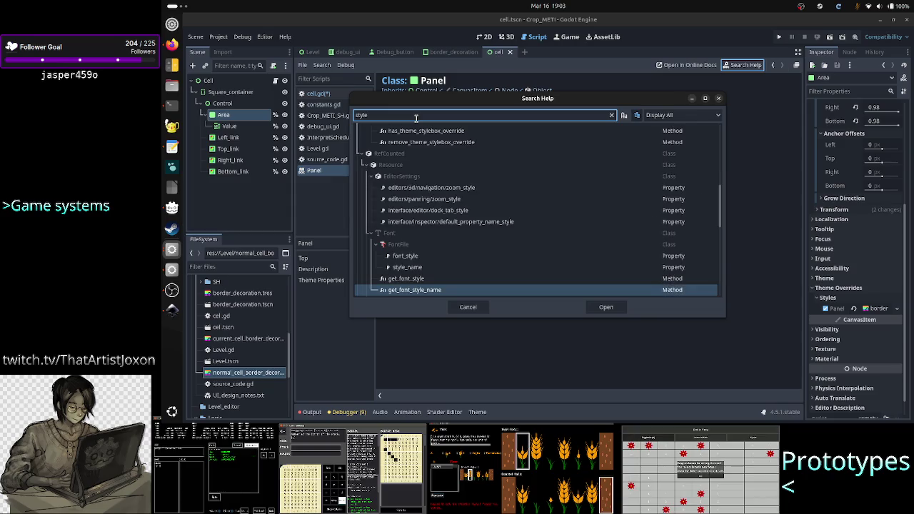
{"action": "key", "text": "Home"}
{"action": "type", "text": "get_"}
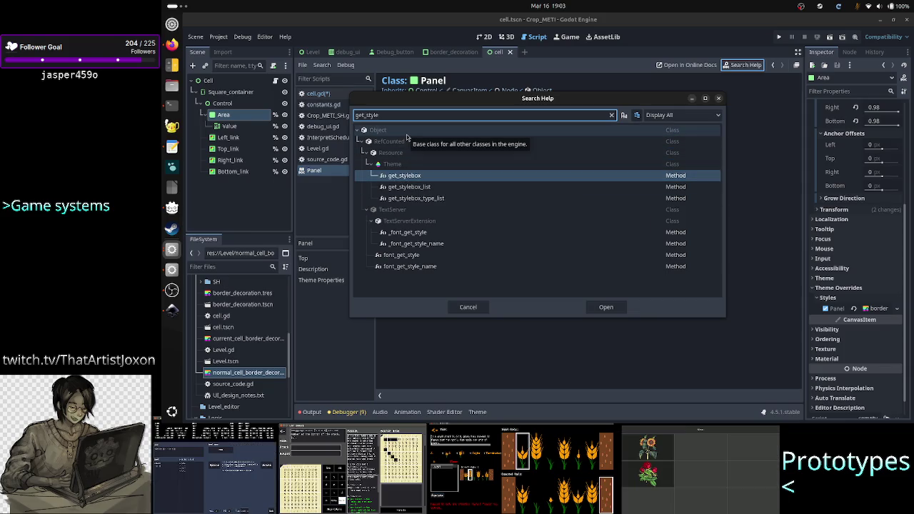
{"action": "left_click", "coordinate": [408, 153]}
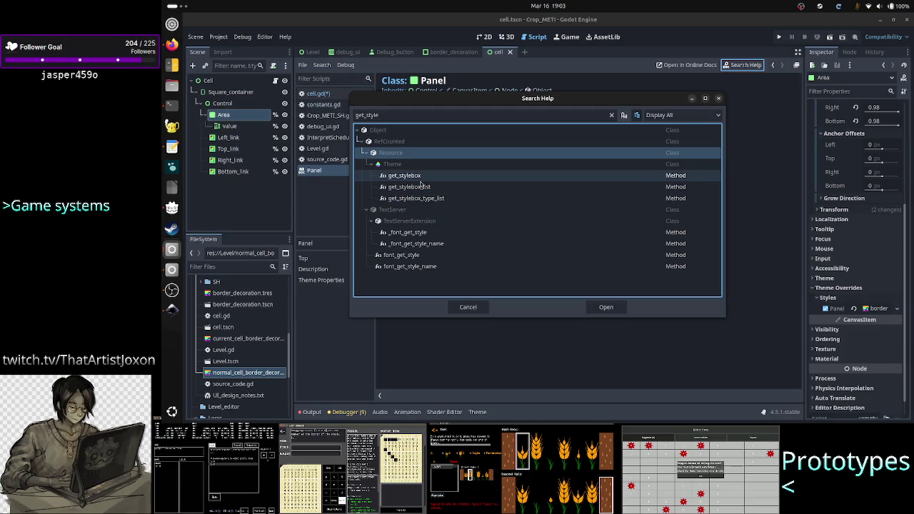
{"action": "left_click", "coordinate": [421, 175]}
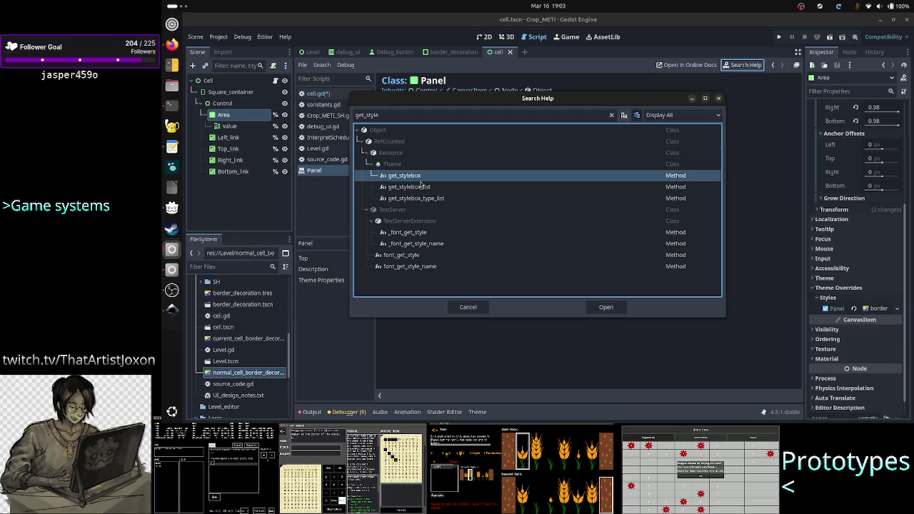
{"action": "left_click", "coordinate": [599, 308]}
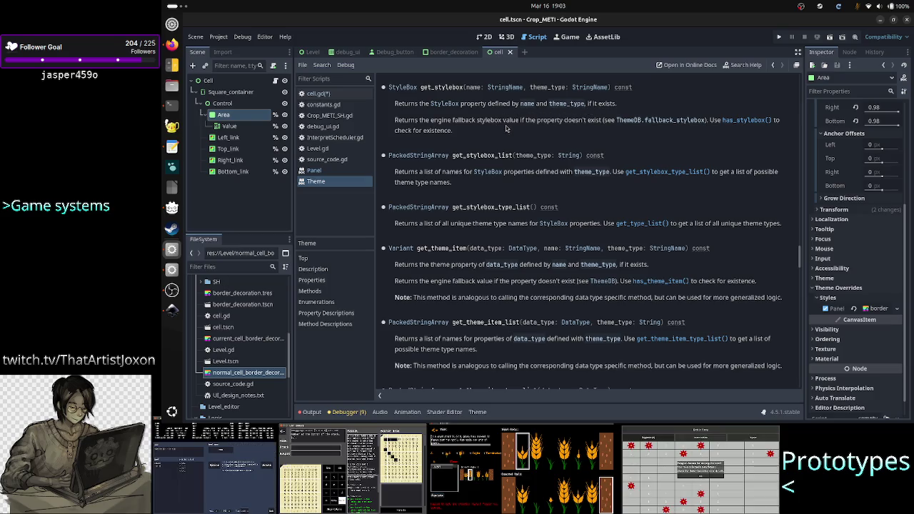
Highlight the get_stylebox note about the engine fallback stylebox, then return to cell.gd
{"action": "left_click_drag", "start_coordinate": [427, 123], "coordinate": [534, 123]}
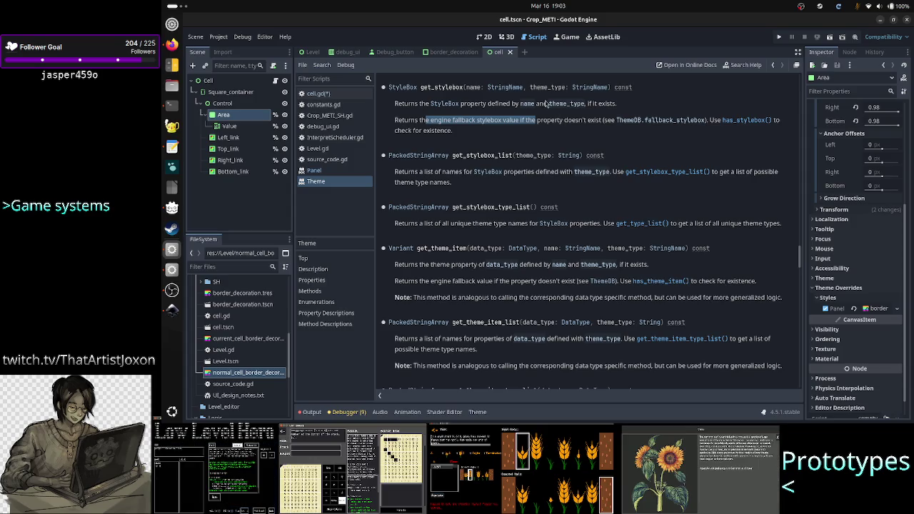
{"action": "left_click", "coordinate": [328, 92]}
{"action": "left_click", "coordinate": [328, 92]}
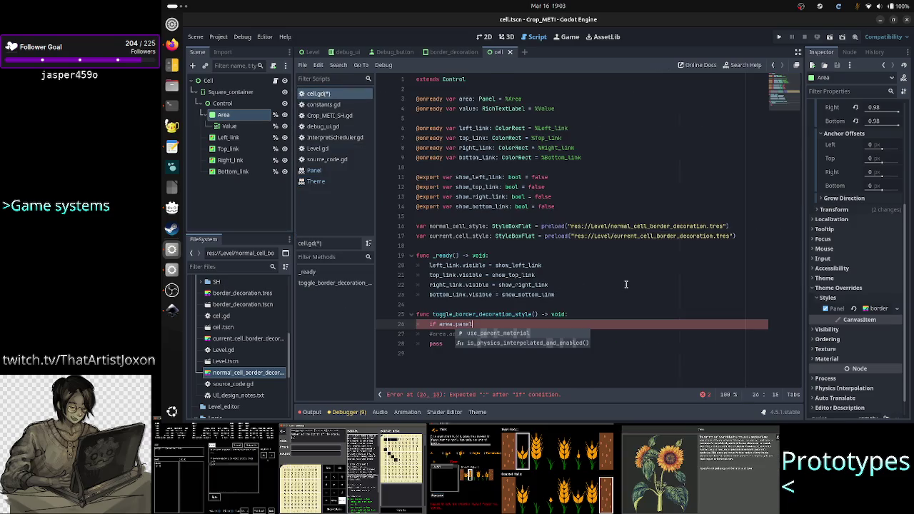
Make line 26 test whether area.get_theme_stylebox("panel") == normal_cell_style
{"action": "key", "text": "ctrl+space"}
{"action": "key", "text": "BackSpace"}
{"action": "key", "text": "BackSpace"}
{"action": "key", "text": "BackSpace"}
{"action": "type", "text": "get"}
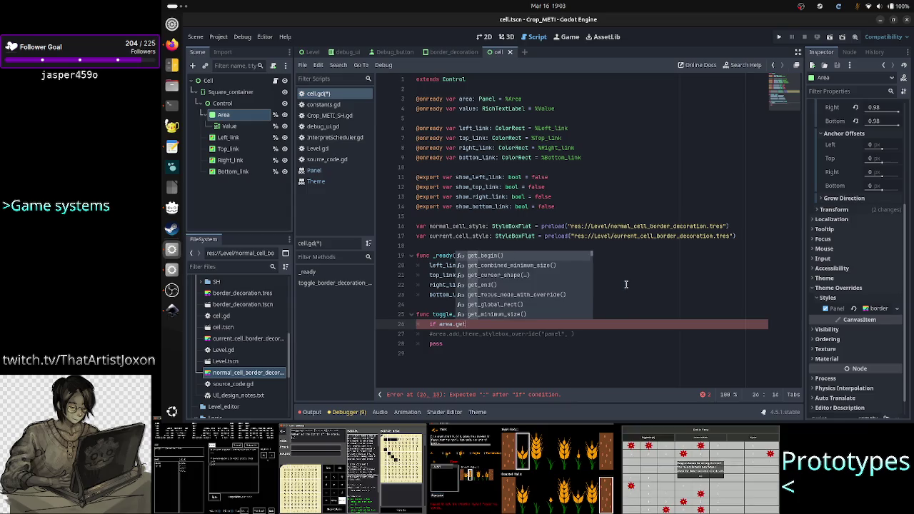
{"action": "type", "text": "_style"}
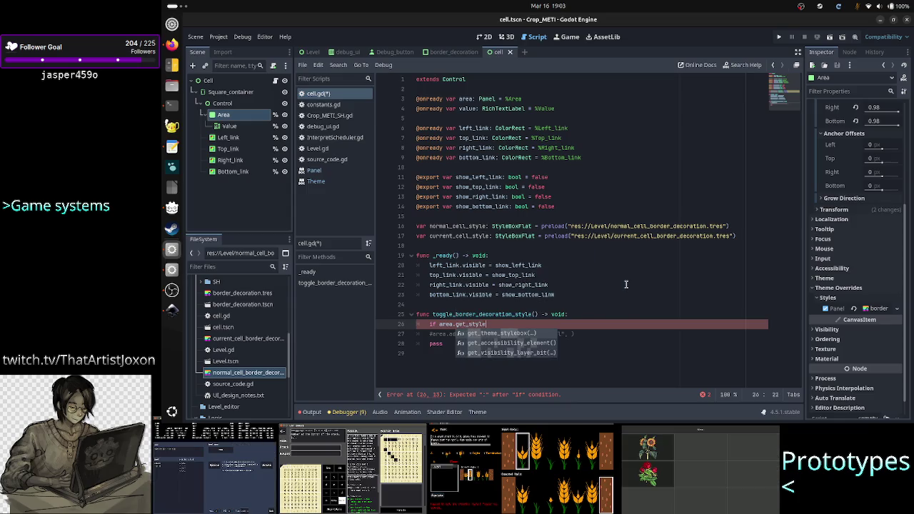
{"action": "key", "text": "Return"}
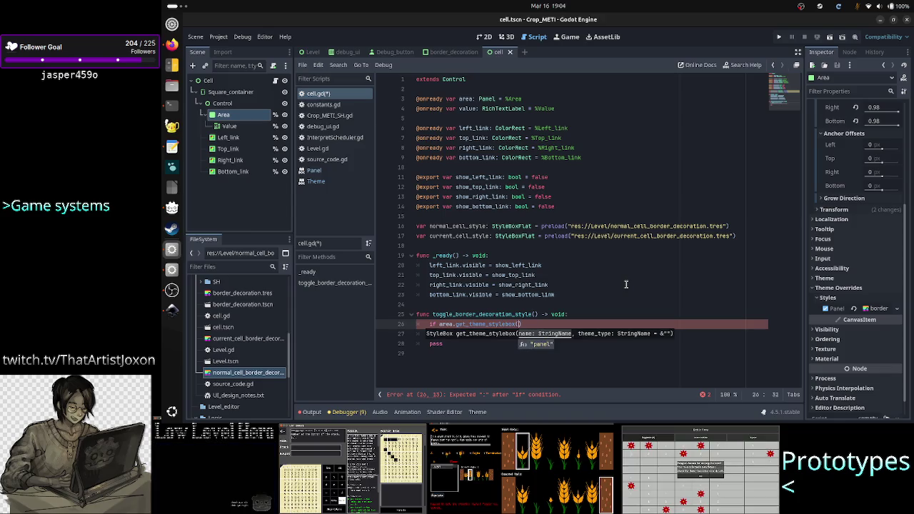
{"action": "key", "text": "Return"}
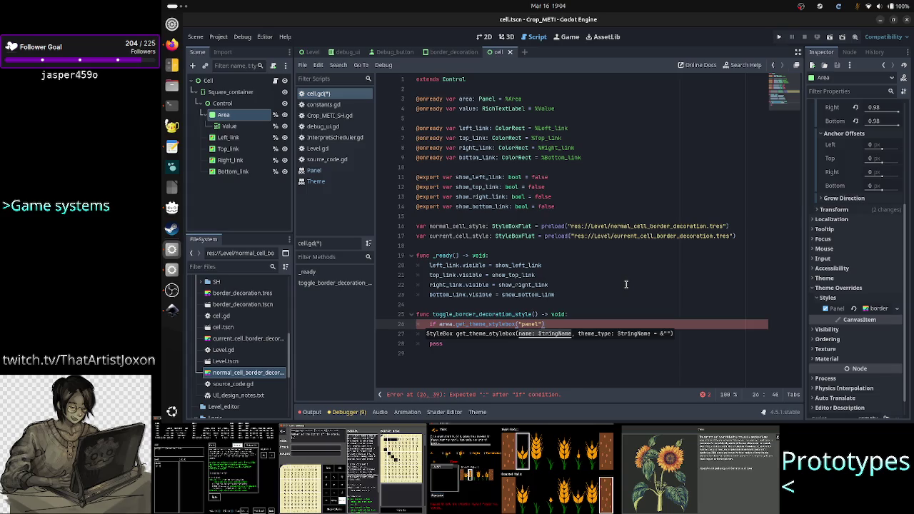
{"action": "type", "text": " == "}
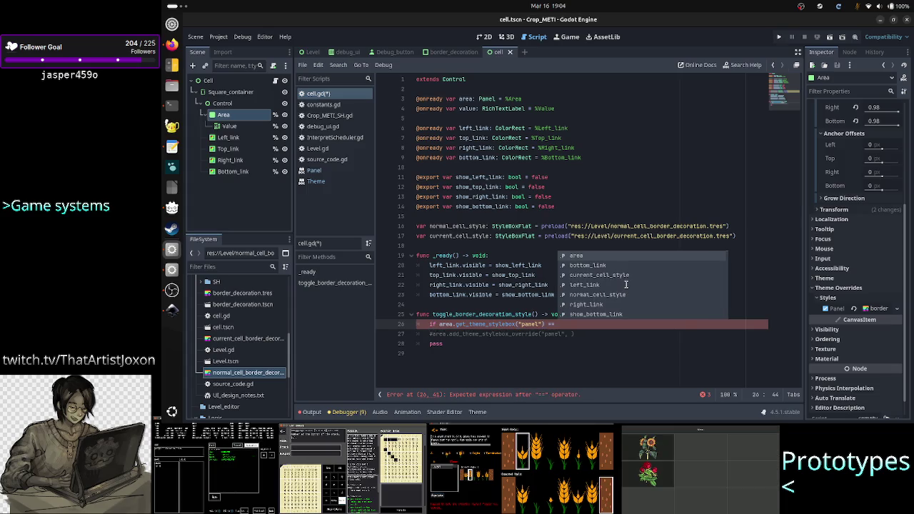
{"action": "type", "text": "norm"}
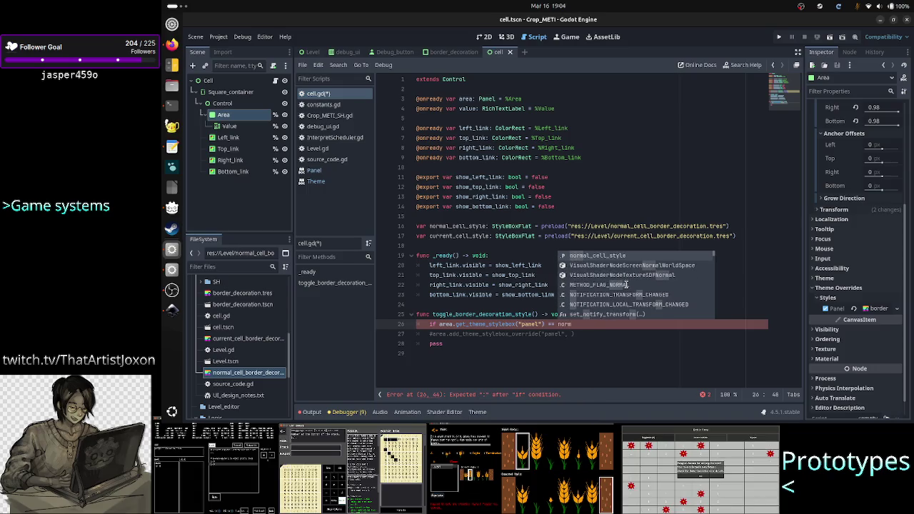
{"action": "key", "text": "Return"}
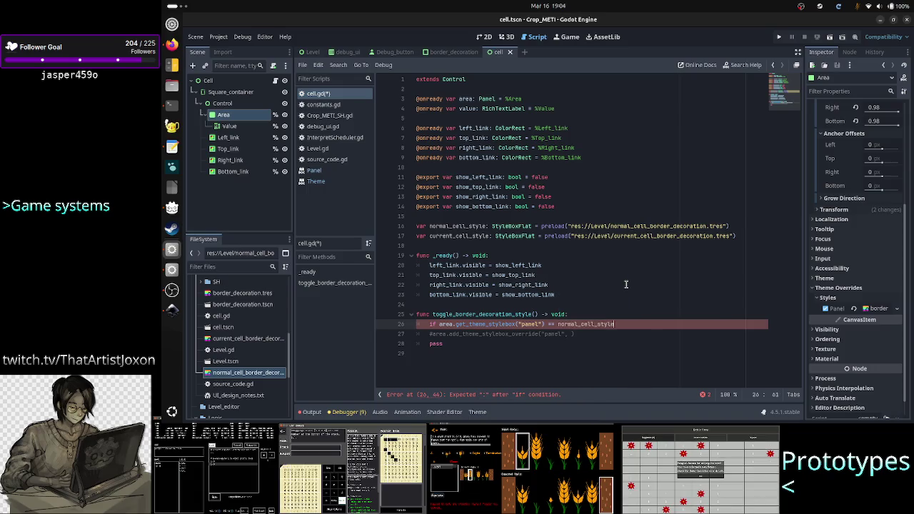
{"action": "type", "text": ":"}
Put a pass placeholder inside the if block and bring up the Panel class reference
{"action": "key", "text": "Return"}
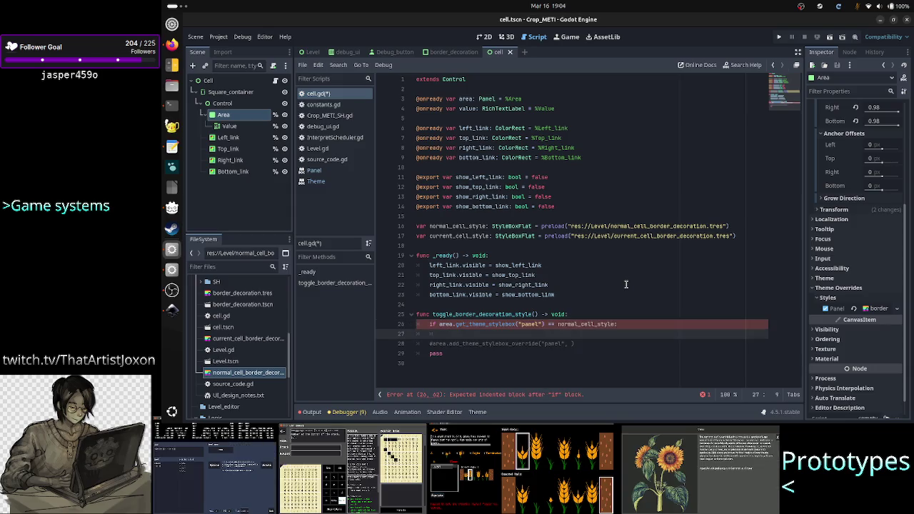
{"action": "type", "text": "pass"}
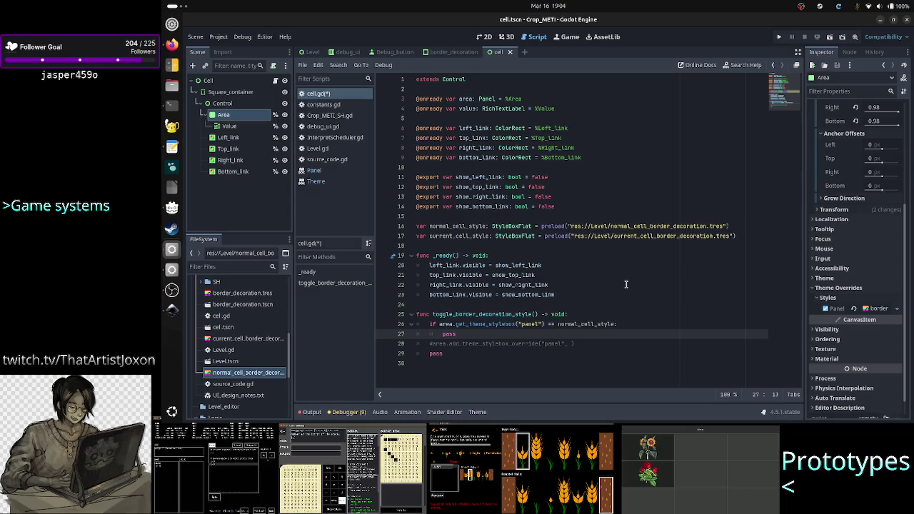
{"action": "left_click", "coordinate": [329, 174]}
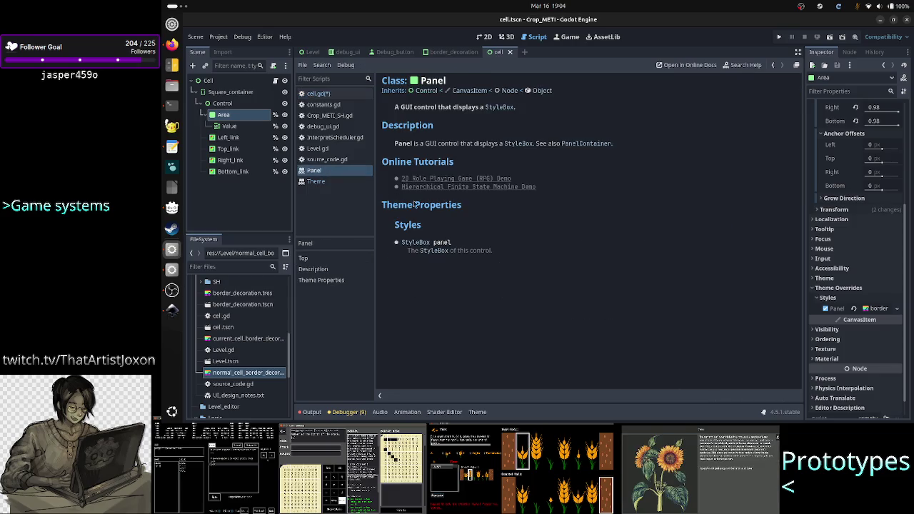
Browse the StyleBox class reference, then search the help for 'styleboxf'
{"action": "left_click", "coordinate": [415, 242]}
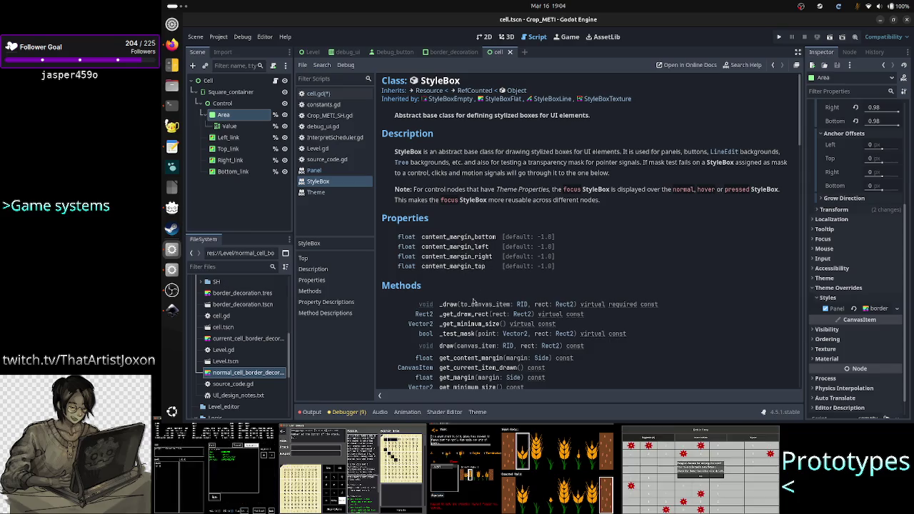
{"action": "scroll", "coordinate": [476, 299], "scroll_direction": "down", "scroll_amount": 4}
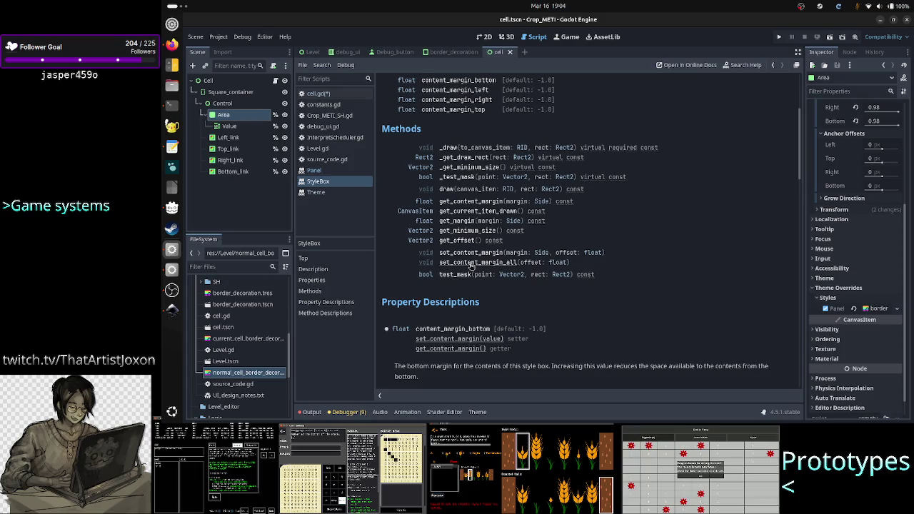
{"action": "scroll", "coordinate": [473, 270], "scroll_direction": "down", "scroll_amount": 4}
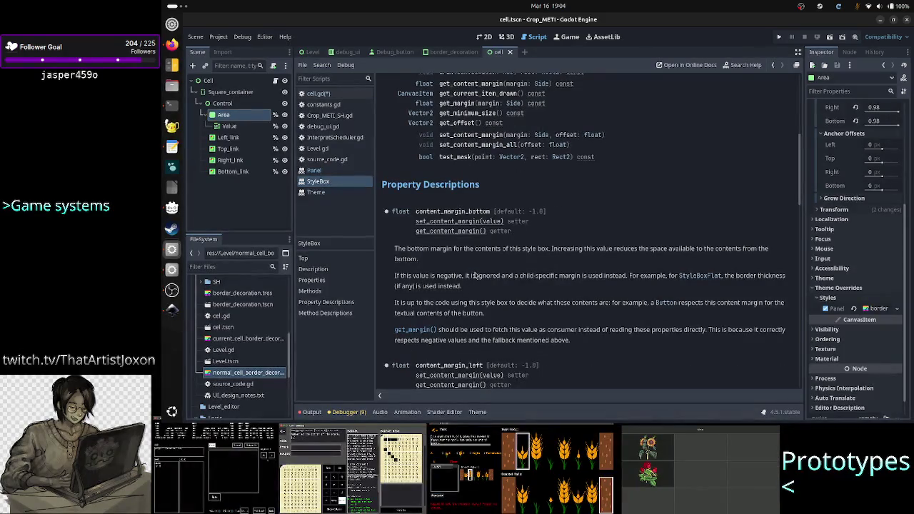
{"action": "scroll", "coordinate": [474, 275], "scroll_direction": "up", "scroll_amount": 2}
{"action": "scroll", "coordinate": [474, 275], "scroll_direction": "up", "scroll_amount": 1}
{"action": "scroll", "coordinate": [474, 275], "scroll_direction": "up", "scroll_amount": 1}
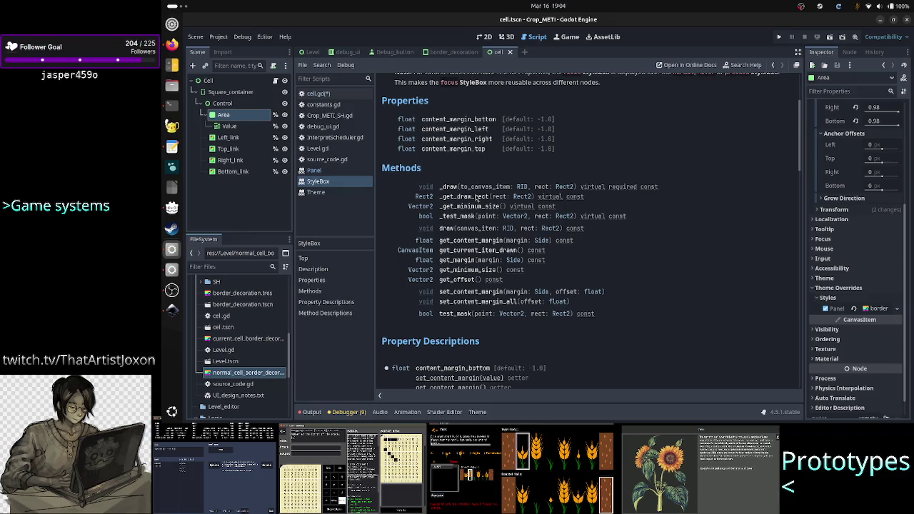
{"action": "scroll", "coordinate": [476, 197], "scroll_direction": "up", "scroll_amount": 3}
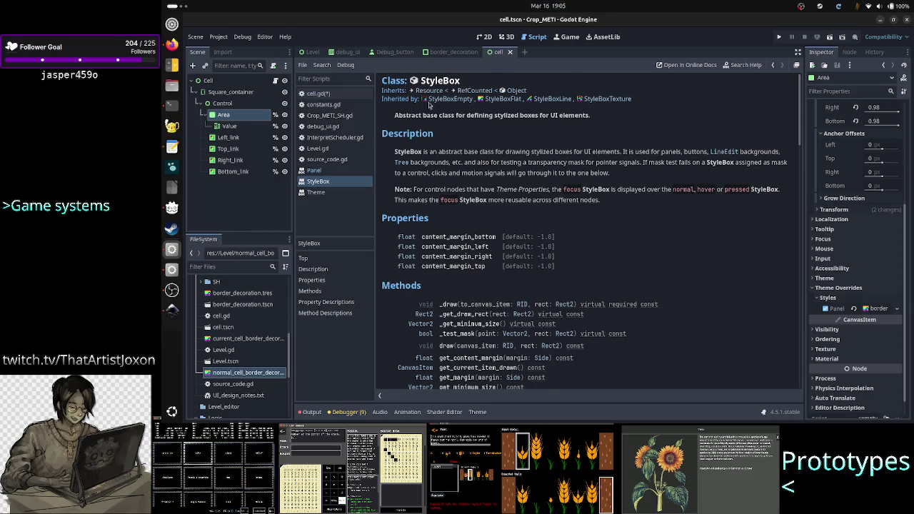
{"action": "left_click", "coordinate": [739, 66]}
{"action": "type", "text": "s"}
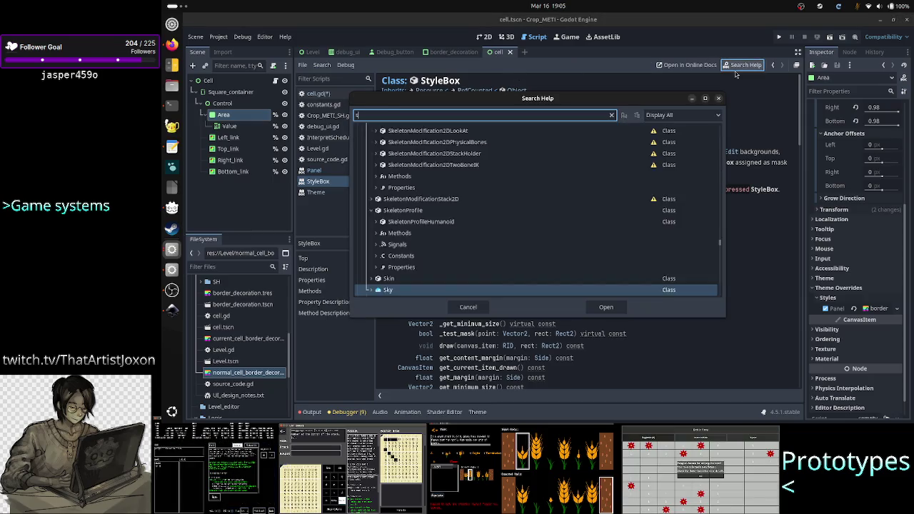
{"action": "type", "text": "tyleboxh"}
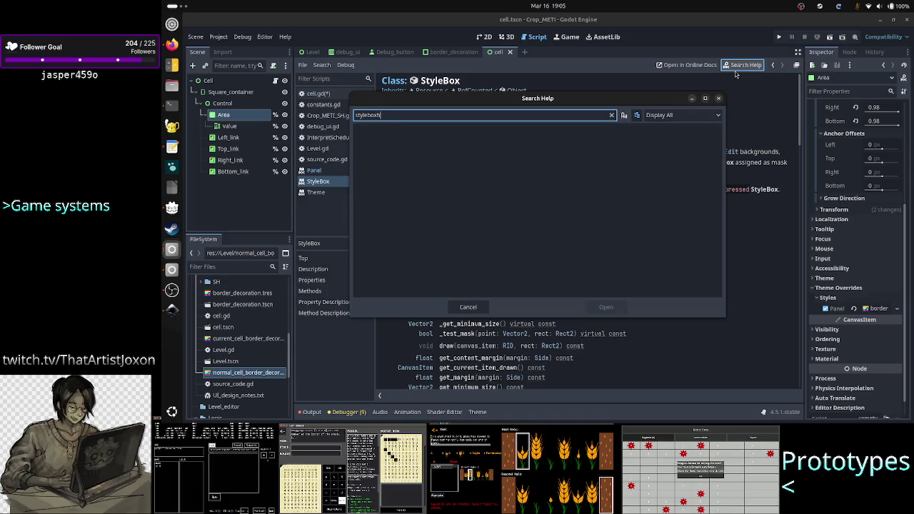
{"action": "key", "text": "BackSpace"}
{"action": "type", "text": "f"}
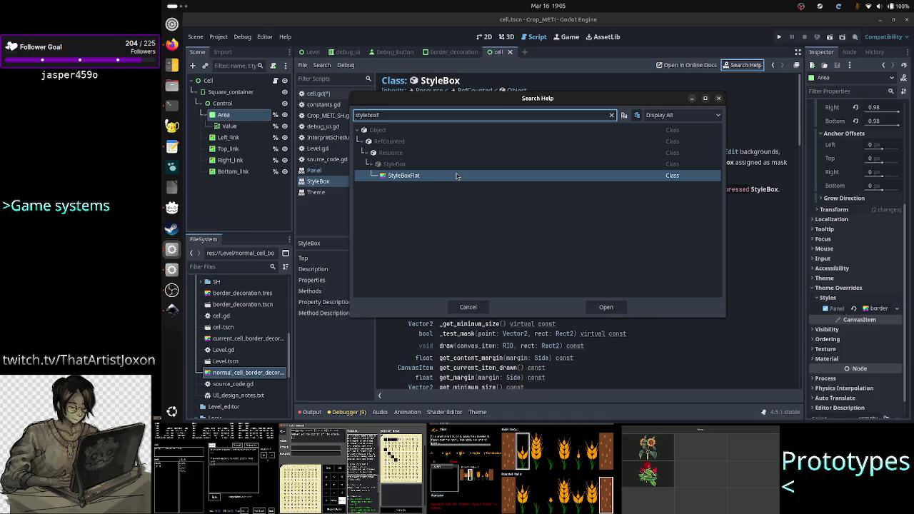
Read the StyleBoxFlat reference's Properties section, then go back to cell.gd
{"action": "double_click", "coordinate": [457, 176]}
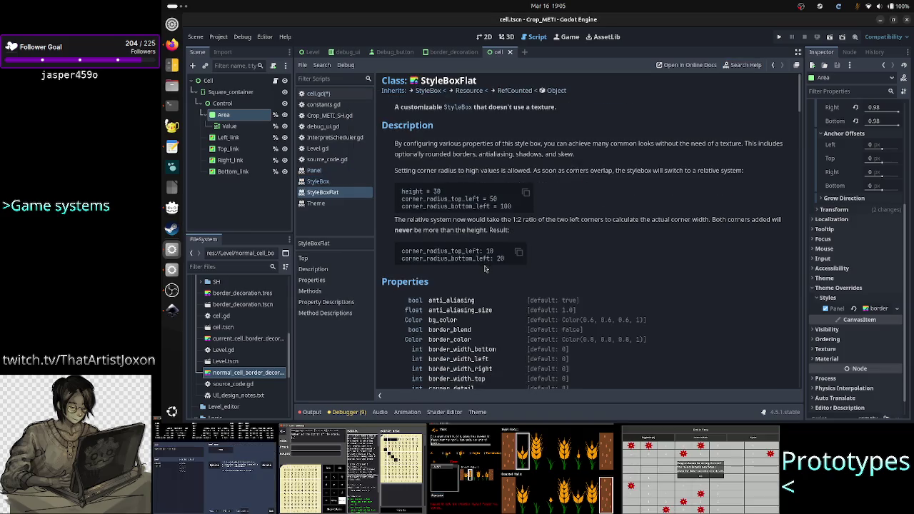
{"action": "scroll", "coordinate": [494, 282], "scroll_direction": "down", "scroll_amount": 5}
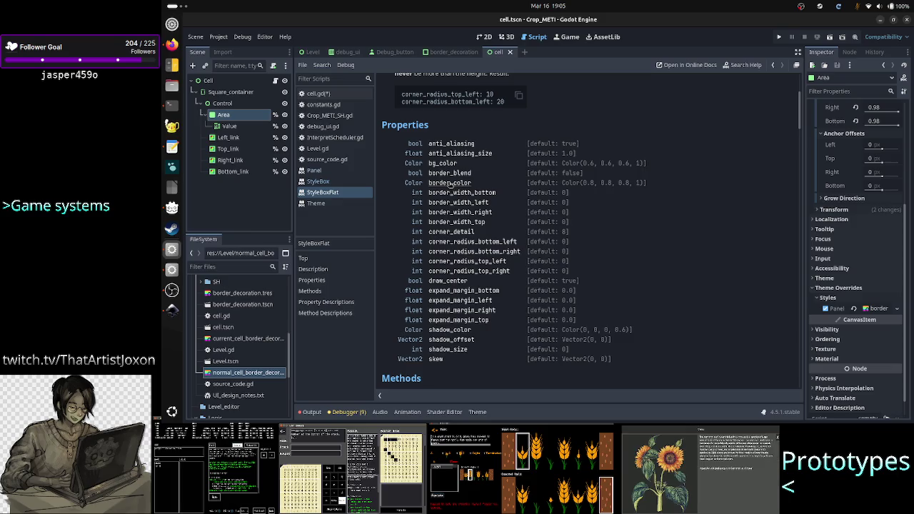
{"action": "left_click", "coordinate": [330, 96]}
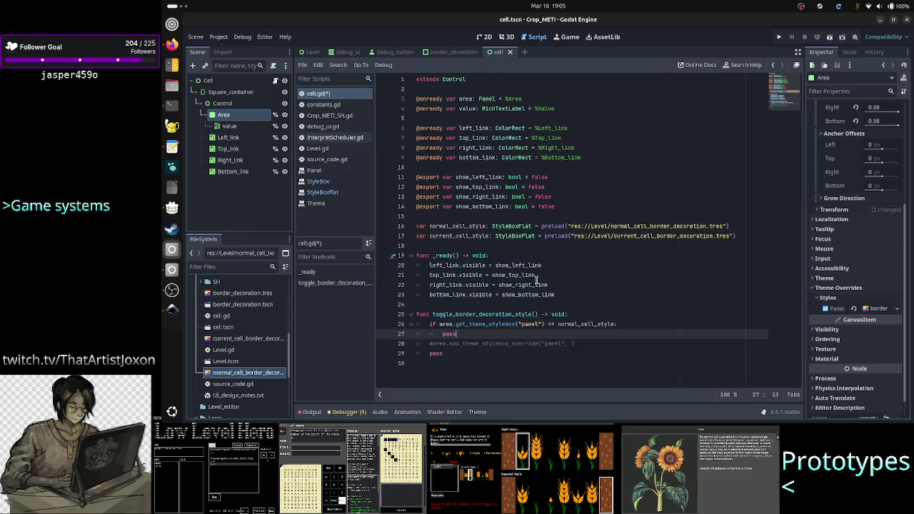
Insert a new line above the if statement starting with the match keyword
{"action": "left_click", "coordinate": [622, 324]}
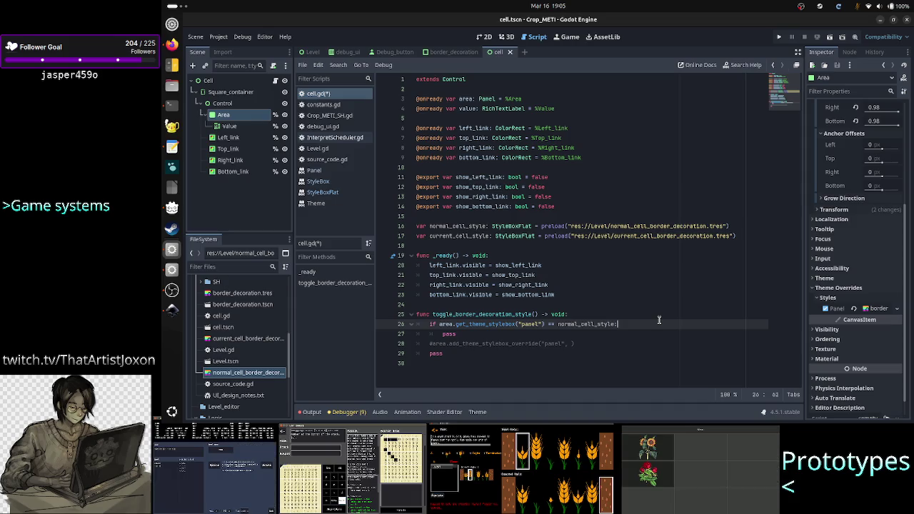
{"action": "key", "text": "ctrl+shift+Return"}
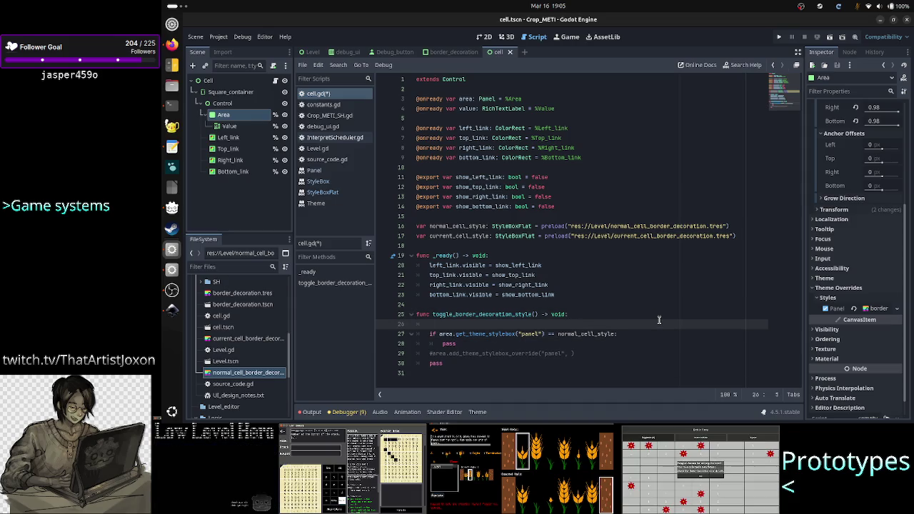
{"action": "type", "text": "sh"}
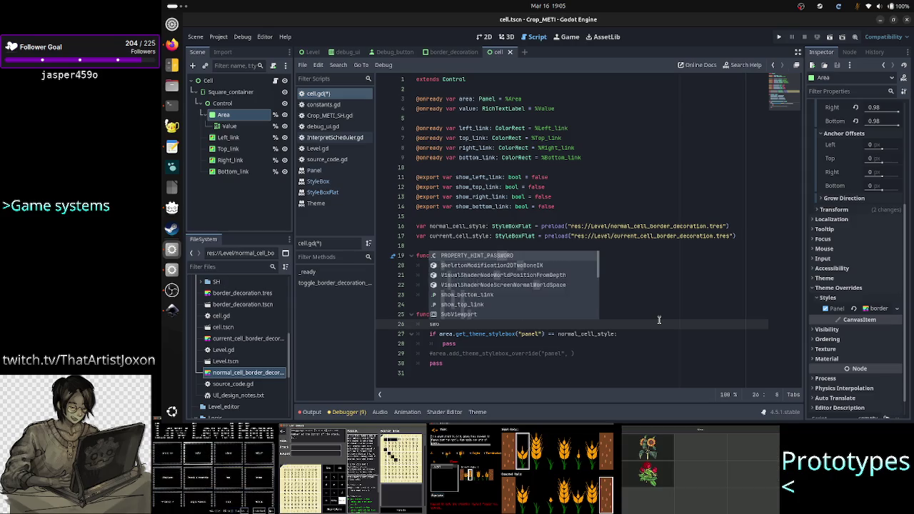
{"action": "type", "text": "it"}
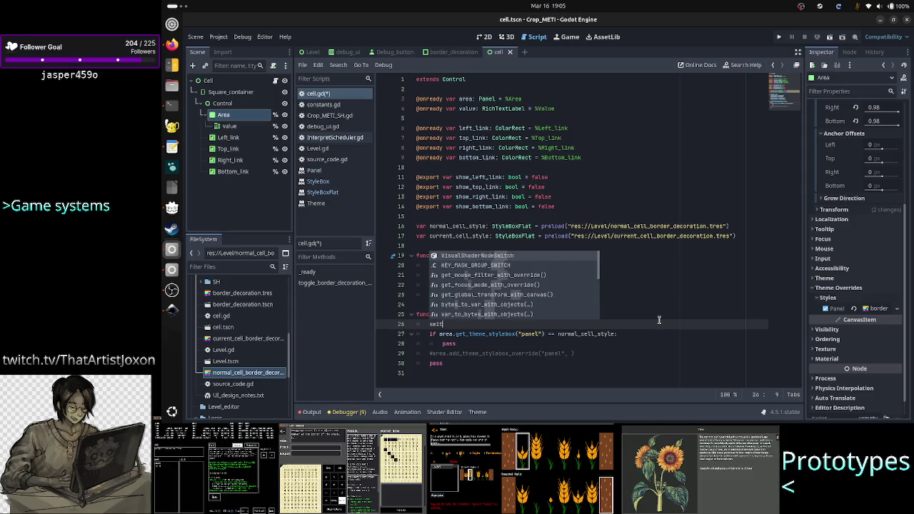
{"action": "type", "text": "c"}
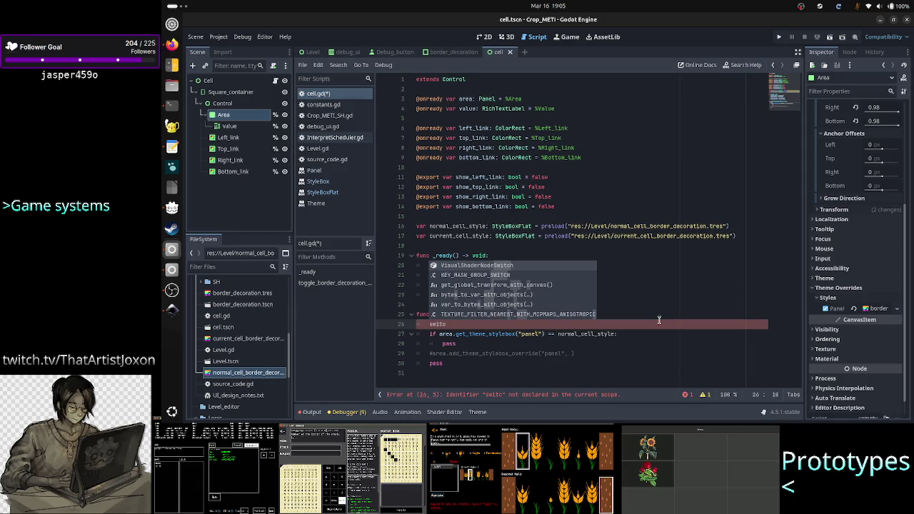
{"action": "type", "text": "h"}
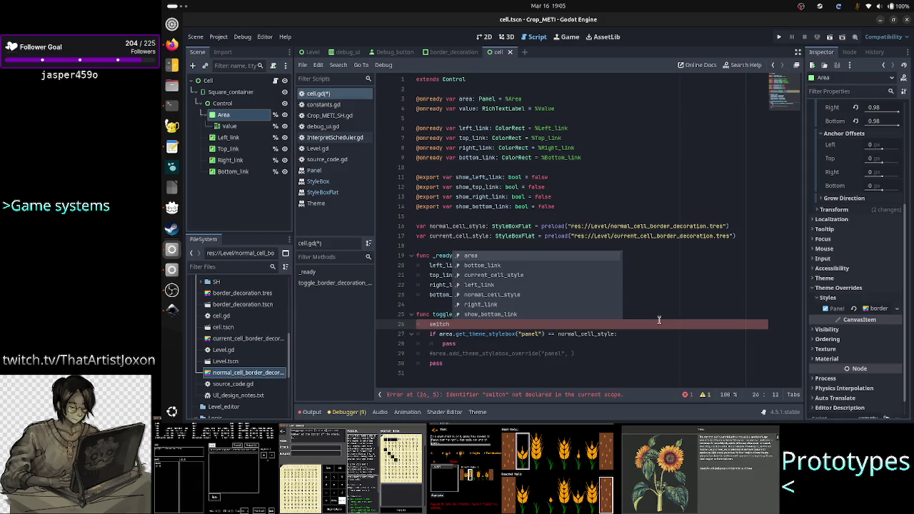
{"action": "key", "text": "BackSpace"}
{"action": "key", "text": "BackSpace"}
{"action": "key", "text": "BackSpace"}
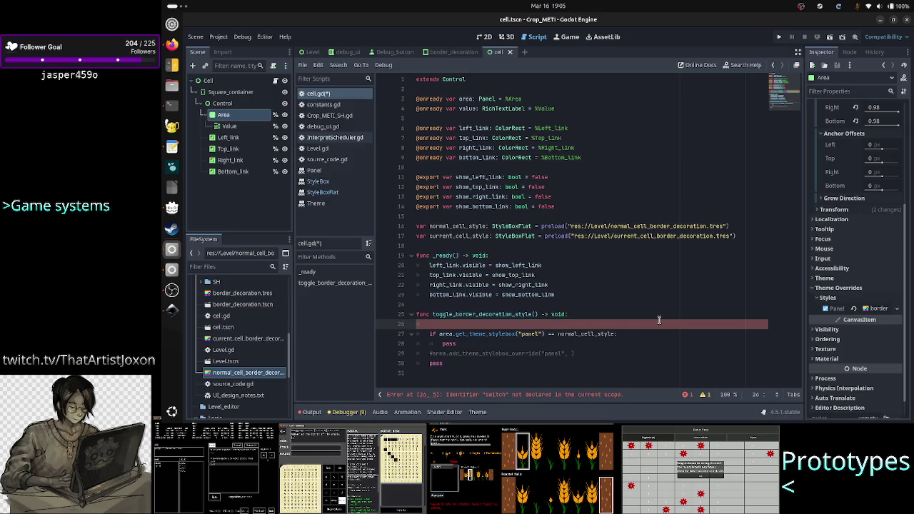
{"action": "type", "text": "aatch"}
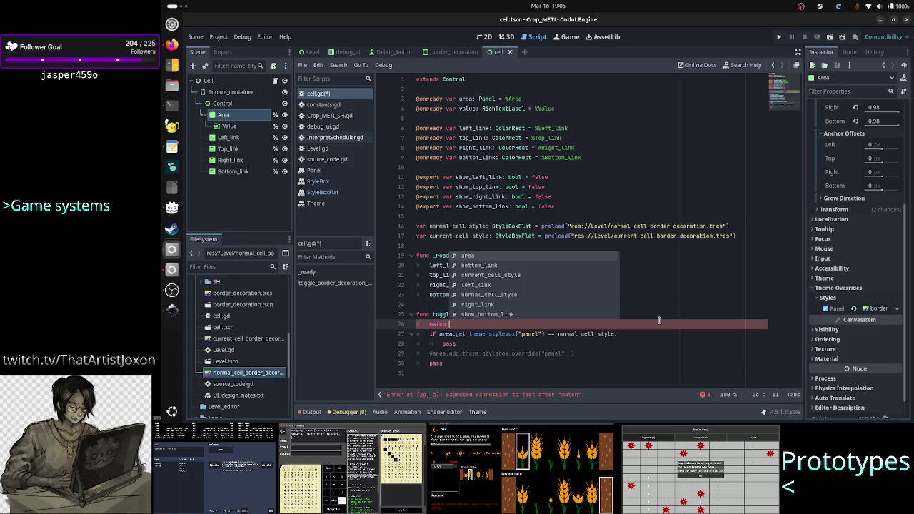
{"action": "key", "text": "Escape"}
Move area.get_theme_stylebox("panel") from the if line to follow match
{"action": "key", "text": "Down"}
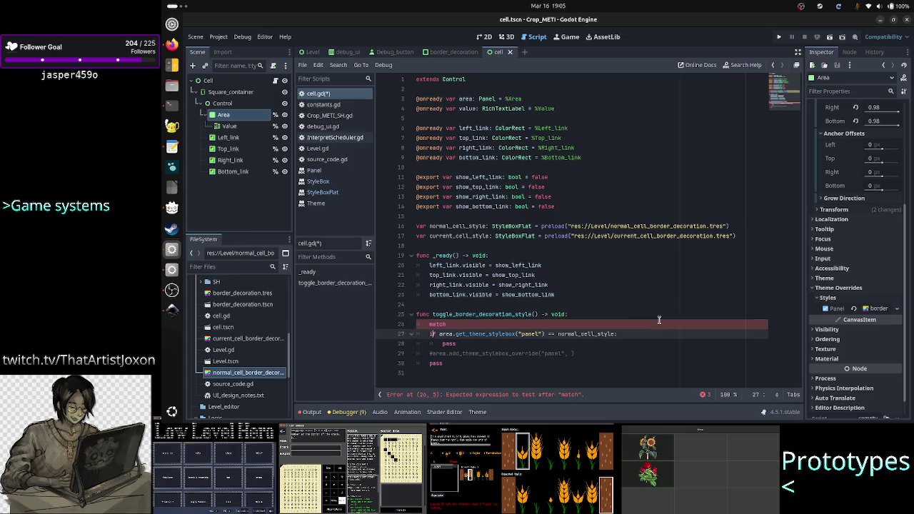
{"action": "key", "text": "Left"}
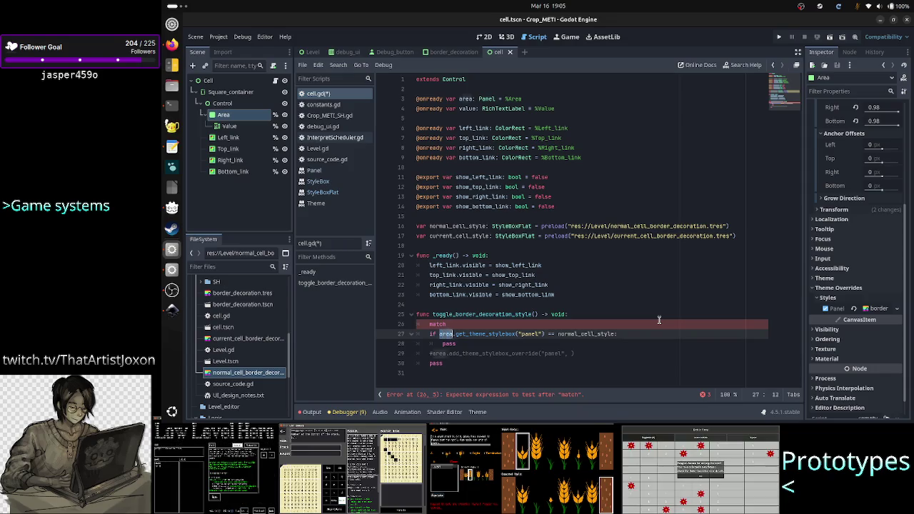
{"action": "key", "text": "shift+Right"}
{"action": "key", "text": "shift+Right"}
{"action": "key", "text": "shift+Right"}
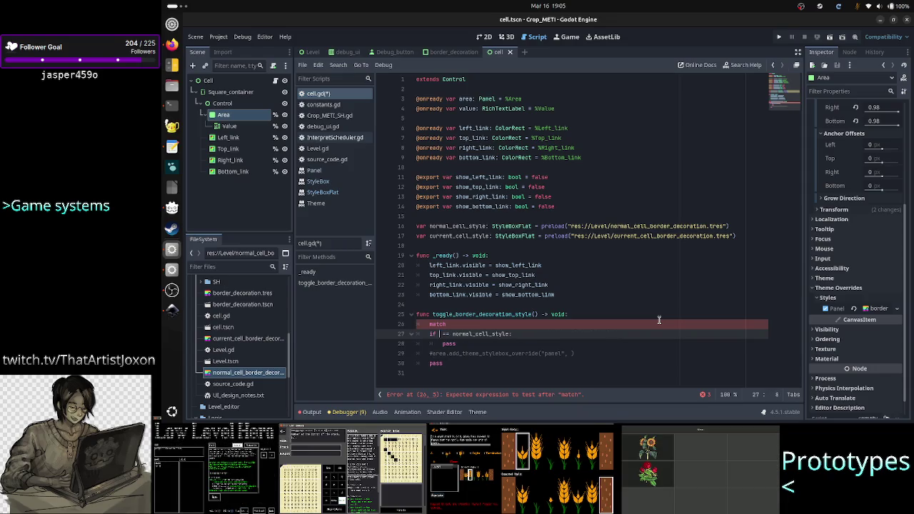
{"action": "key", "text": "ctrl+x"}
{"action": "key", "text": "Up"}
{"action": "key", "text": "ctrl+v"}
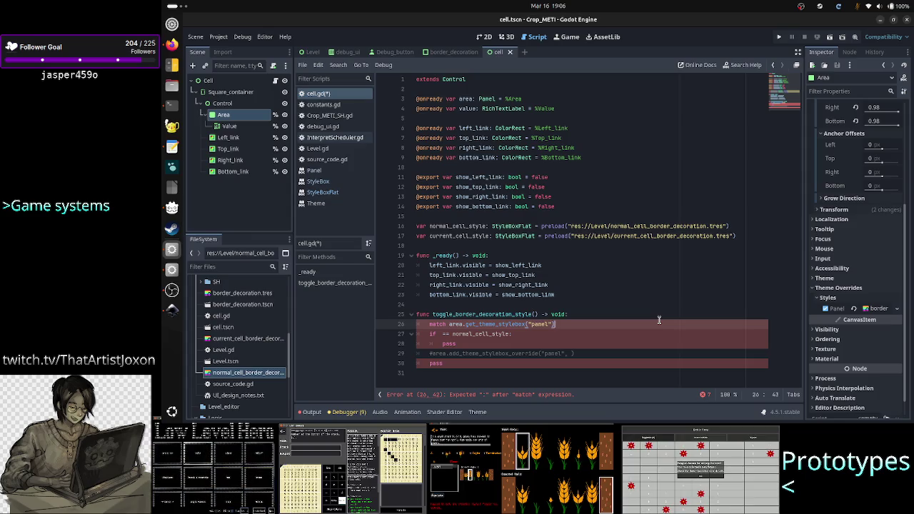
{"action": "key", "text": "alt+Tab"}
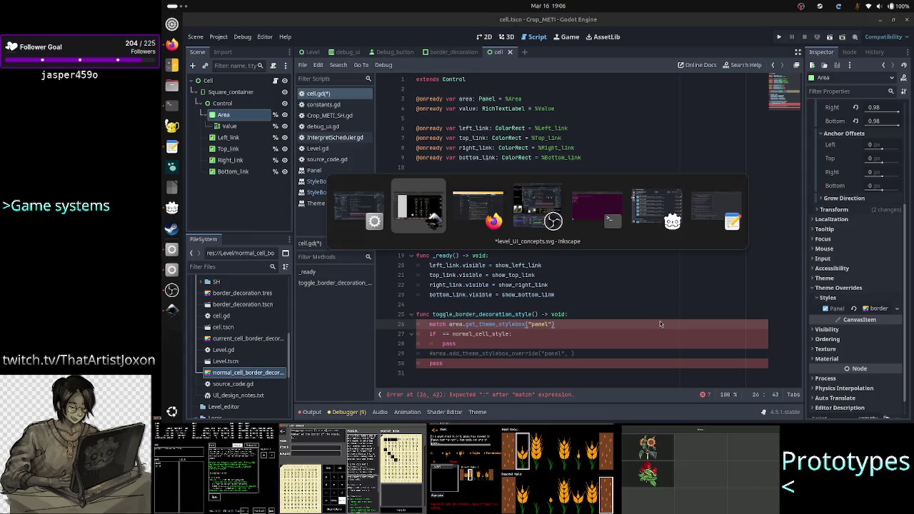
Close the Control node scaling forum thread and the Steamworks announcement tabs in Firefox
{"action": "key", "text": "alt+Tab"}
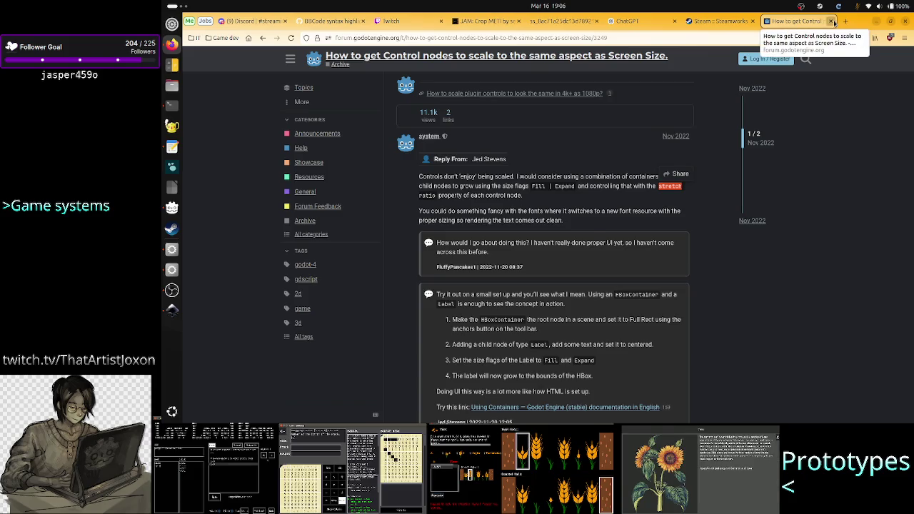
{"action": "left_click", "coordinate": [831, 21]}
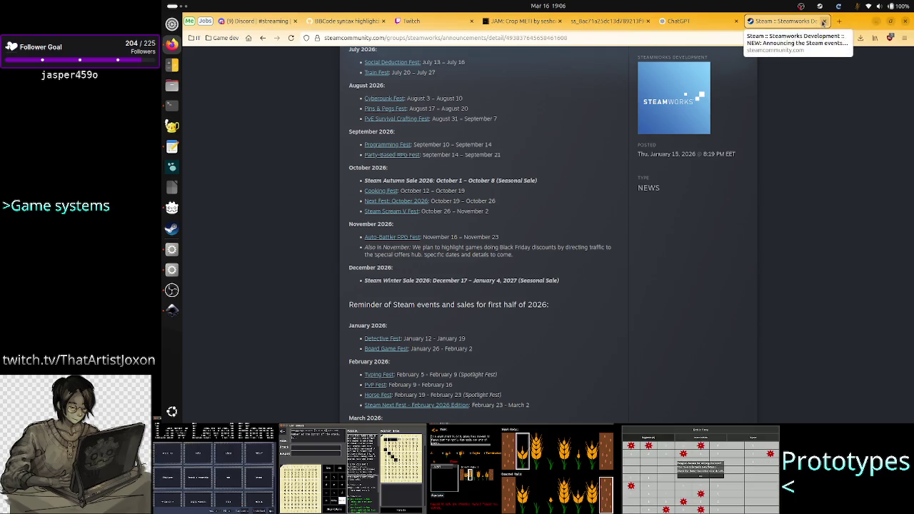
{"action": "left_click", "coordinate": [824, 21]}
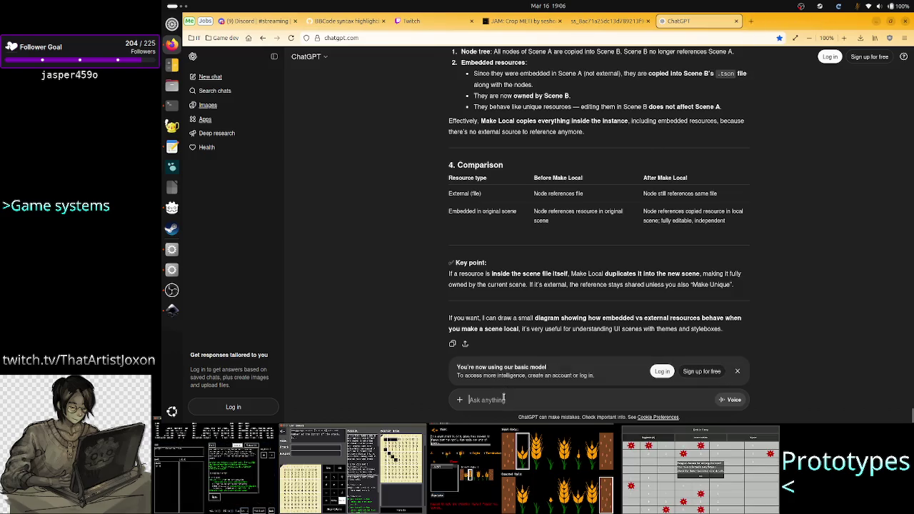
Ask ChatGPT whether GDScript's match works on a Color value and read the answer
{"action": "type", "text": "does godo"}
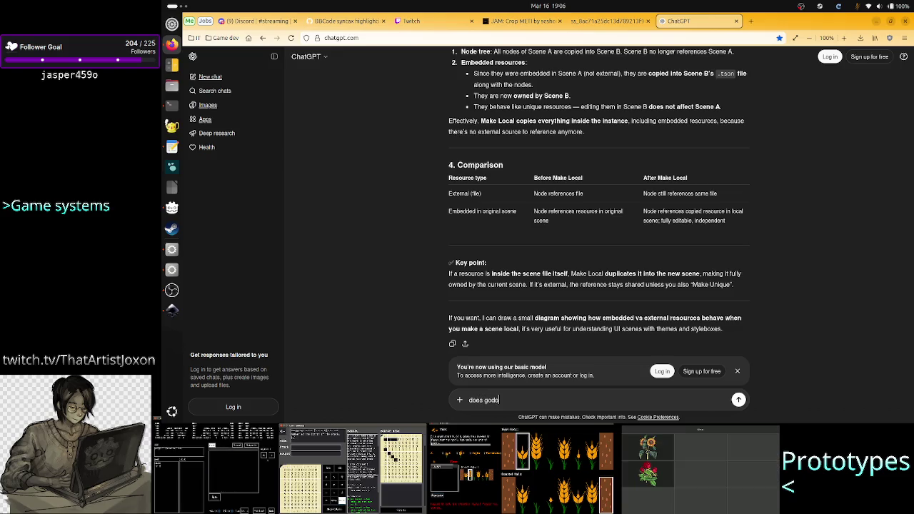
{"action": "key", "text": "BackSpace"}
{"action": "key", "text": "BackSpace"}
{"action": "key", "text": "BackSpace"}
{"action": "type", "text": "dscript"}
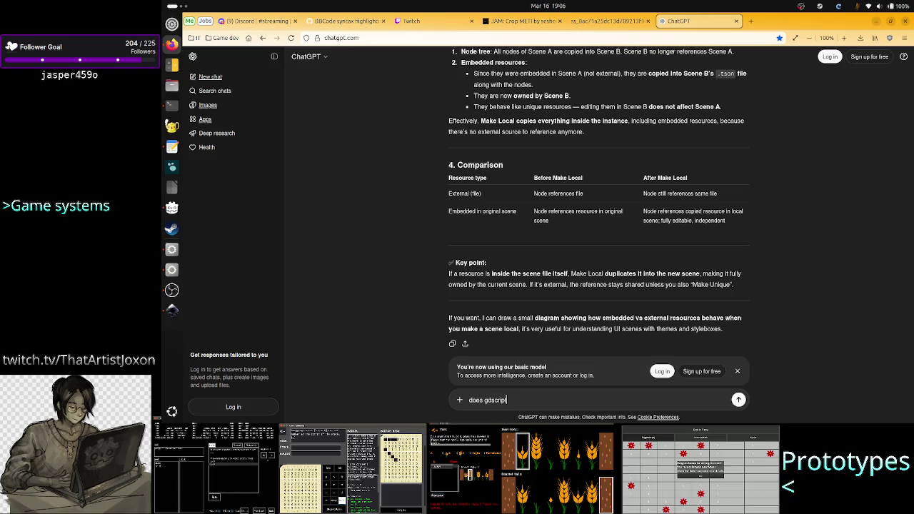
{"action": "type", "text": "'s match"}
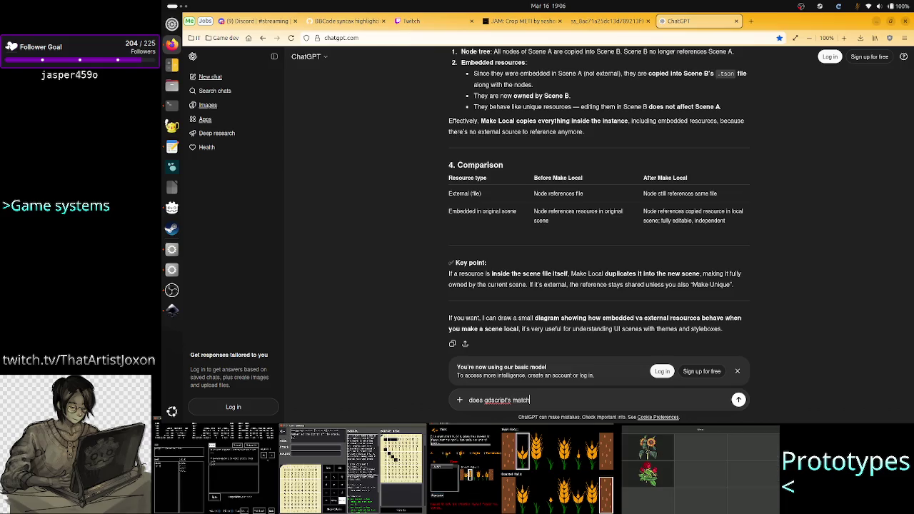
{"action": "type", "text": " wor"}
{"action": "type", "text": "k o"}
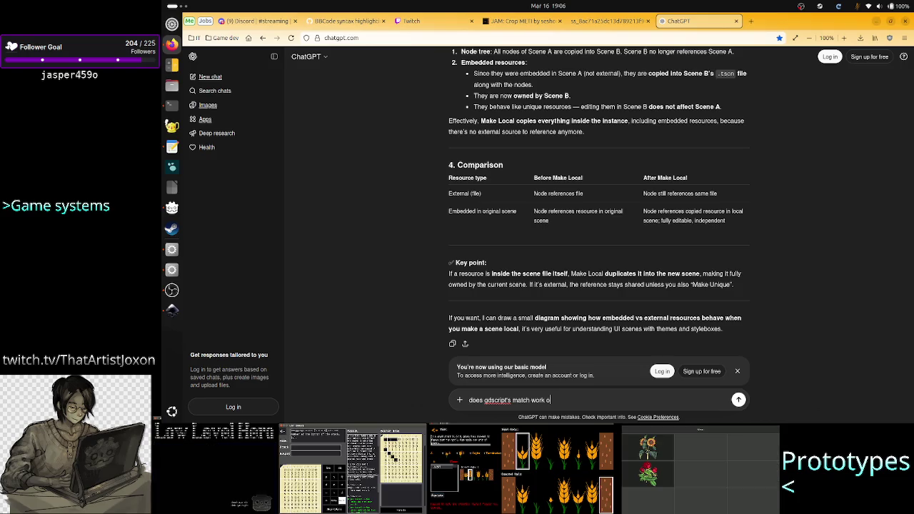
{"action": "type", "text": "n a Col"}
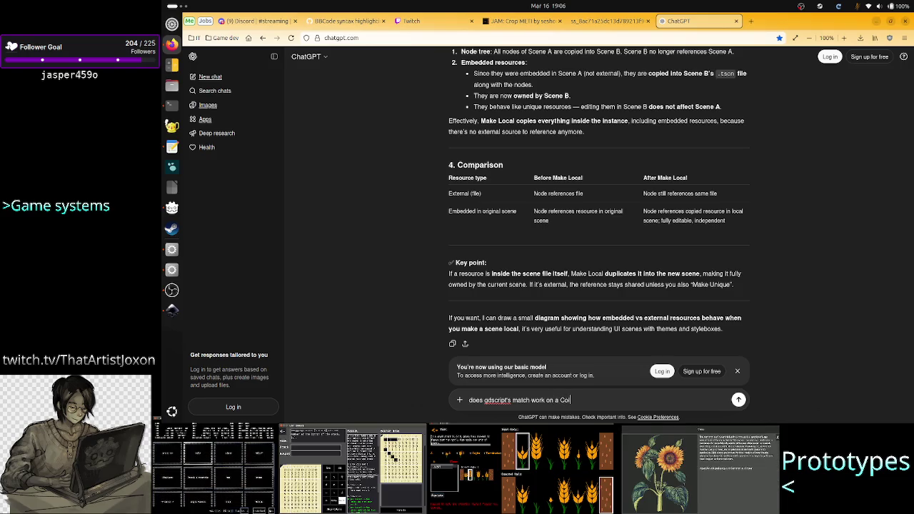
{"action": "type", "text": "orvalue?"}
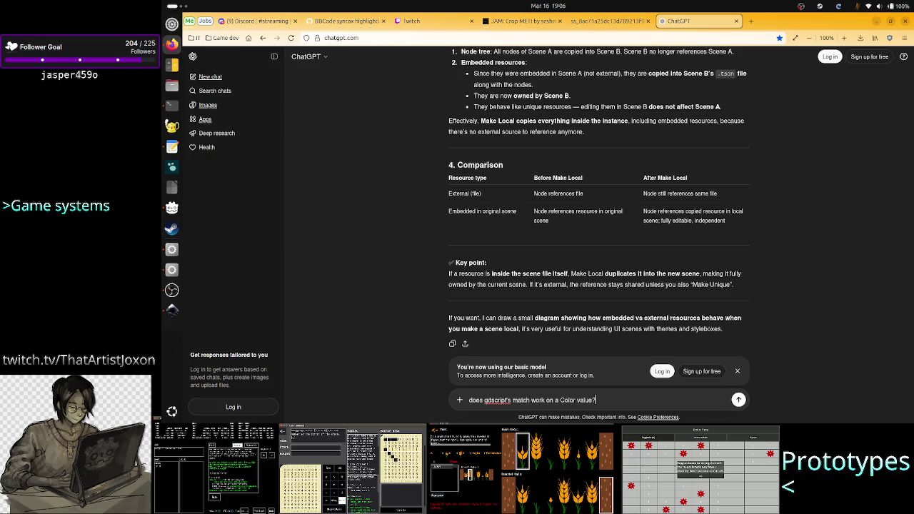
{"action": "key", "text": "Return"}
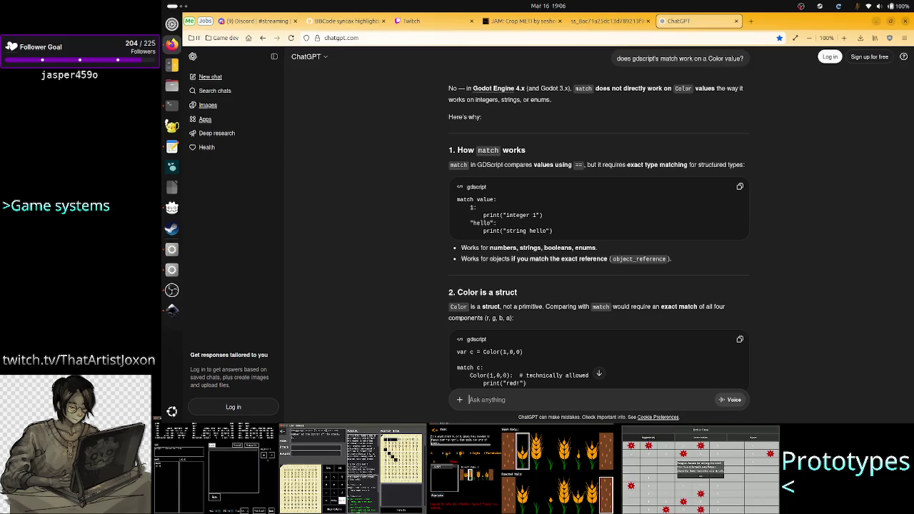
{"action": "scroll", "coordinate": [570, 301], "scroll_direction": "down", "scroll_amount": 2}
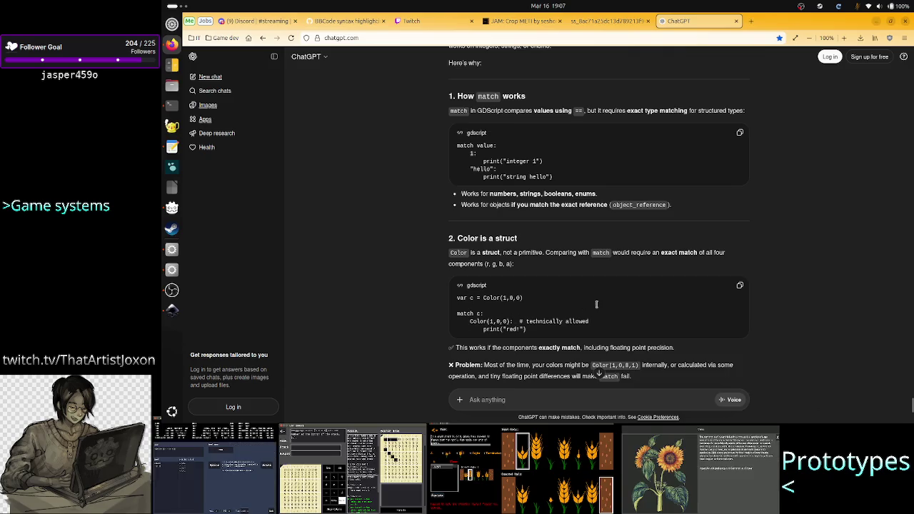
{"action": "key", "text": "alt+Tab"}
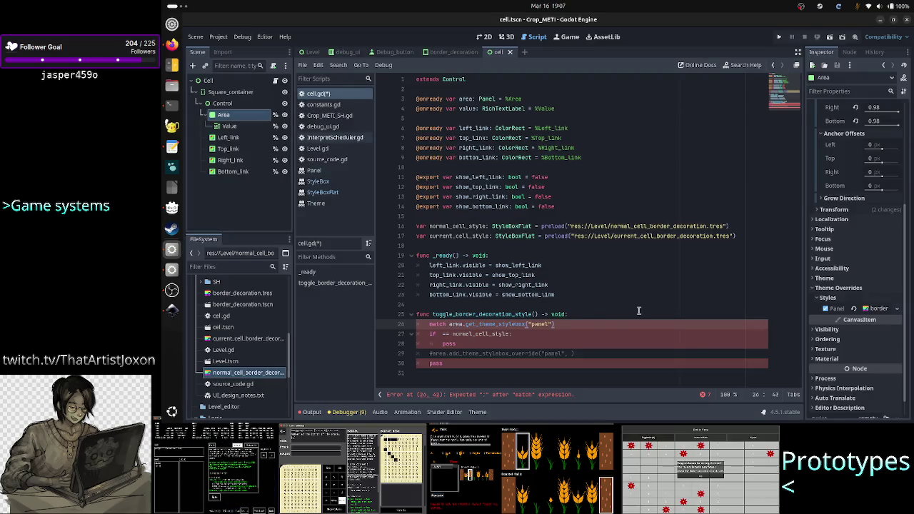
Undo the match rewrite, restoring the if condition and removing the leftover blank line
{"action": "key", "text": "ctrl+shift+Left"}
{"action": "key", "text": "ctrl+shift+Left"}
{"action": "key", "text": "ctrl+shift+Left"}
{"action": "key", "text": "ctrl+x"}
{"action": "key", "text": "Down"}
{"action": "key", "text": "ctrl+v"}
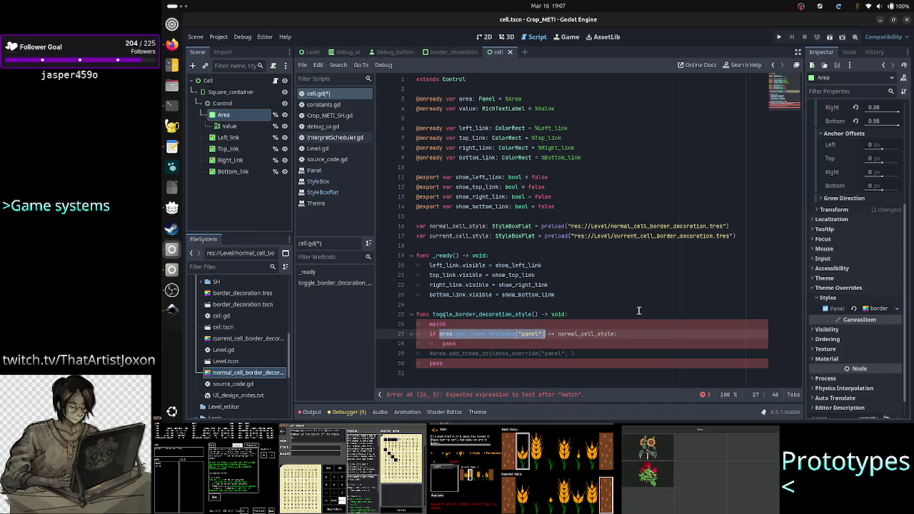
{"action": "key", "text": "Up"}
{"action": "key", "text": "ctrl+BackSpace"}
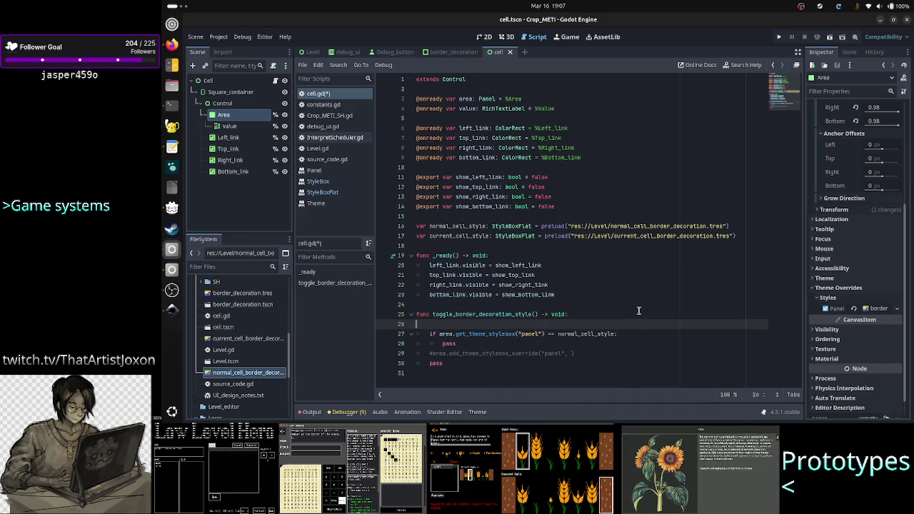
{"action": "key", "text": "BackSpace"}
{"action": "key", "text": "BackSpace"}
{"action": "key", "text": "Down"}
{"action": "key", "text": "Down"}
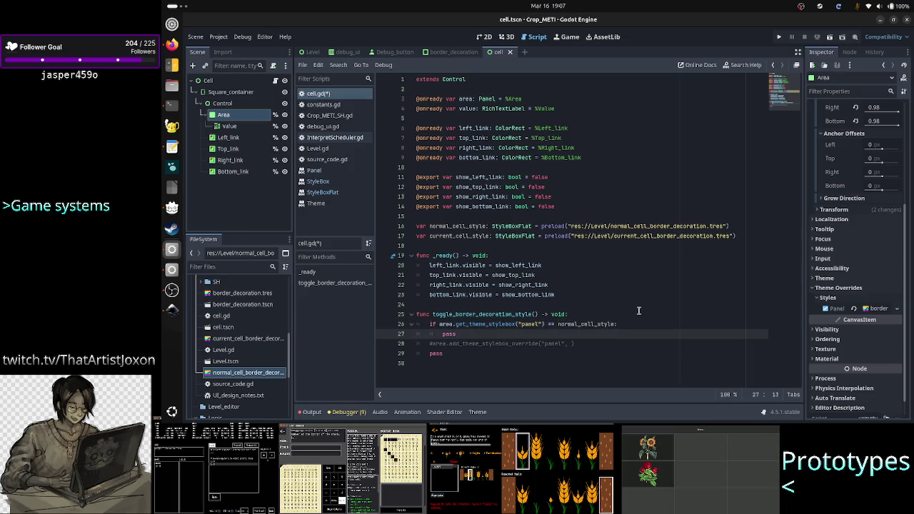
Replace pass in the if body with the uncommented override call using current_cell_style
{"action": "key", "text": "Down"}
{"action": "key", "text": "Home"}
{"action": "key", "text": "shift+Down"}
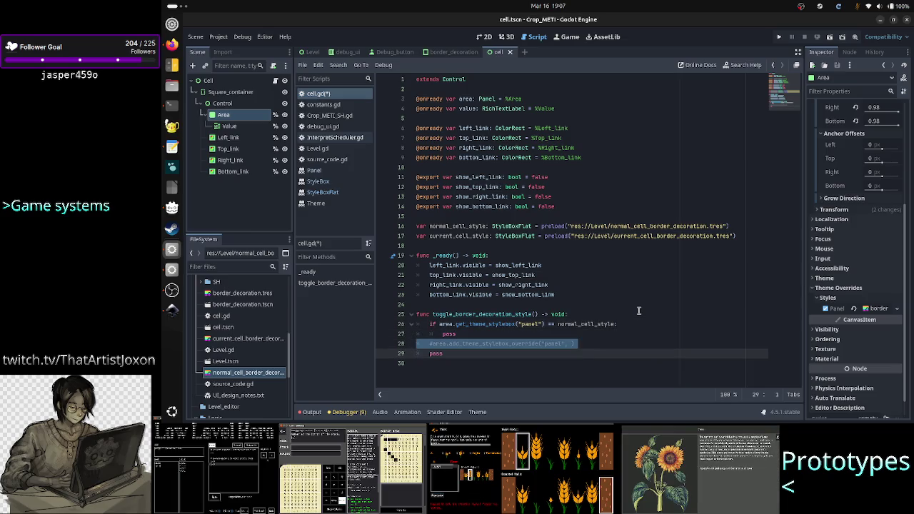
{"action": "key", "text": "Up"}
{"action": "key", "text": "Up"}
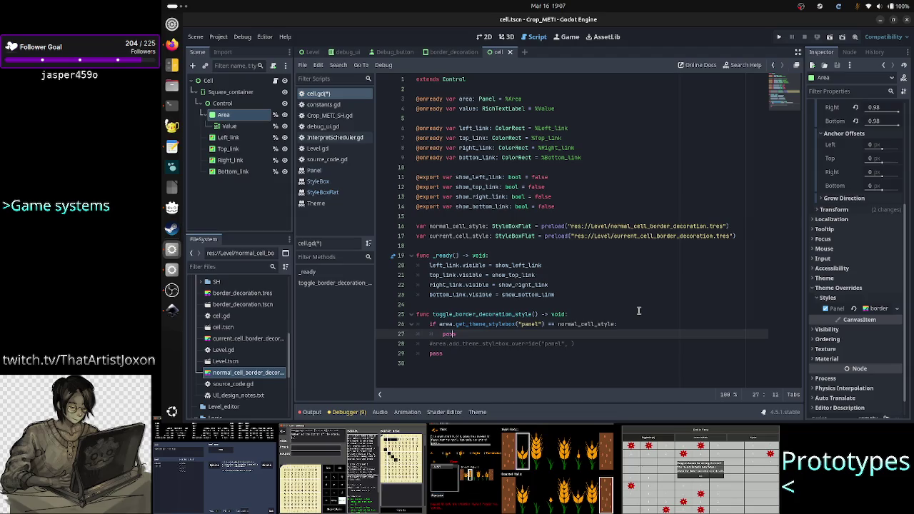
{"action": "type", "text": "s"}
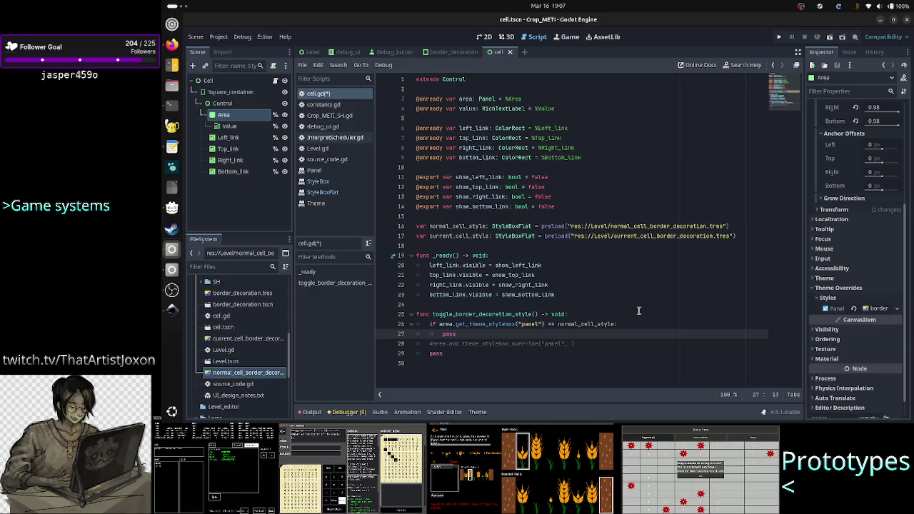
{"action": "key", "text": "BackSpace"}
{"action": "key", "text": "BackSpace"}
{"action": "key", "text": "BackSpace"}
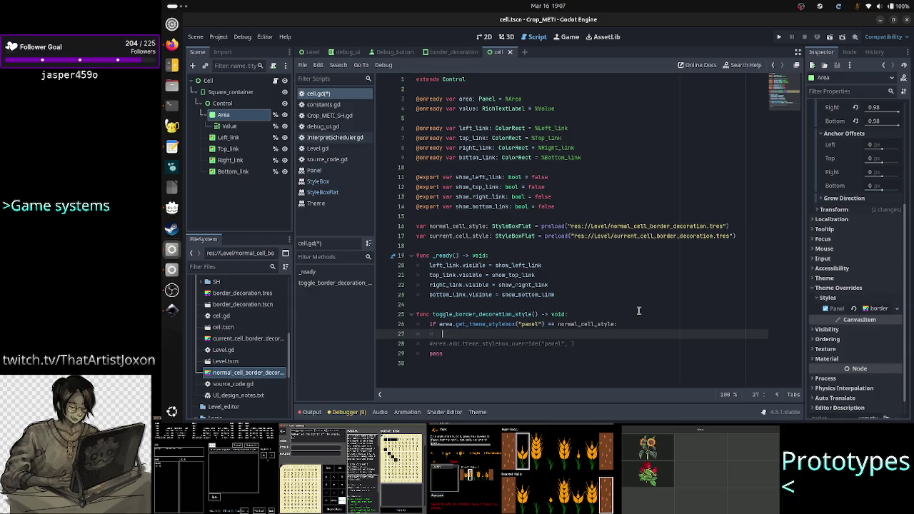
{"action": "key", "text": "Down"}
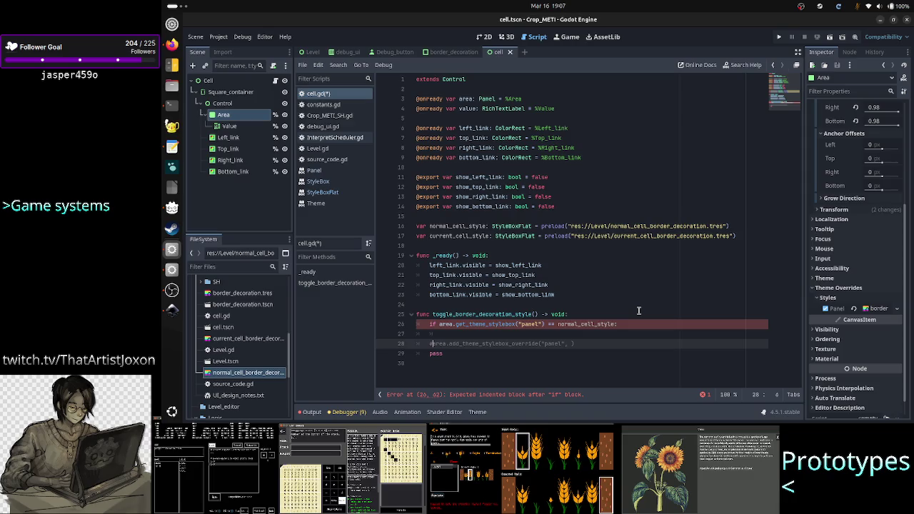
{"action": "key", "text": "BackSpace"}
{"action": "key", "text": "BackSpace"}
{"action": "key", "text": "BackSpace"}
{"action": "key", "text": "ctrl+Right"}
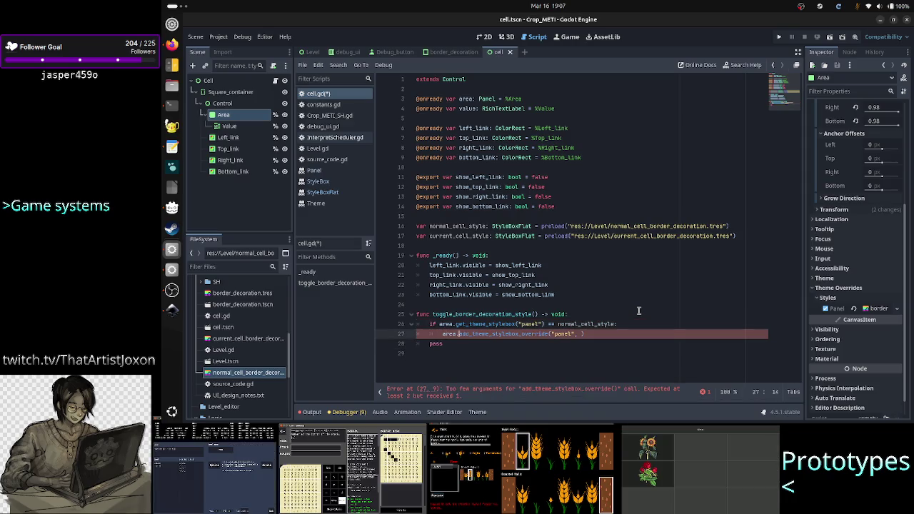
{"action": "key", "text": "ctrl+Right"}
{"action": "key", "text": "ctrl+Right"}
{"action": "key", "text": "ctrl+Right"}
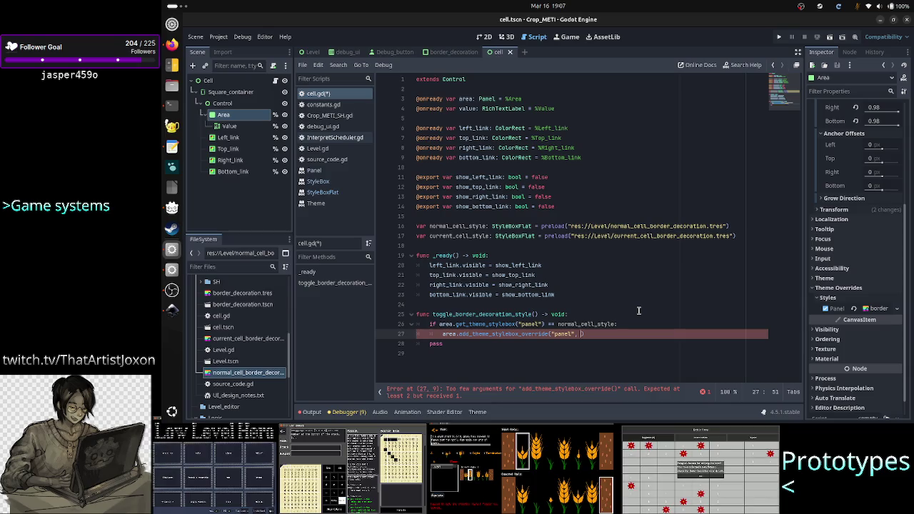
{"action": "type", "text": "curr"}
{"action": "key", "text": "Return"}
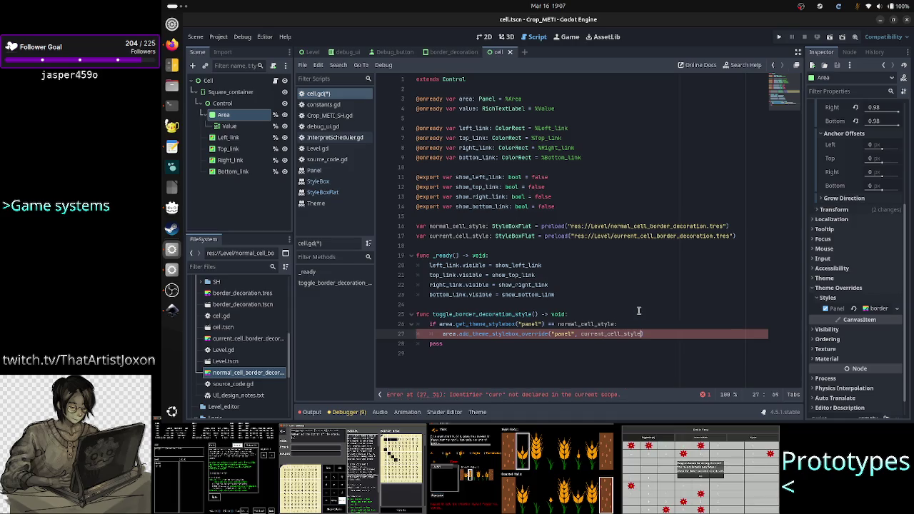
Turn the pass placeholder line into else: with an indented line below
{"action": "key", "text": "Down"}
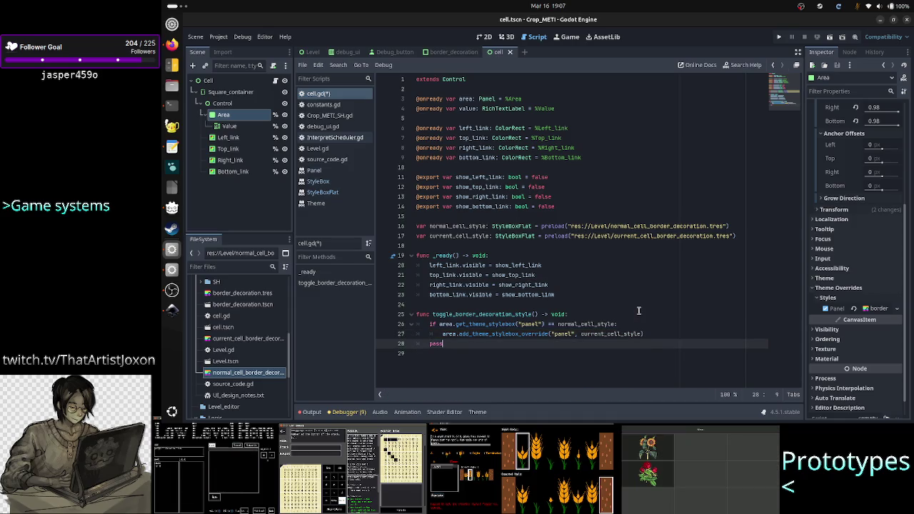
{"action": "key", "text": "BackSpace"}
{"action": "key", "text": "BackSpace"}
{"action": "key", "text": "BackSpace"}
{"action": "type", "text": "else:"}
{"action": "key", "text": "Return"}
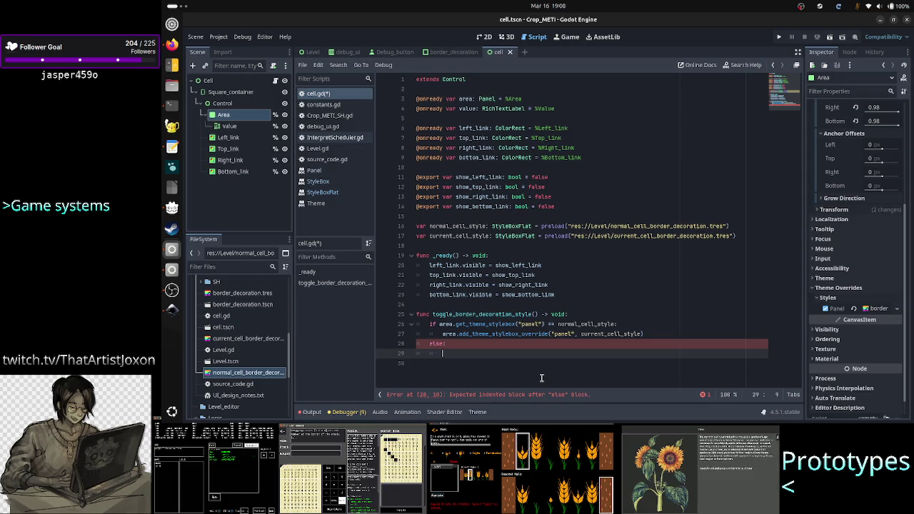
Copy the override call into the else branch, changing it to normal_cell_style
{"action": "key", "text": "Up"}
{"action": "key", "text": "Up"}
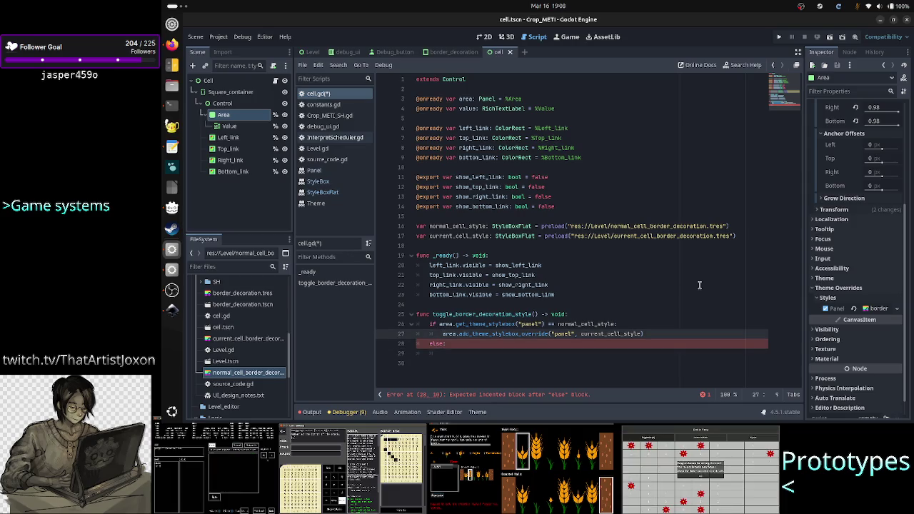
{"action": "key", "text": "shift+Down"}
{"action": "key", "text": "shift+Left"}
{"action": "key", "text": "shift+Left"}
{"action": "key", "text": "shift+Left"}
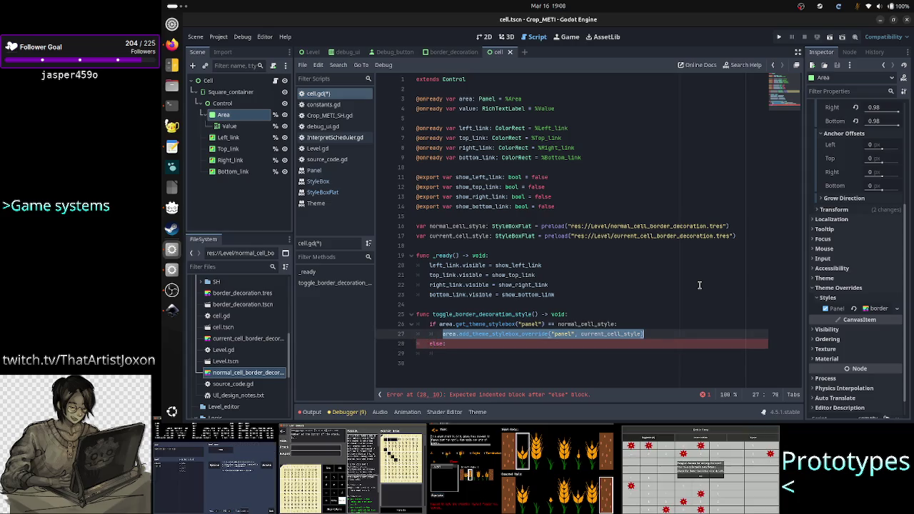
{"action": "key", "text": "Down"}
{"action": "key", "text": "Down"}
{"action": "key", "text": "ctrl+v"}
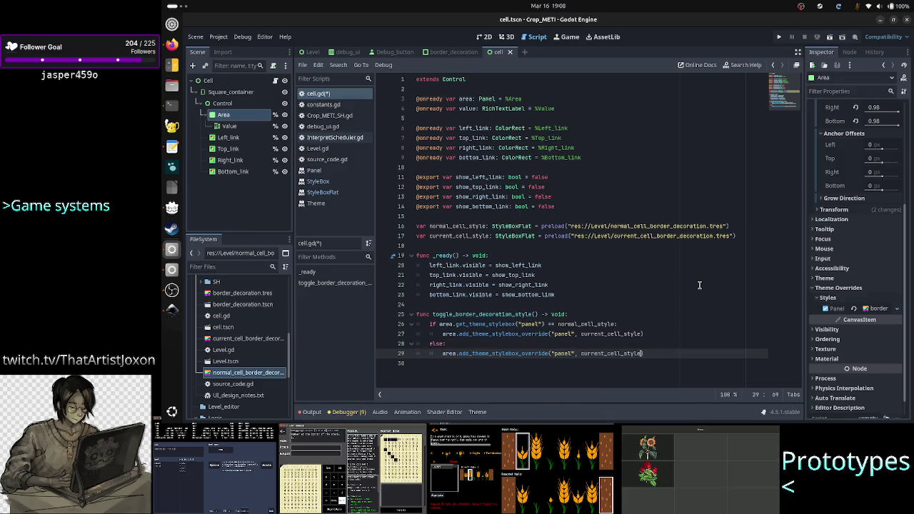
{"action": "key", "text": "BackSpace"}
{"action": "key", "text": "BackSpace"}
{"action": "key", "text": "BackSpace"}
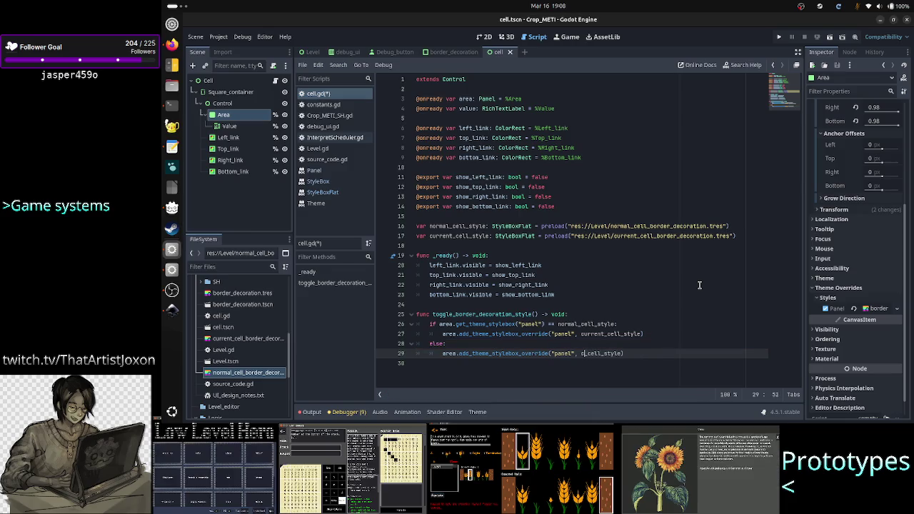
{"action": "type", "text": "normal"}
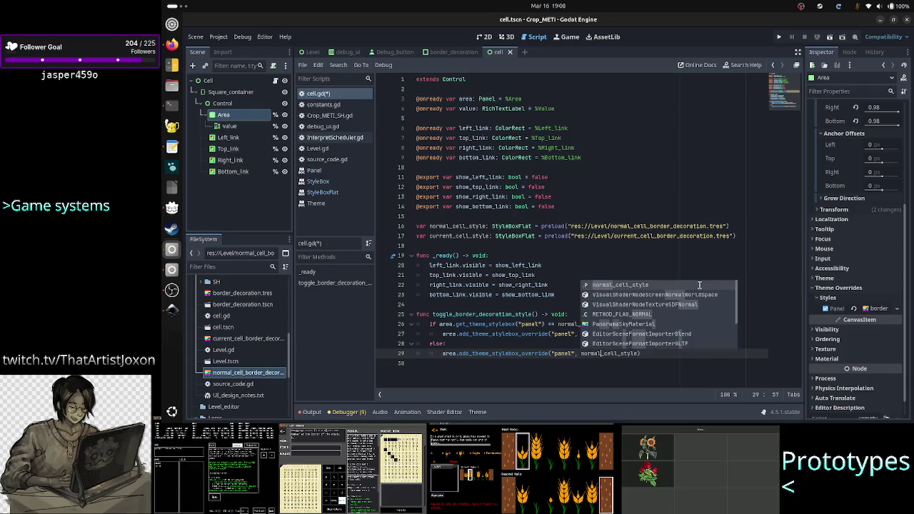
{"action": "key", "text": "Escape"}
Review the toggle function and save cell.gd
{"action": "key", "text": "Home"}
{"action": "key", "text": "Home"}
{"action": "key", "text": "Up"}
{"action": "key", "text": "Up"}
{"action": "key", "text": "Up"}
{"action": "key", "text": "Up"}
{"action": "key", "text": "Down"}
{"action": "key", "text": "Down"}
{"action": "key", "text": "Down"}
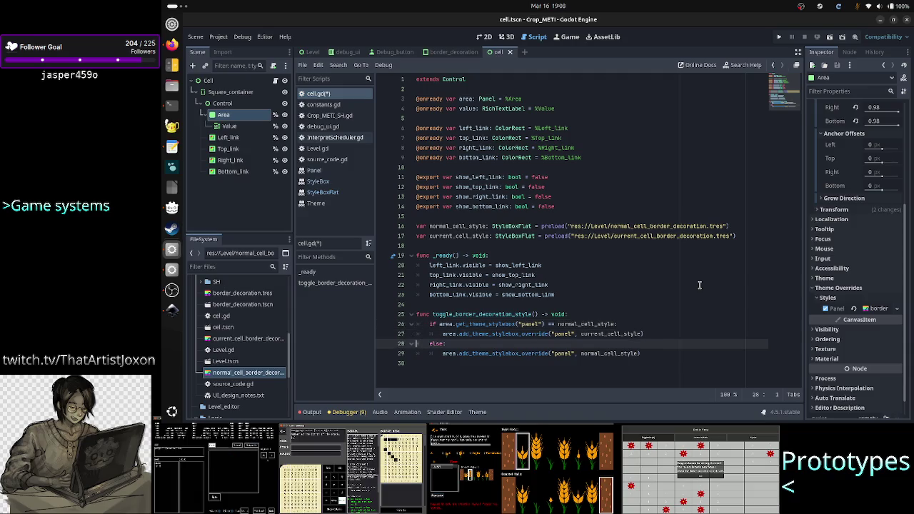
{"action": "key", "text": "ctrl+s"}
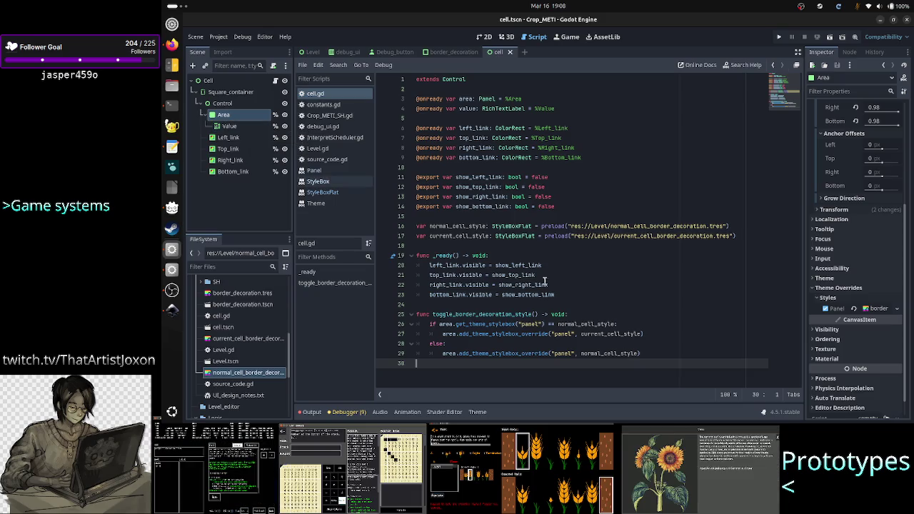
{"action": "key", "text": "Return"}
Declare func set_value(new_value: String) -> void: at the end of cell.gd
{"action": "type", "text": "func set_"}
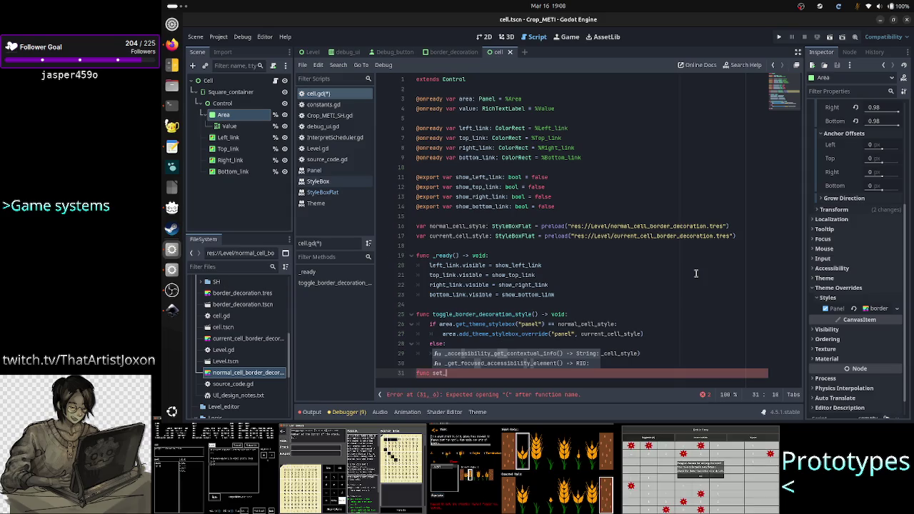
{"action": "type", "text": "val"}
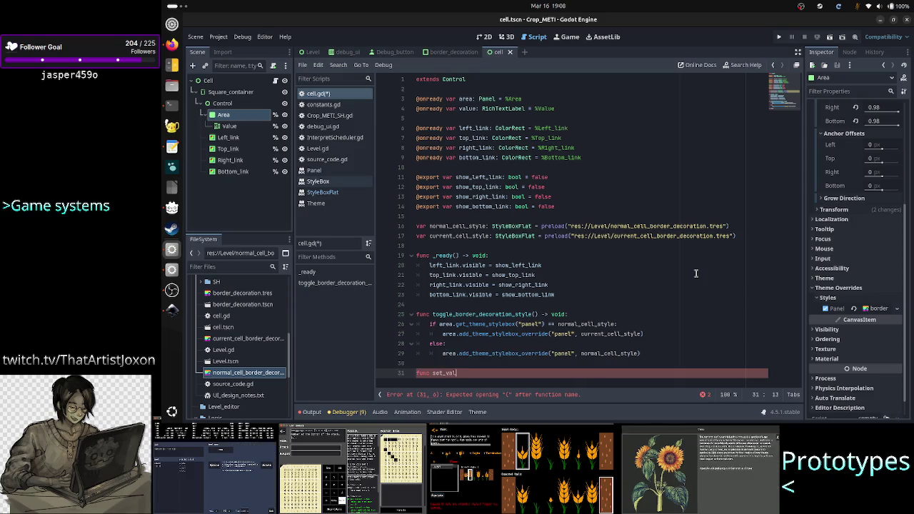
{"action": "type", "text": "ue()"}
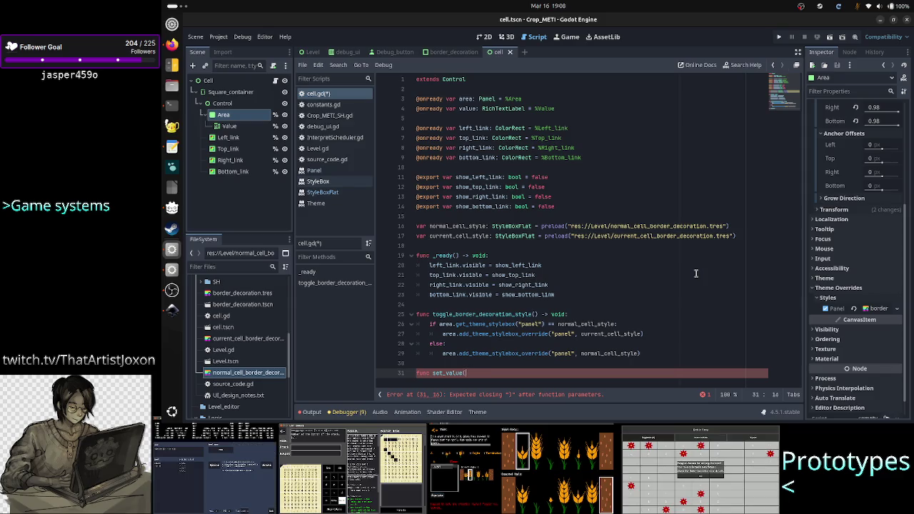
{"action": "type", "text": "new_"}
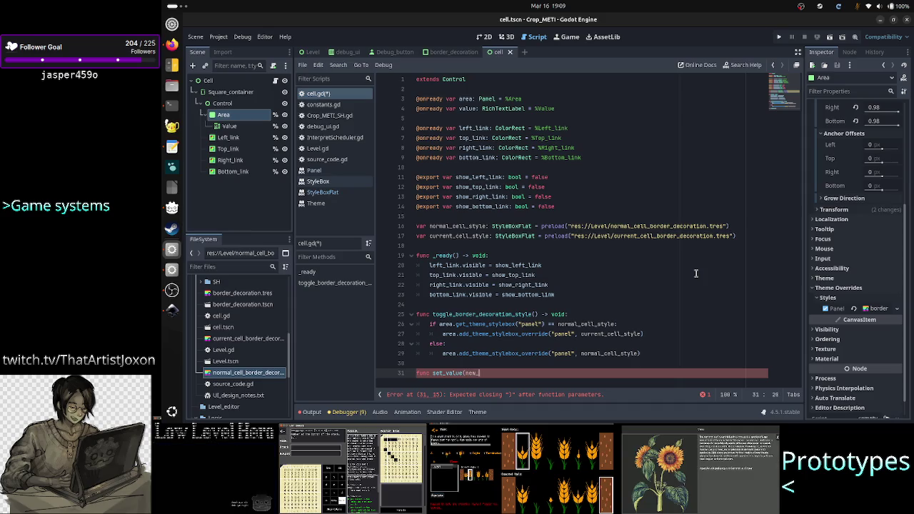
{"action": "type", "text": "value):"}
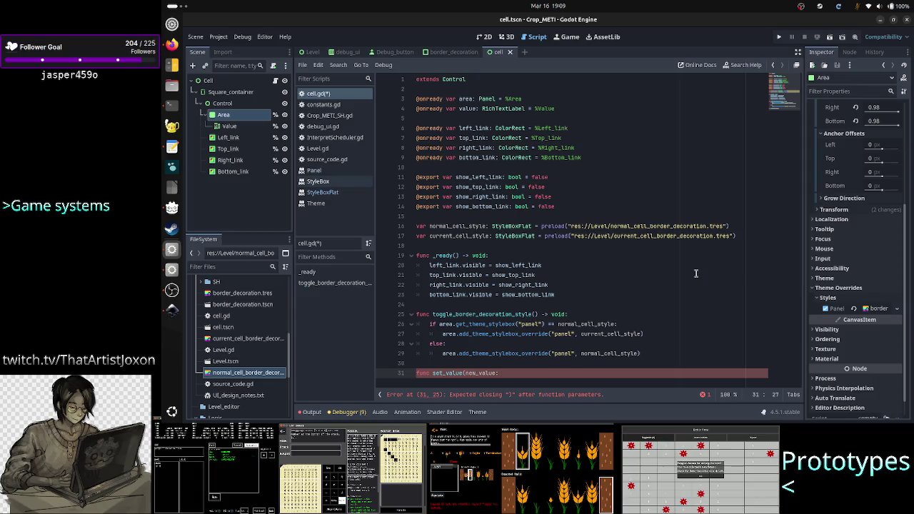
{"action": "type", "text": "ring"}
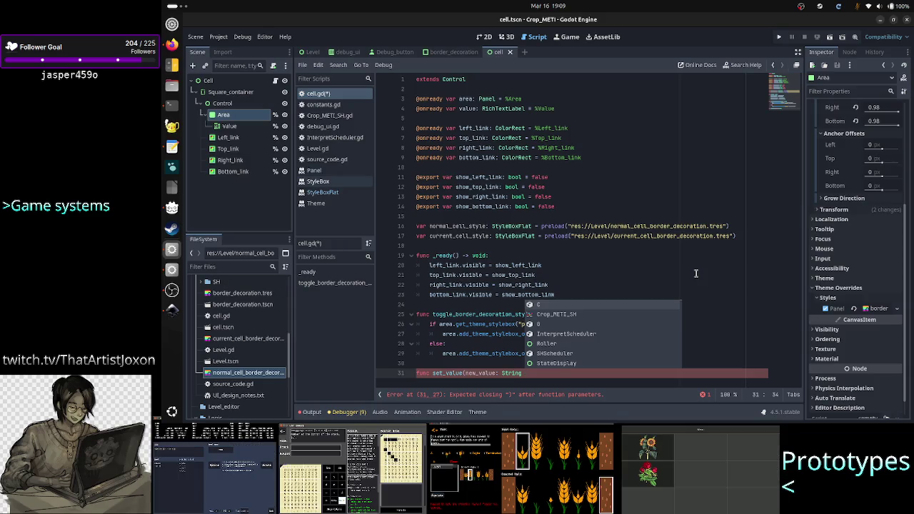
{"action": "key", "text": "BackSpace"}
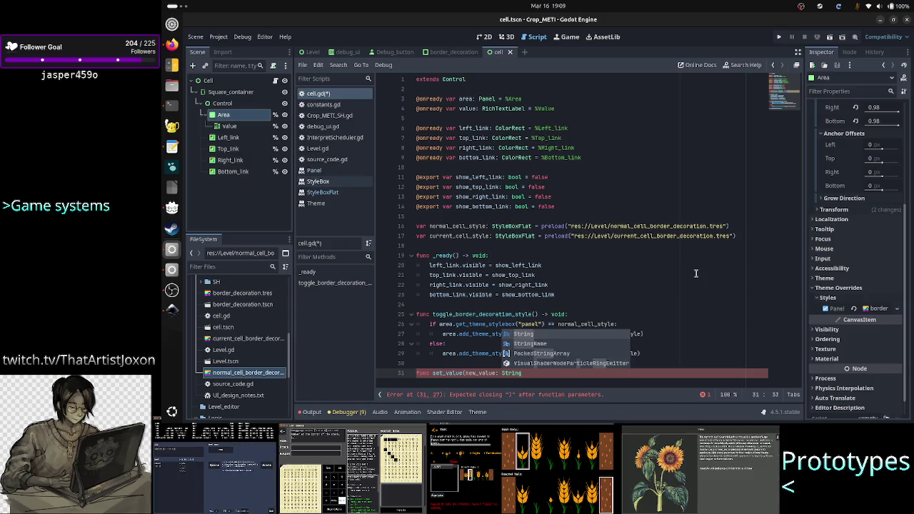
{"action": "type", "text": ") -> voi"}
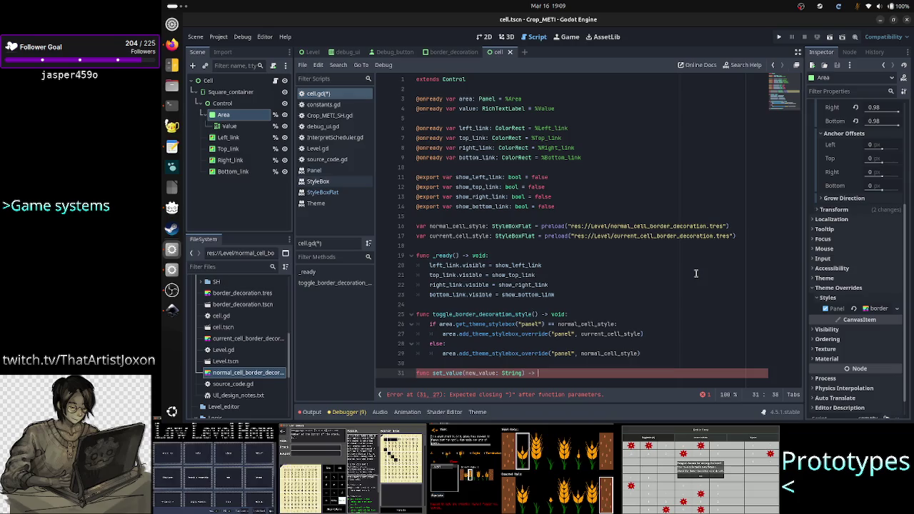
{"action": "type", "text": "d:"}
{"action": "key", "text": "Return"}
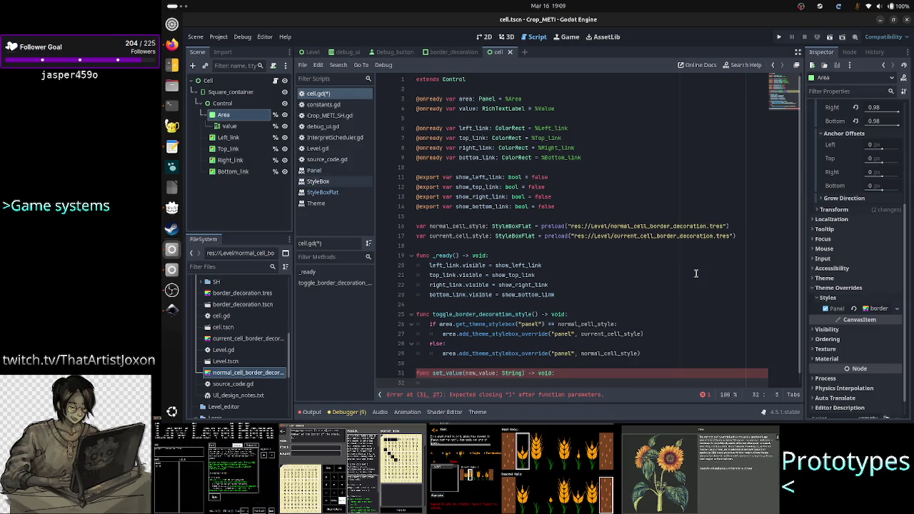
Give set_value the body value.text = "" and save
{"action": "type", "text": "value"}
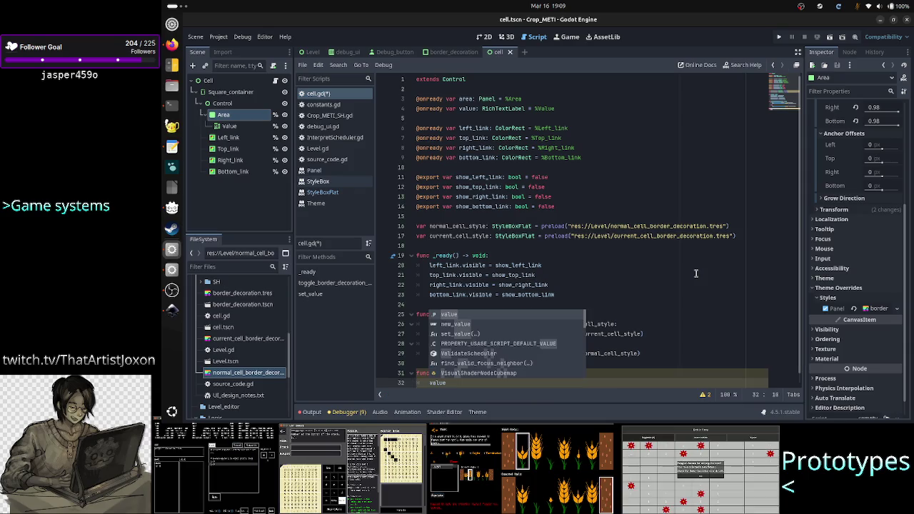
{"action": "type", "text": "."}
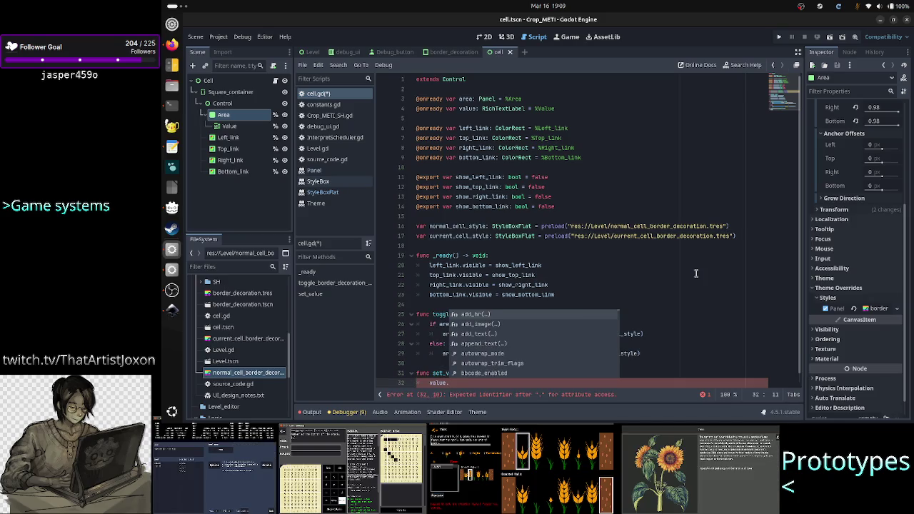
{"action": "type", "text": "bb"}
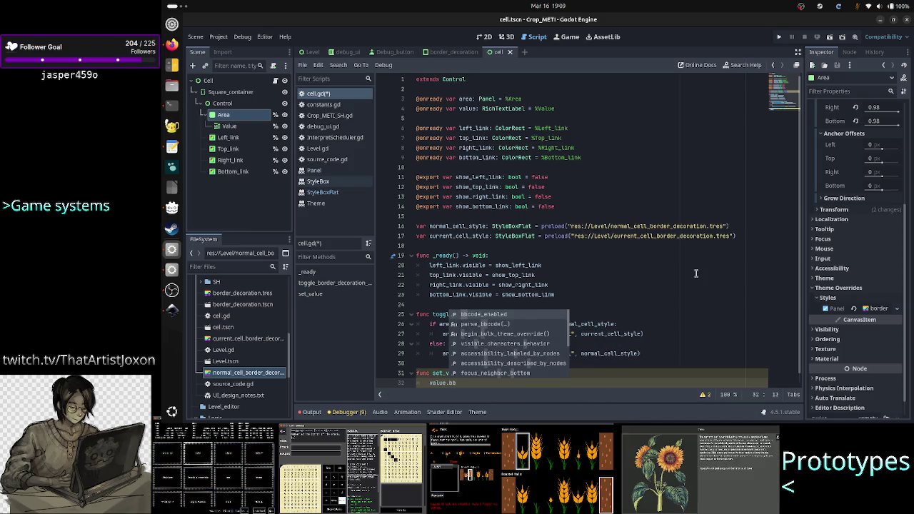
{"action": "type", "text": "code"}
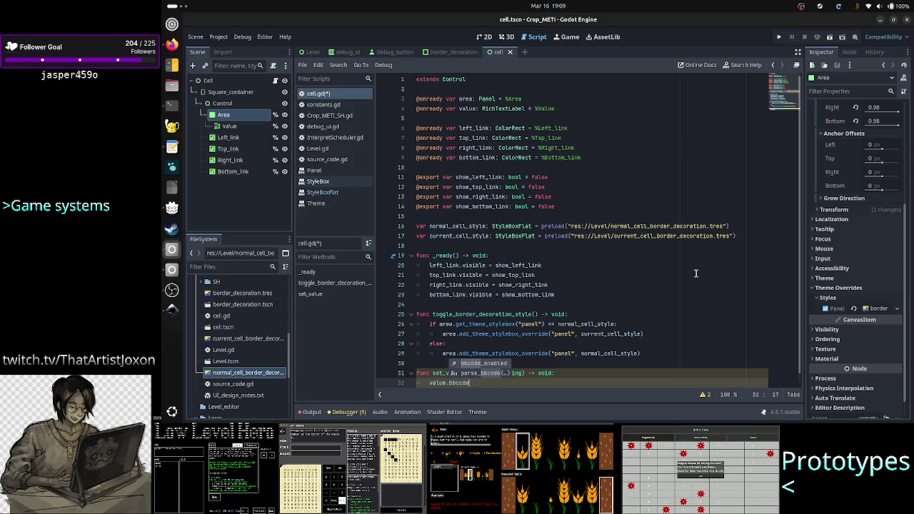
{"action": "key", "text": "BackSpace"}
{"action": "key", "text": "BackSpace"}
{"action": "key", "text": "BackSpace"}
{"action": "type", "text": "text"}
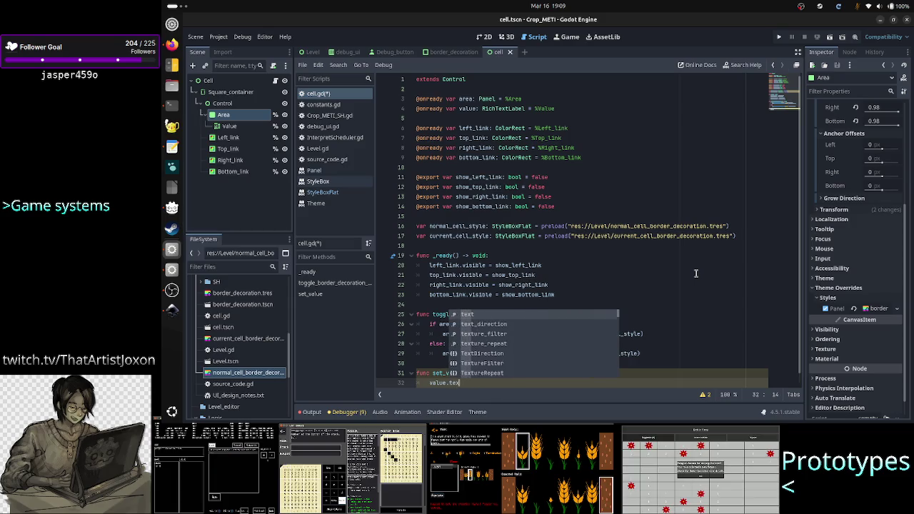
{"action": "key", "text": "Escape"}
{"action": "type", "text": " = "}
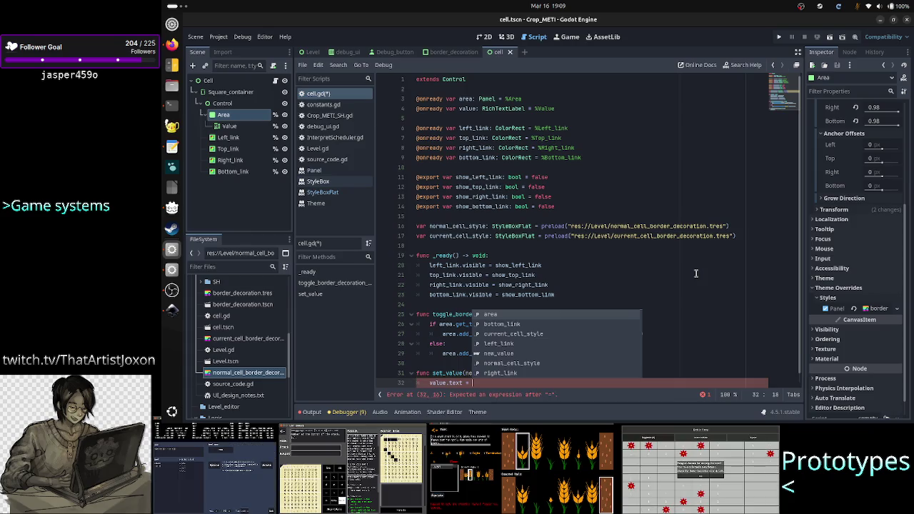
{"action": "type", "text": "\""}
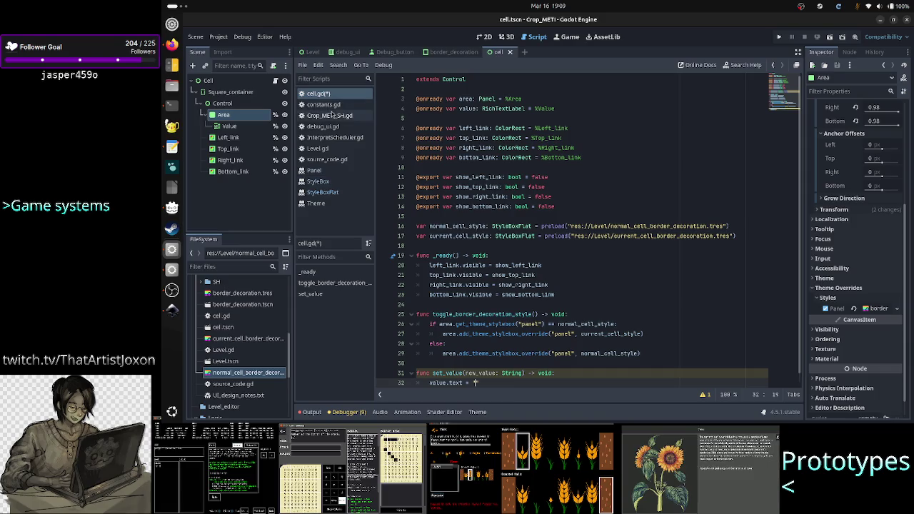
{"action": "key", "text": "ctrl+s"}
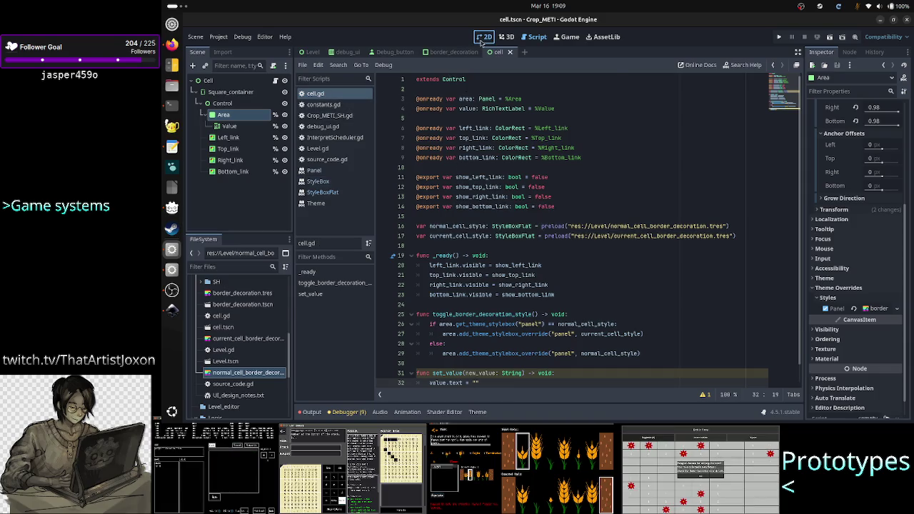
In the 2D view, clear the Value label's placeholder 0 text and save cell.tscn
{"action": "left_click", "coordinate": [484, 36]}
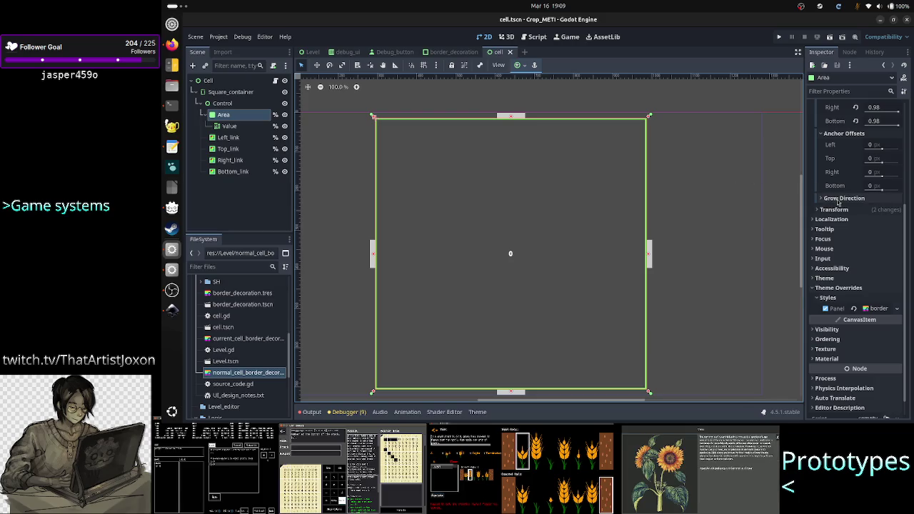
{"action": "scroll", "coordinate": [817, 188], "scroll_direction": "up", "scroll_amount": 5}
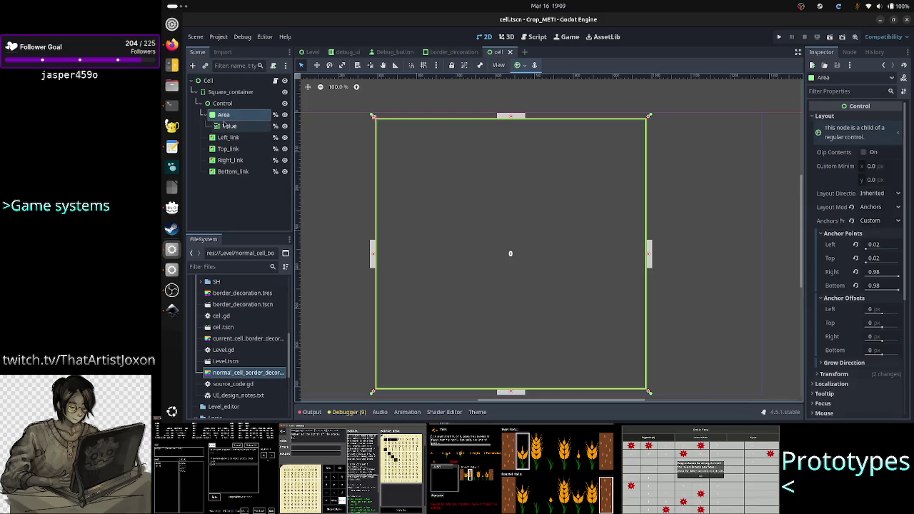
{"action": "left_click", "coordinate": [230, 126]}
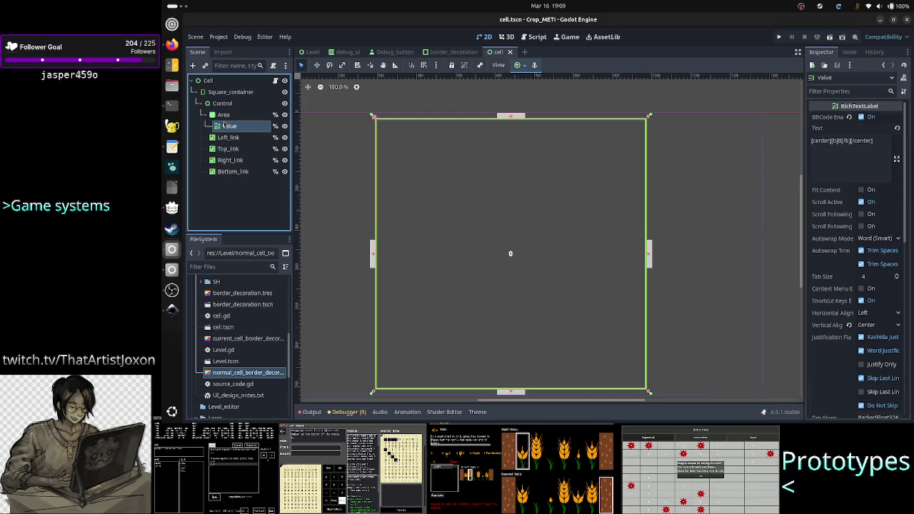
{"action": "left_click", "coordinate": [870, 153]}
{"action": "key", "text": "ctrl+a"}
{"action": "key", "text": "ctrl+c"}
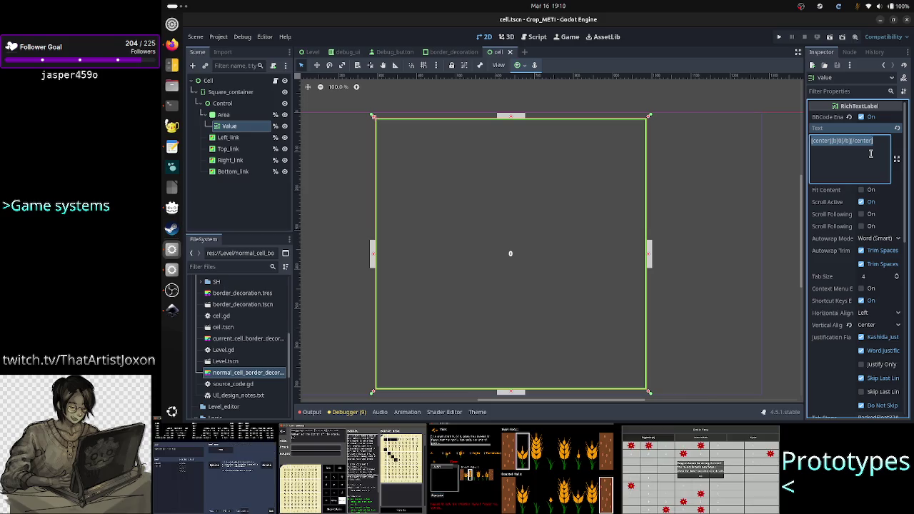
{"action": "key", "text": "BackSpace"}
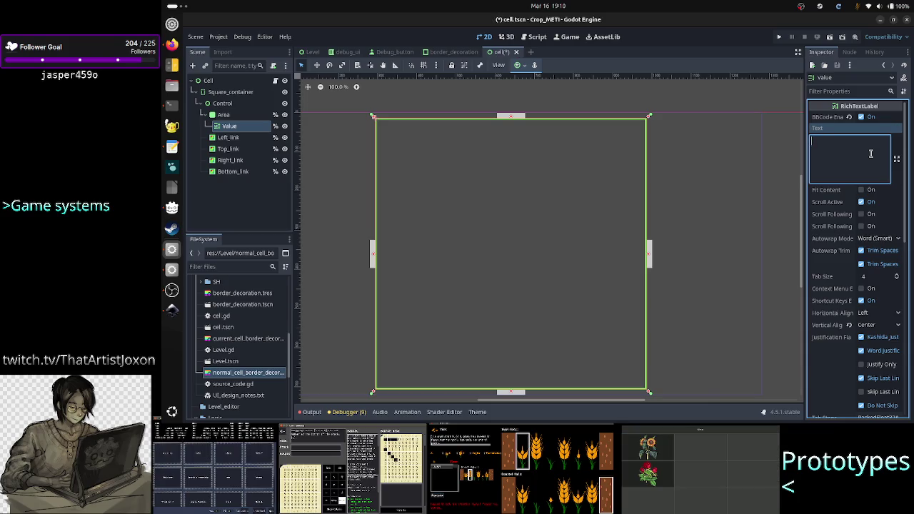
{"action": "key", "text": "ctrl+s"}
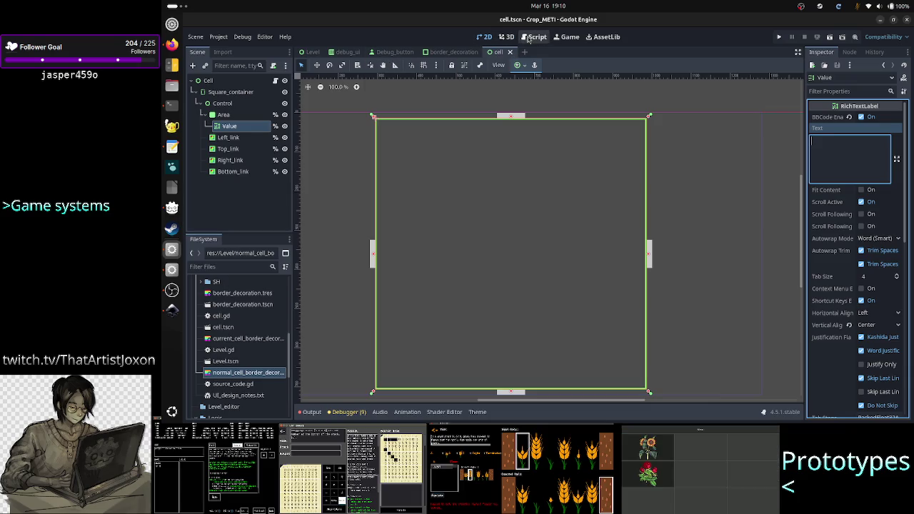
Paste "[center][b]0[/b][/center]" into set_value's value.text string and check its tags
{"action": "left_click", "coordinate": [536, 37]}
{"action": "key", "text": "Right"}
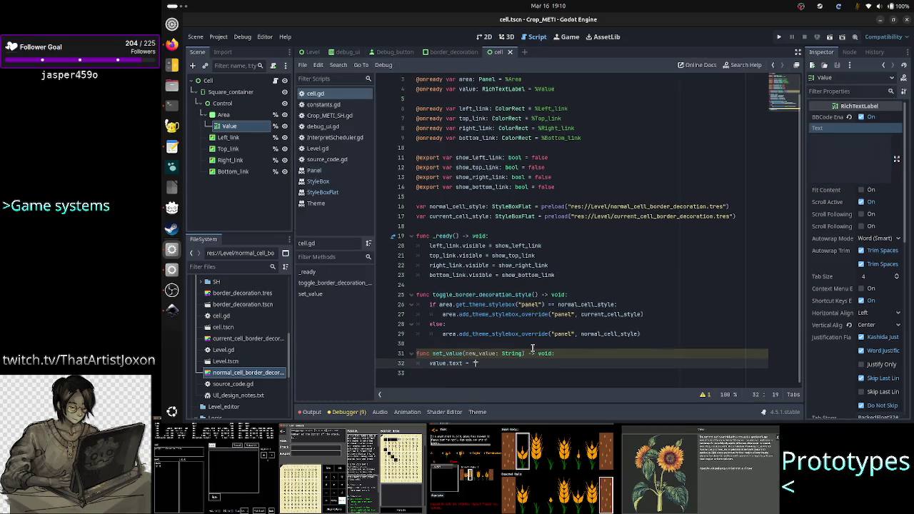
{"action": "key", "text": "ctrl+v"}
{"action": "key", "text": "BackSpace"}
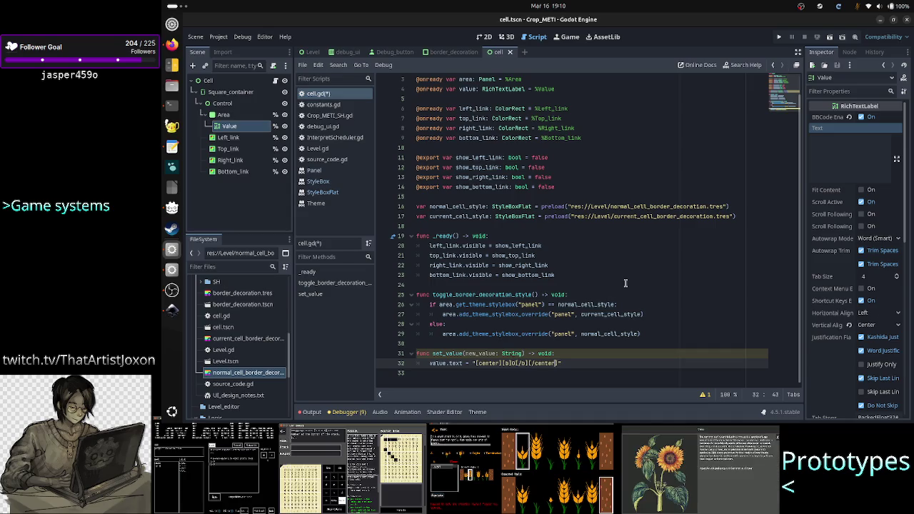
{"action": "key", "text": "ctrl+Left"}
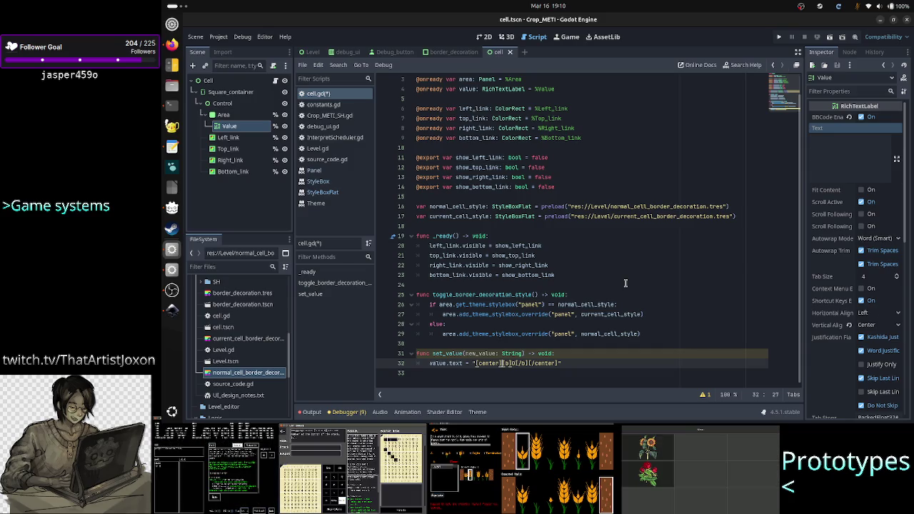
{"action": "key", "text": "Right"}
{"action": "key", "text": "Right"}
{"action": "key", "text": "Right"}
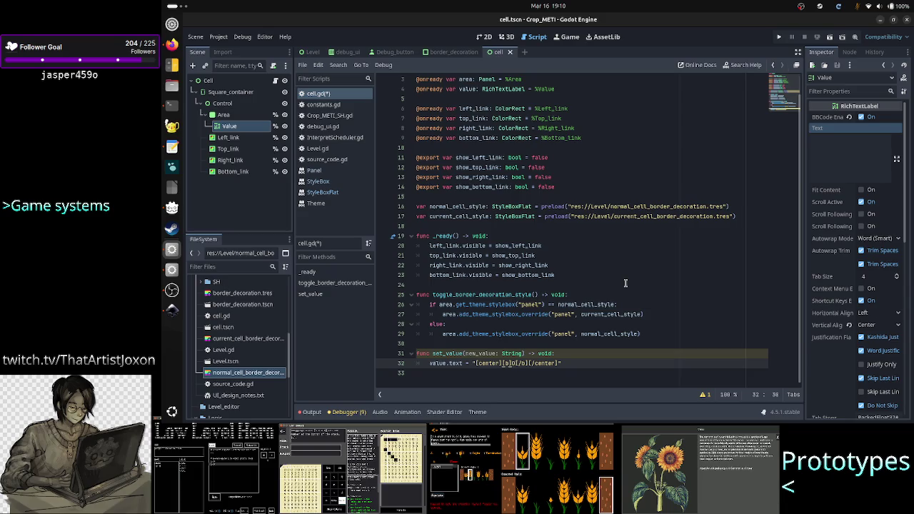
{"action": "key", "text": "Right"}
{"action": "key", "text": "Right"}
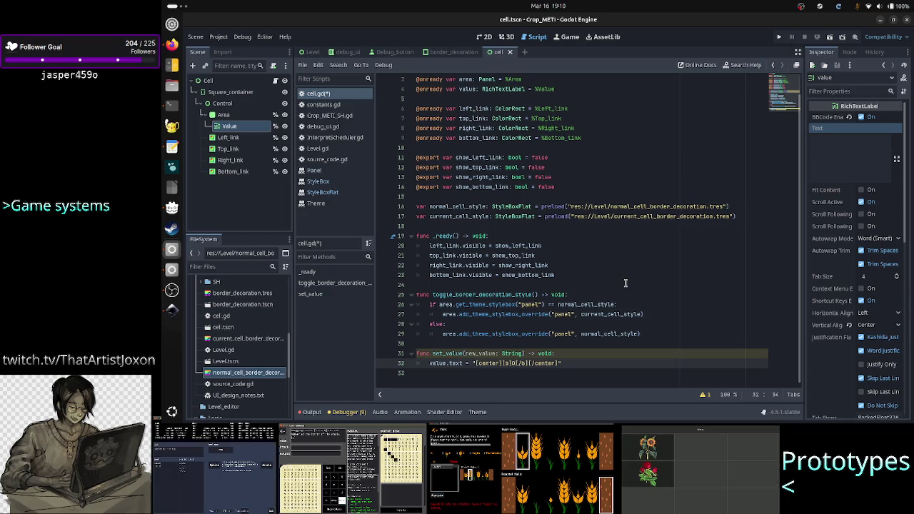
{"action": "key", "text": "shift+Left"}
{"action": "key", "text": "shift+Left"}
{"action": "key", "text": "shift+Left"}
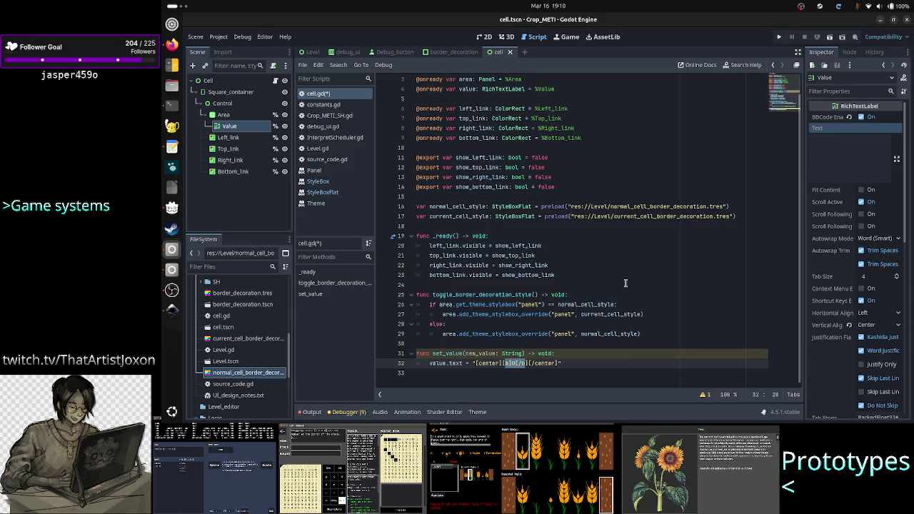
{"action": "key", "text": "Left"}
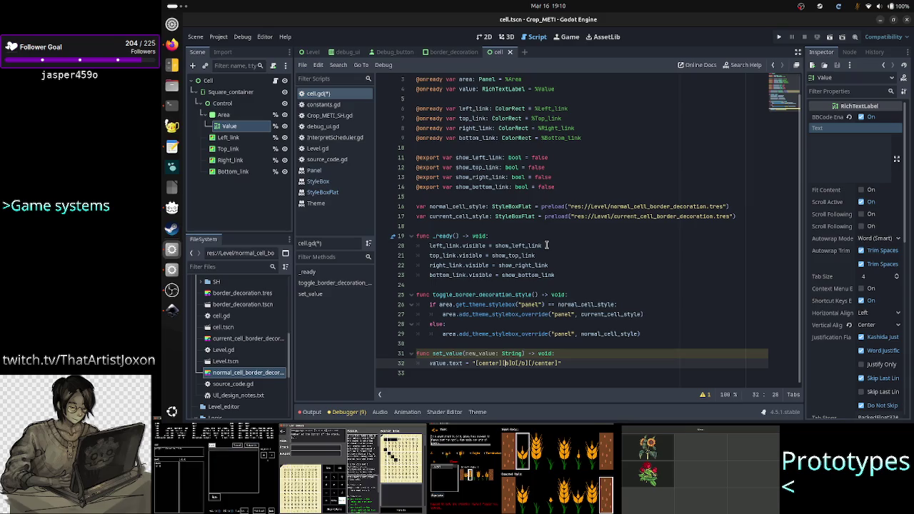
Check the terminal tabs for the find/grep TODO results in the Level debug scripts, then return to Godot
{"action": "left_click", "coordinate": [171, 105]}
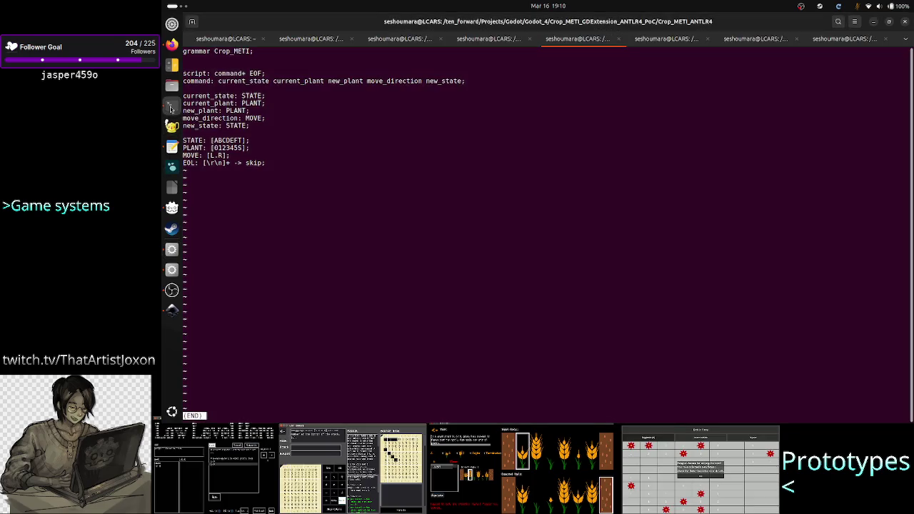
{"action": "left_click", "coordinate": [313, 40]}
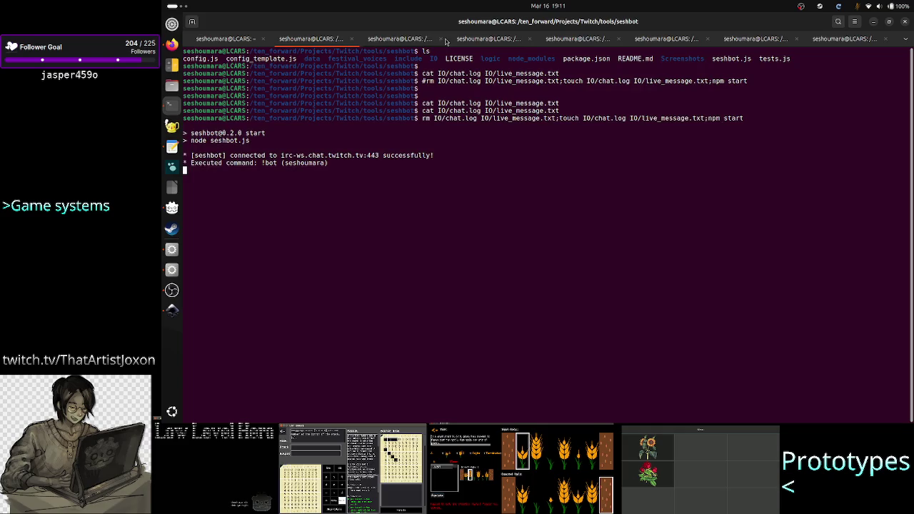
{"action": "key", "text": "ctrl+Page_Down"}
{"action": "key", "text": "ctrl+Page_Down"}
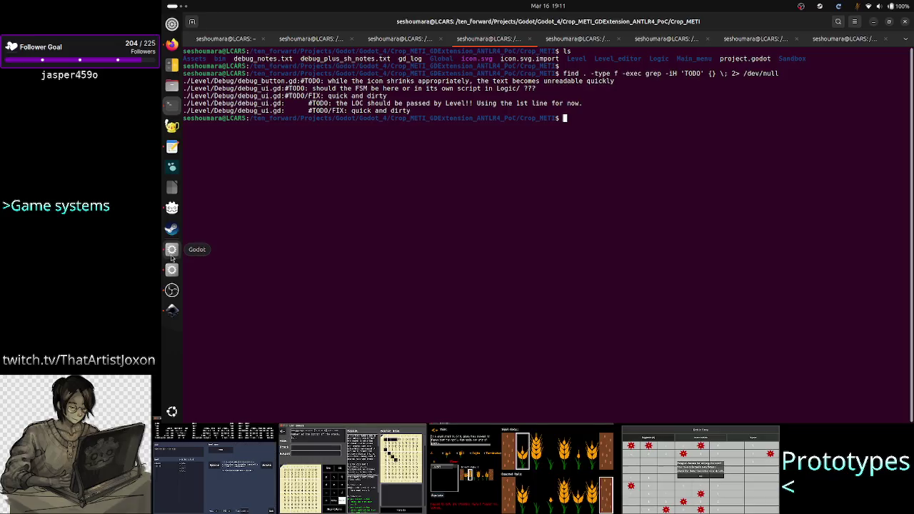
{"action": "left_click", "coordinate": [172, 251]}
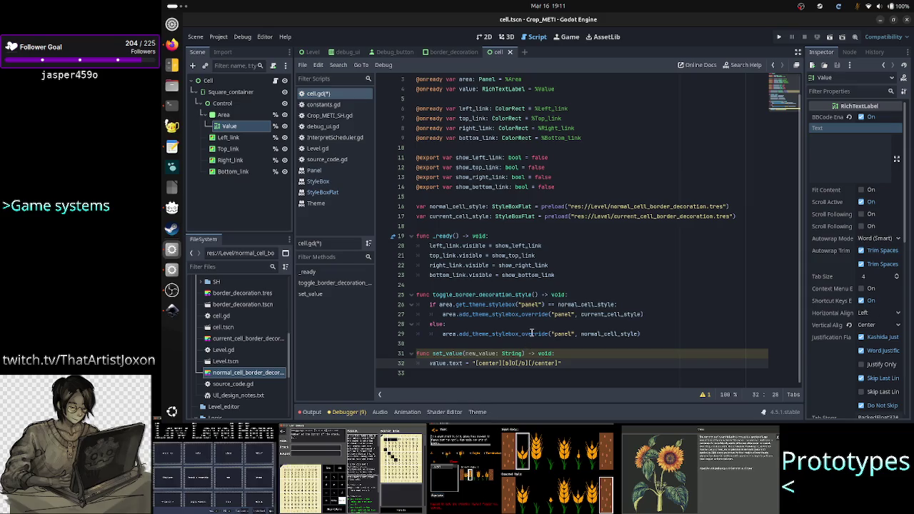
Add a new line 16 above normal_cell_style in cell.gd and begin it with 'var '
{"action": "mouse_move", "coordinate": [516, 315]}
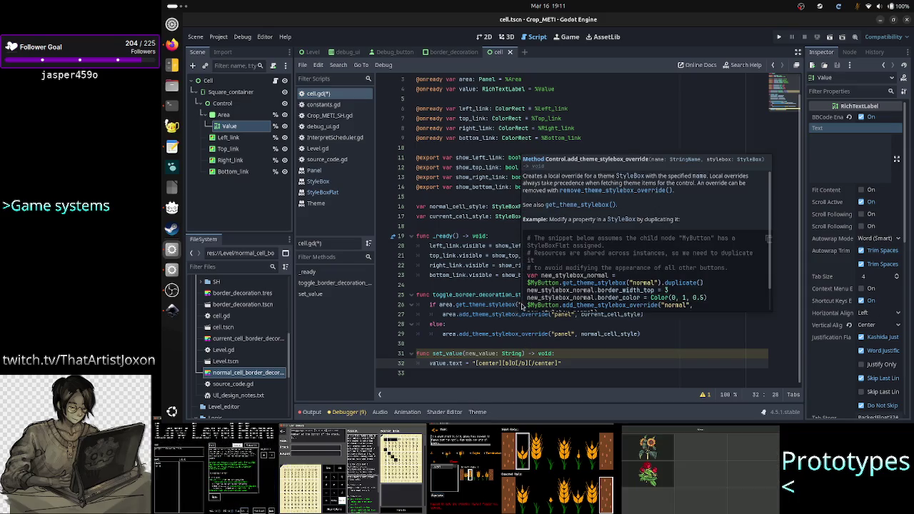
{"action": "left_click", "coordinate": [470, 295]}
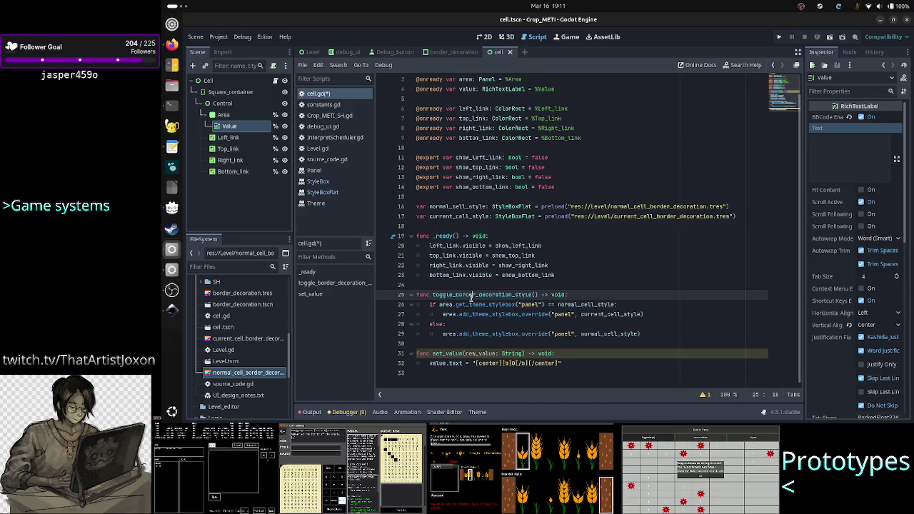
{"action": "left_click", "coordinate": [484, 226]}
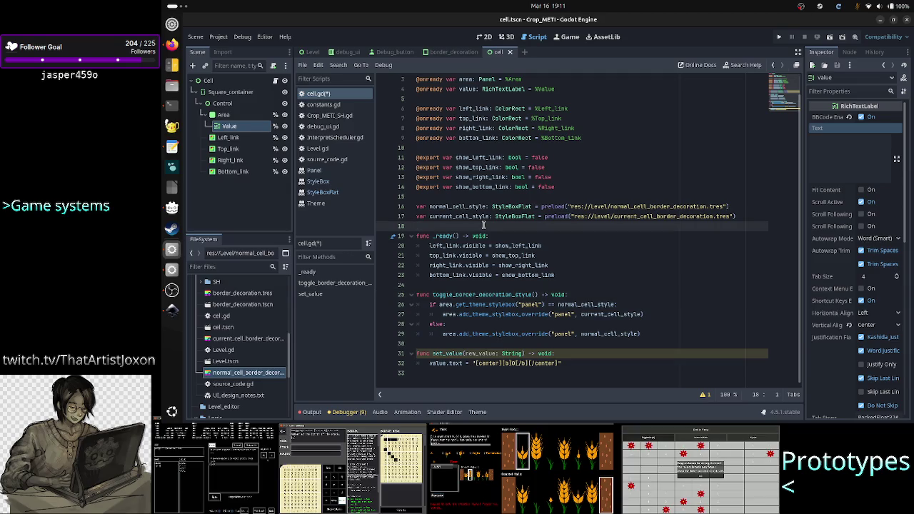
{"action": "key", "text": "Up"}
{"action": "key", "text": "Up"}
{"action": "key", "text": "Up"}
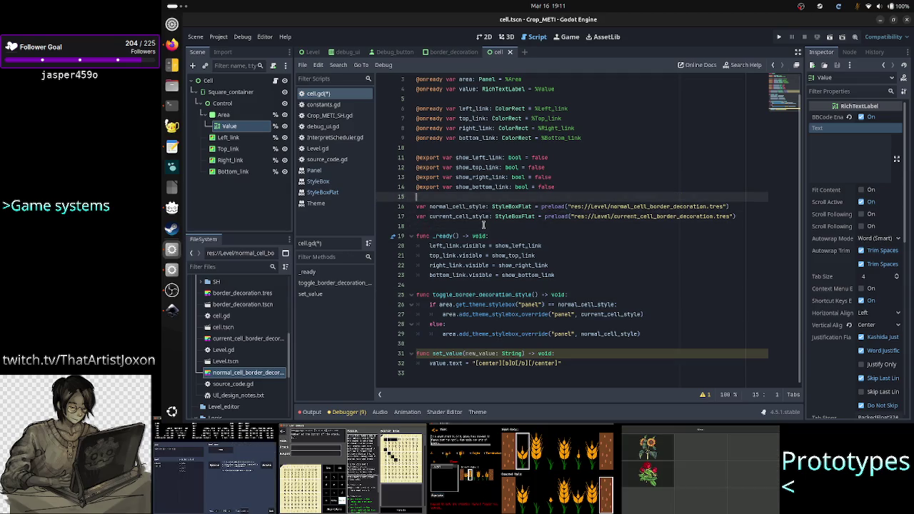
{"action": "key", "text": "Return"}
{"action": "type", "text": "var"}
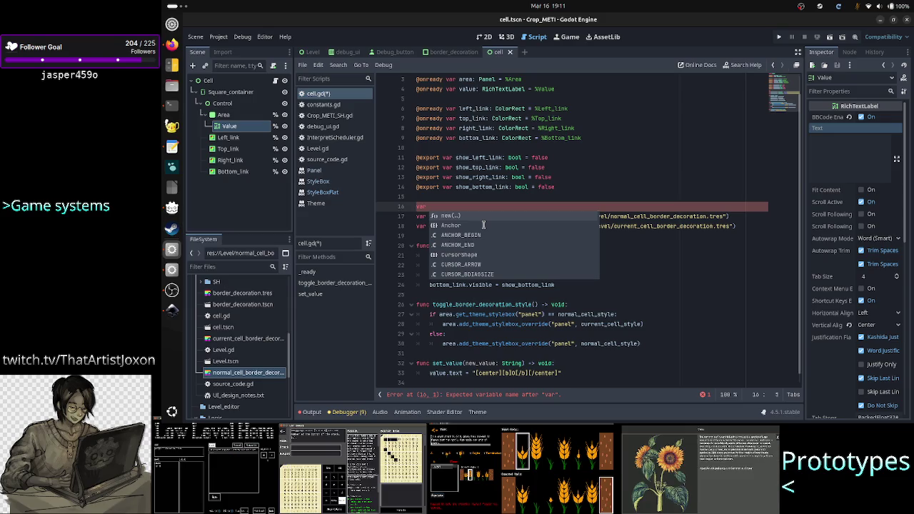
Declare var current: bool = false and start an 'if current:' line in toggle_border_decoration_style
{"action": "type", "text": "cu"}
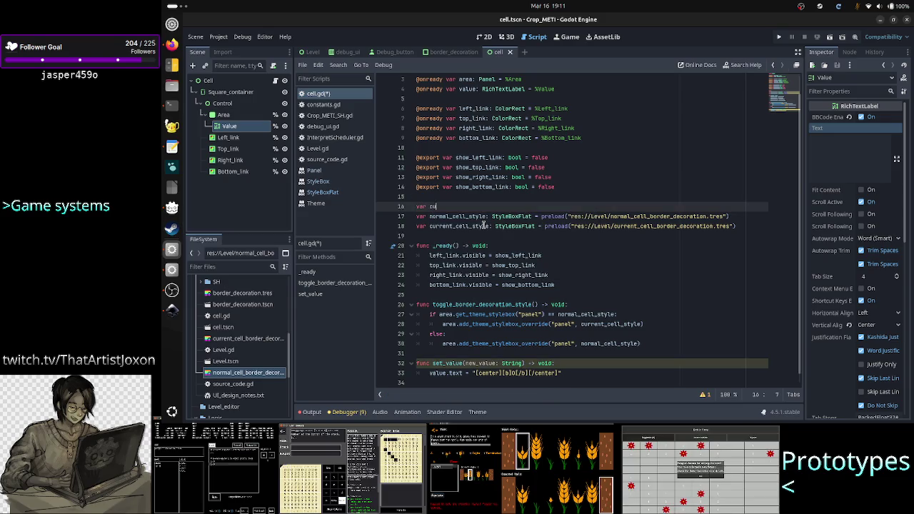
{"action": "type", "text": "rrent: boo"}
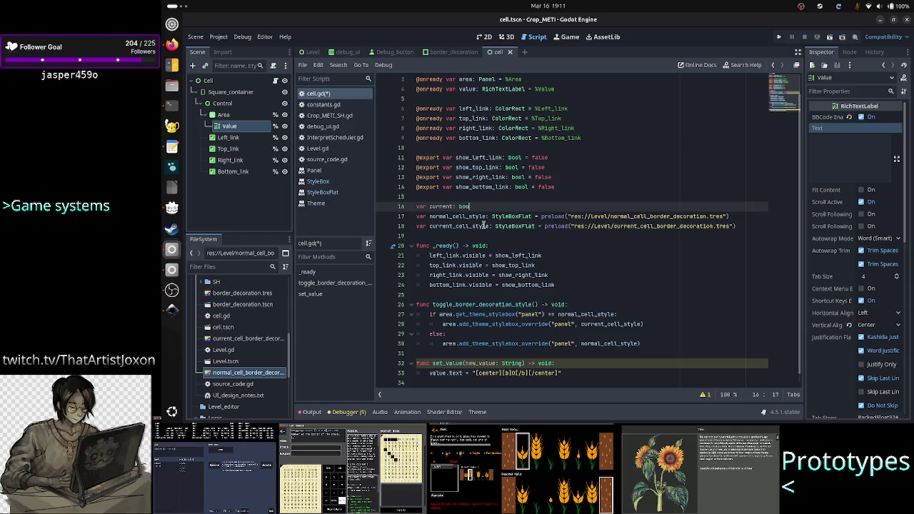
{"action": "type", "text": "l = false"}
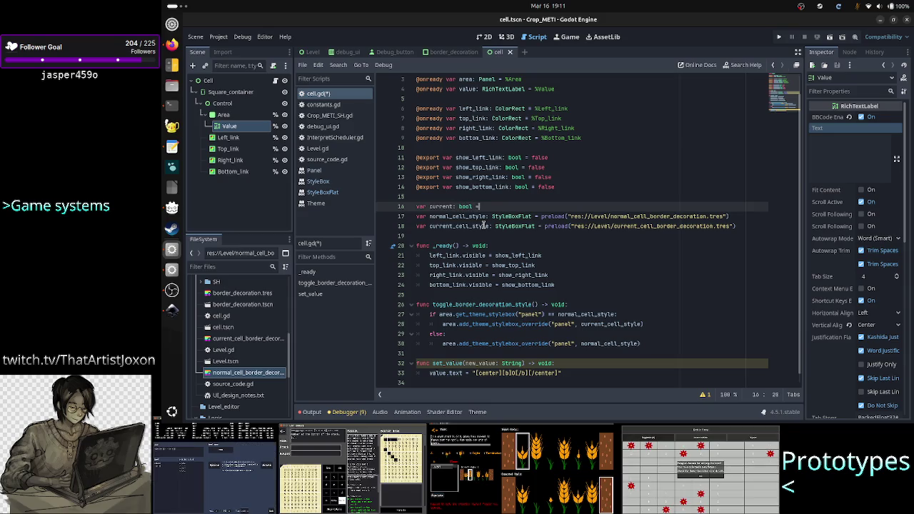
{"action": "key", "text": "Down"}
{"action": "key", "text": "Down"}
{"action": "key", "text": "Down"}
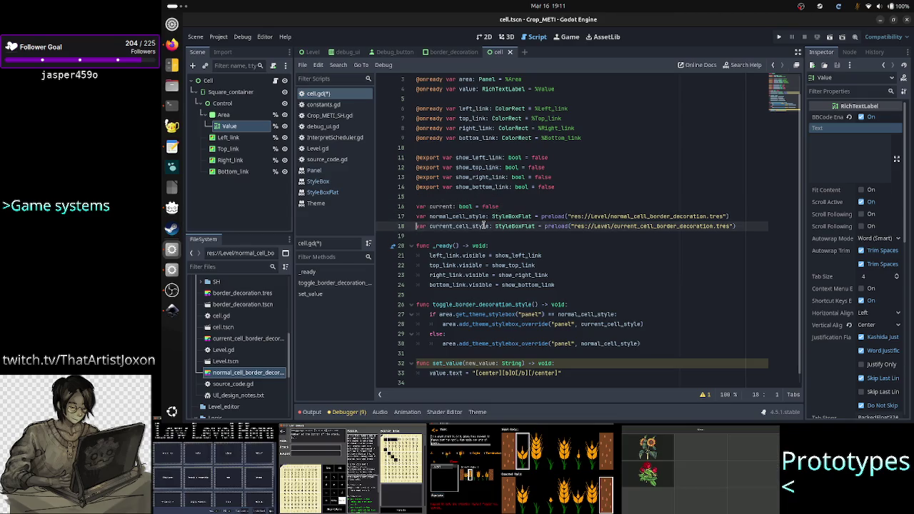
{"action": "key", "text": "Up"}
{"action": "key", "text": "Up"}
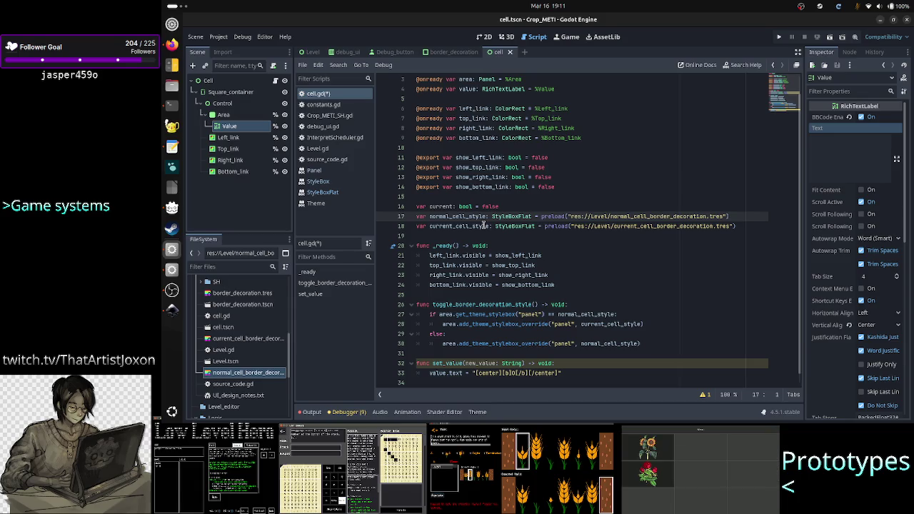
{"action": "key", "text": "Down"}
{"action": "key", "text": "Down"}
{"action": "key", "text": "Down"}
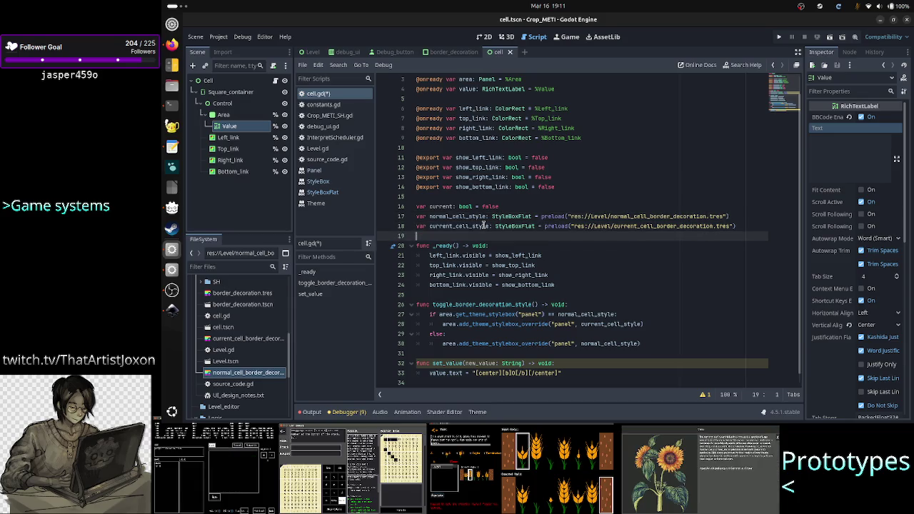
{"action": "key", "text": "Up"}
{"action": "key", "text": "Up"}
{"action": "key", "text": "Up"}
{"action": "key", "text": "Down"}
{"action": "key", "text": "Down"}
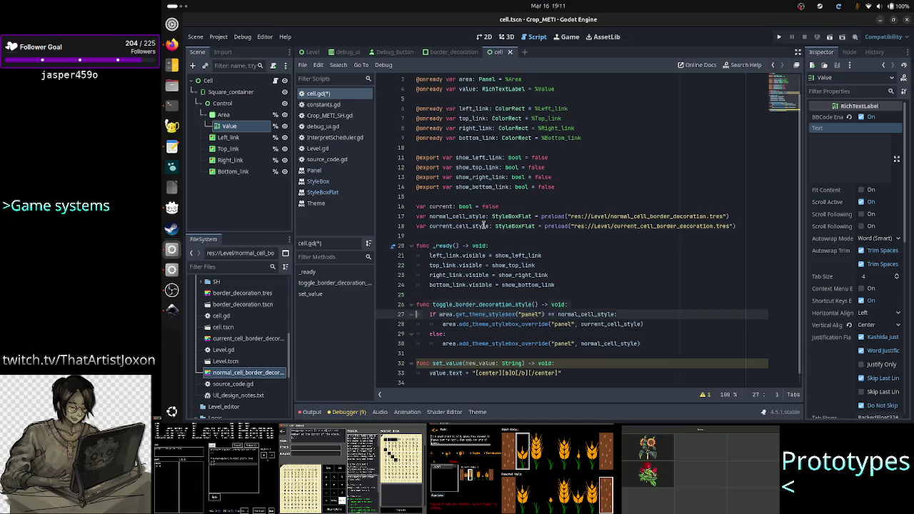
{"action": "key", "text": "Up"}
{"action": "key", "text": "End"}
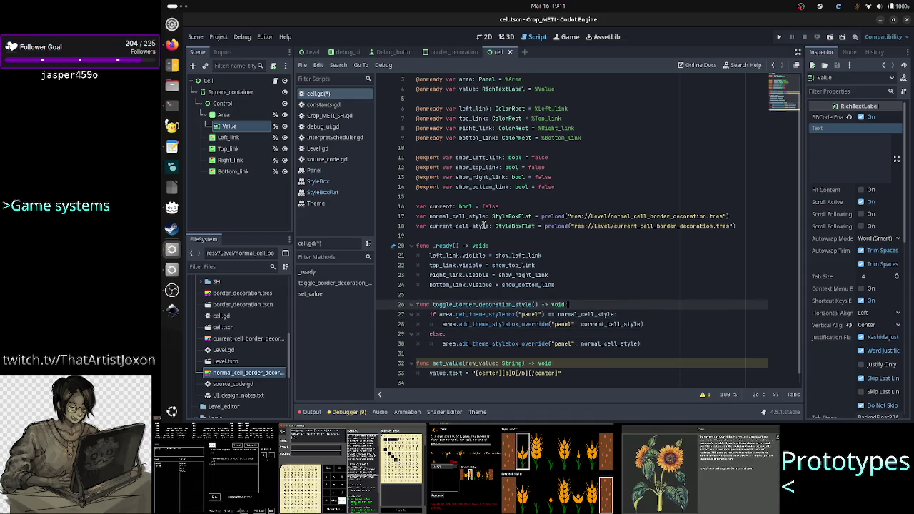
{"action": "key", "text": "Return"}
{"action": "type", "text": "if cur"}
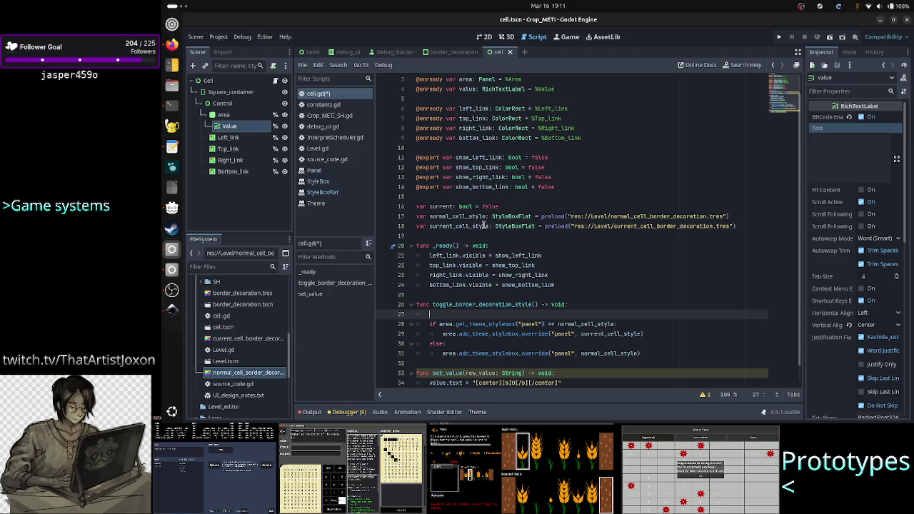
{"action": "type", "text": "rent"}
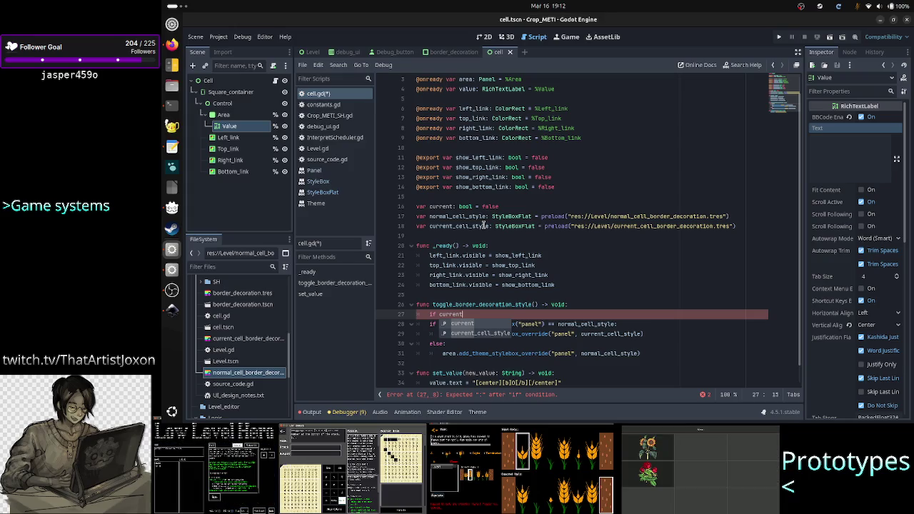
{"action": "type", "text": ":"}
{"action": "key", "text": "Return"}
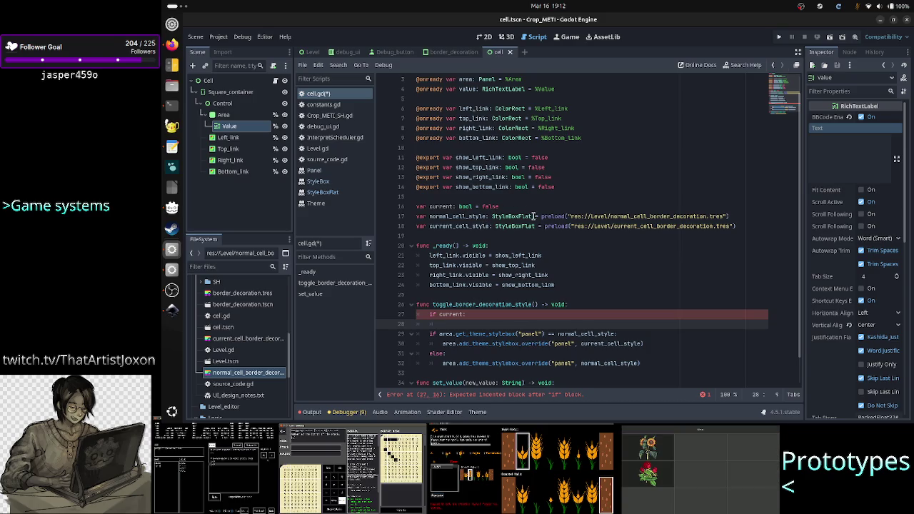
{"action": "left_click", "coordinate": [470, 217]}
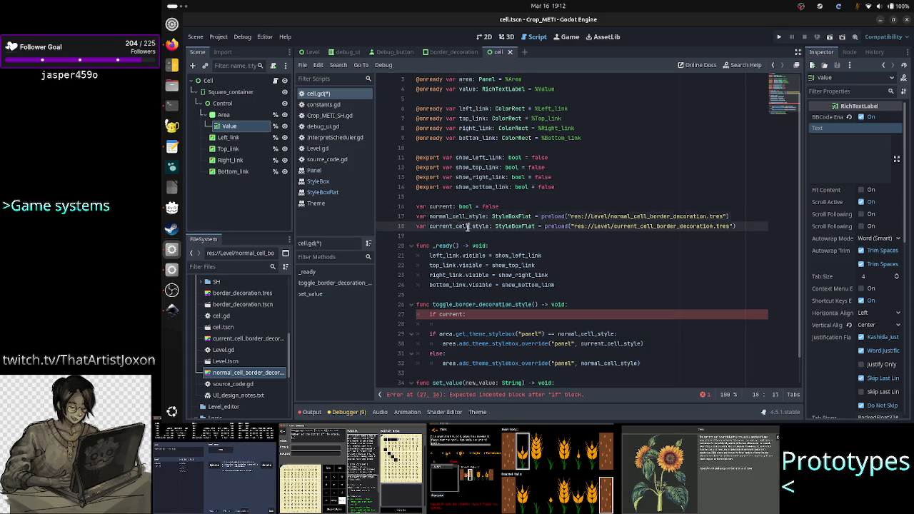
{"action": "left_click", "coordinate": [468, 226]}
{"action": "left_click", "coordinate": [464, 226]}
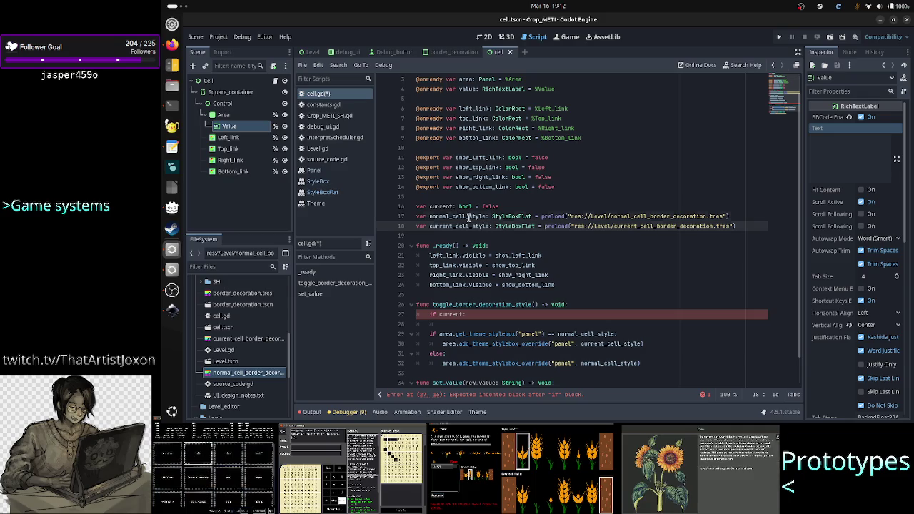
{"action": "left_click", "coordinate": [469, 216]}
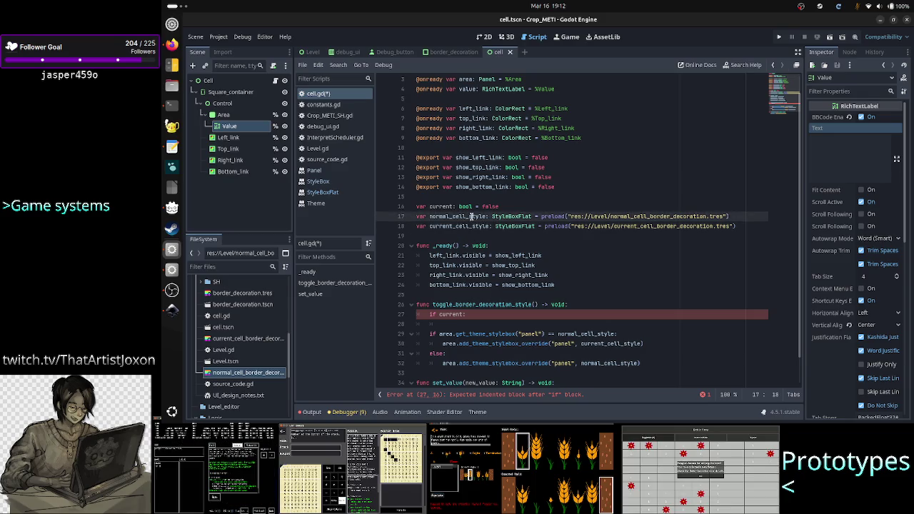
{"action": "left_click", "coordinate": [471, 215]}
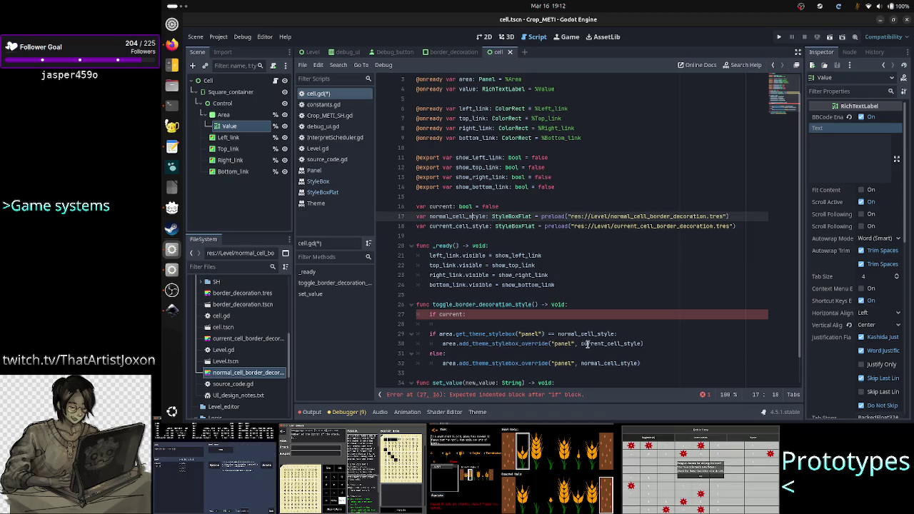
{"action": "double_click", "coordinate": [602, 342]}
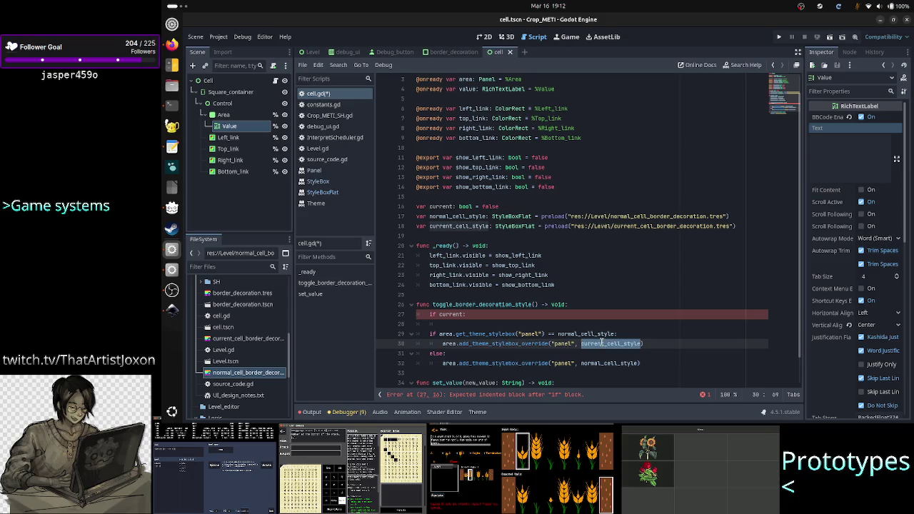
{"action": "left_click", "coordinate": [437, 205]}
{"action": "double_click", "coordinate": [437, 204]}
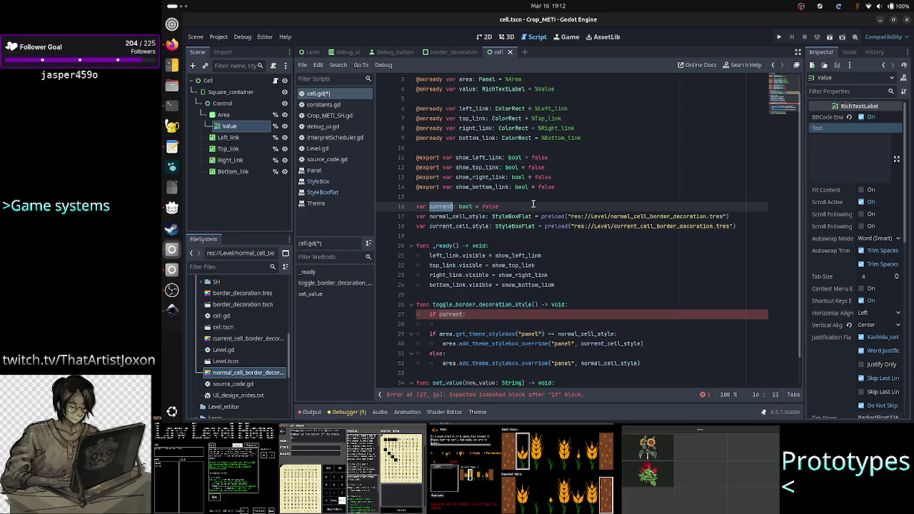
{"action": "left_click", "coordinate": [462, 325]}
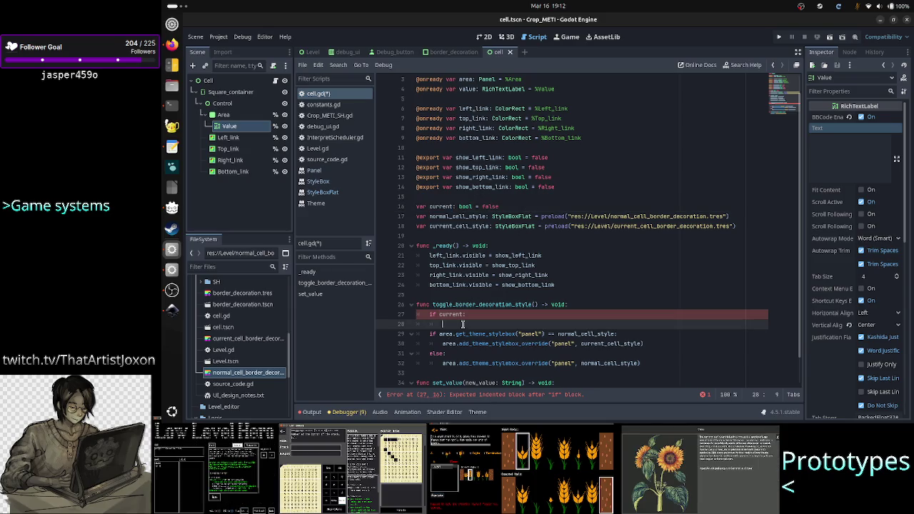
{"action": "left_click", "coordinate": [550, 206]}
Start declaring var cell_styles: Dictionary[bool, StyleBoxFlat] with an opening brace
{"action": "key", "text": "Return"}
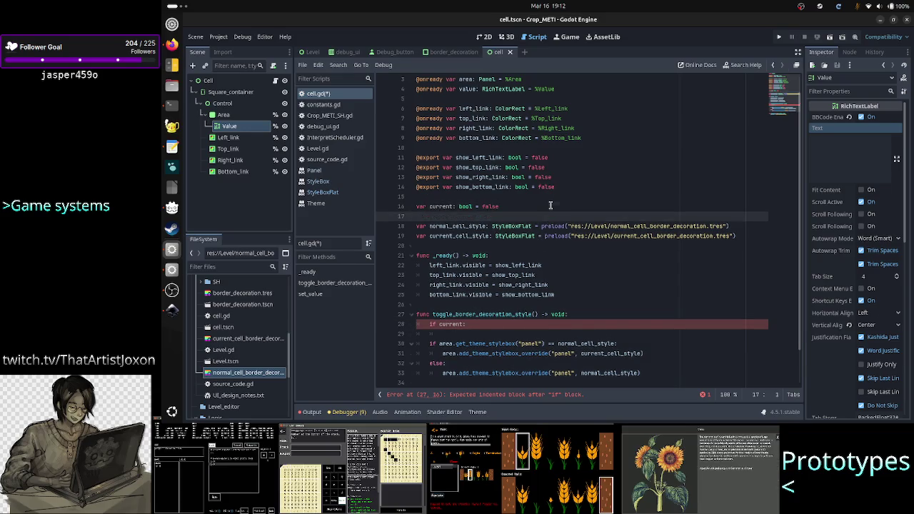
{"action": "type", "text": "var cell_"}
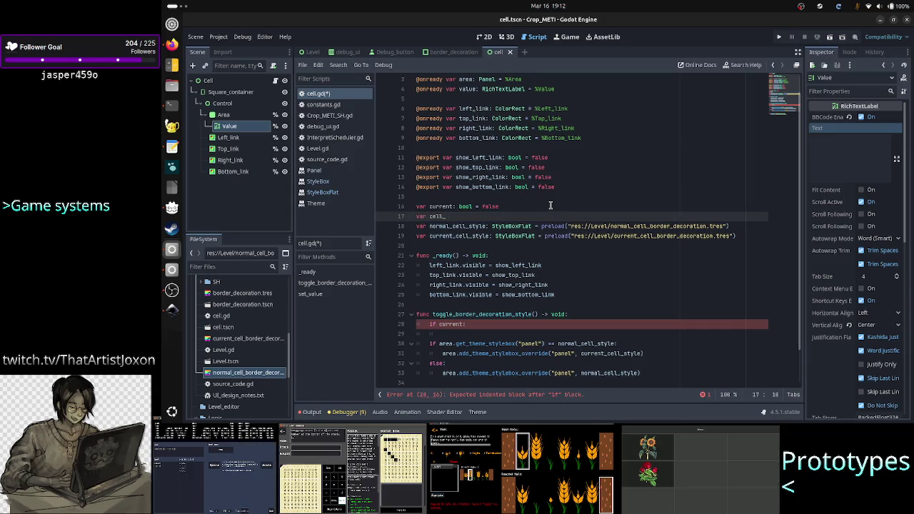
{"action": "type", "text": "styles: Dict"}
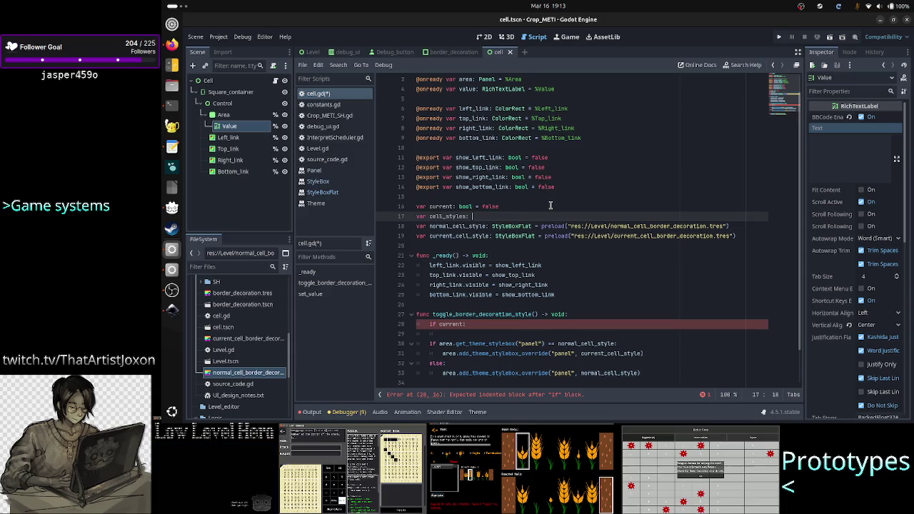
{"action": "key", "text": "Escape"}
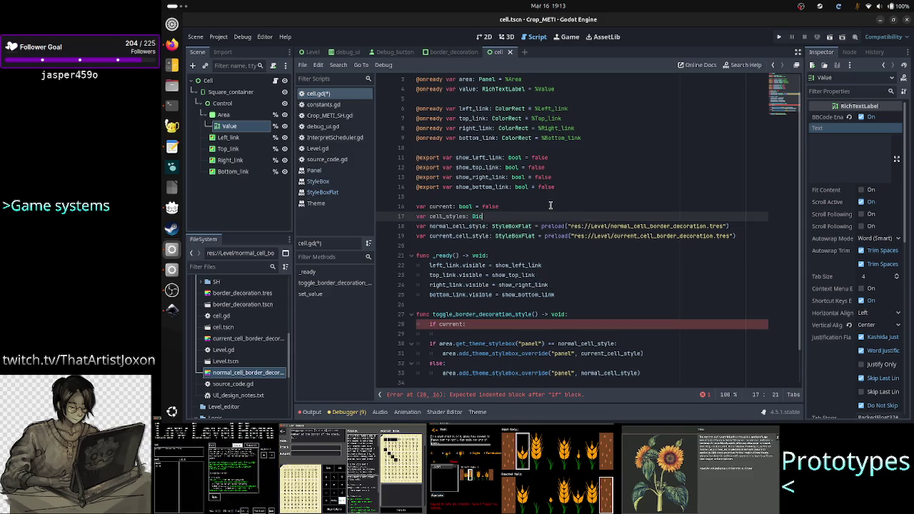
{"action": "type", "text": "tionary"}
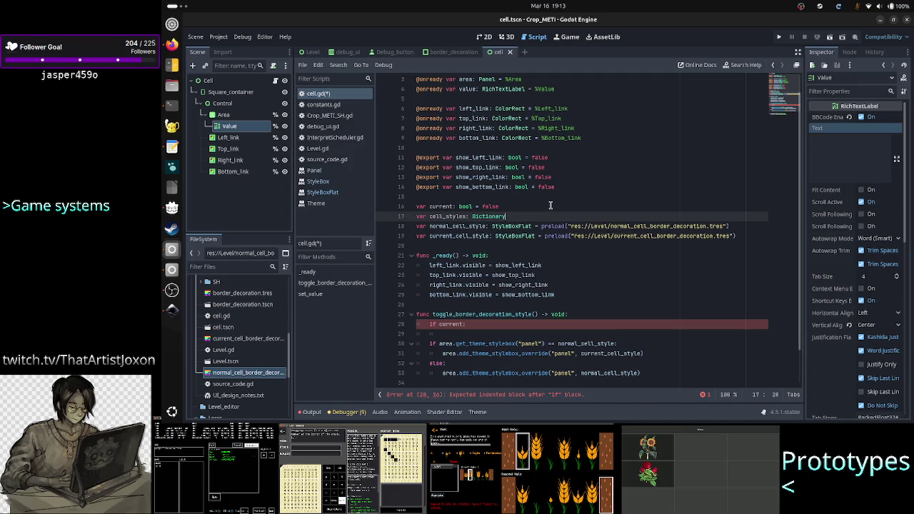
{"action": "type", "text": "[bool"}
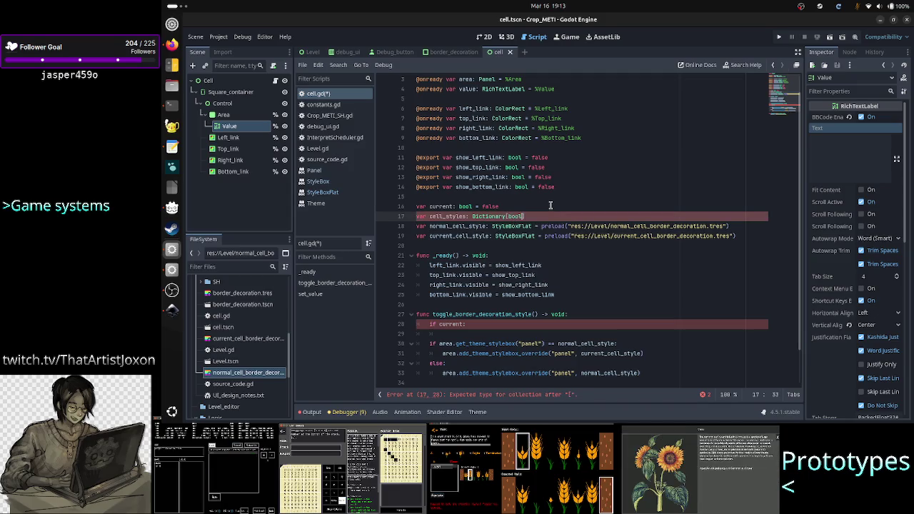
{"action": "type", "text": ", "}
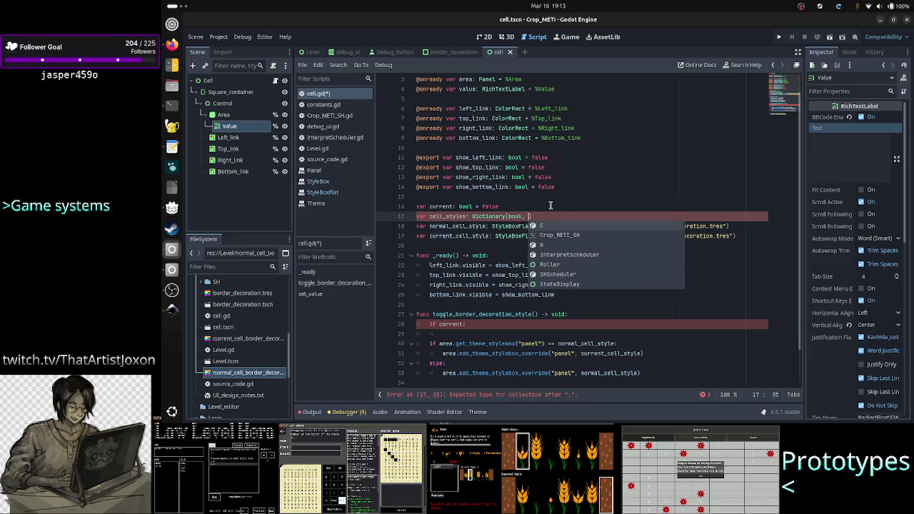
{"action": "type", "text": "Style"}
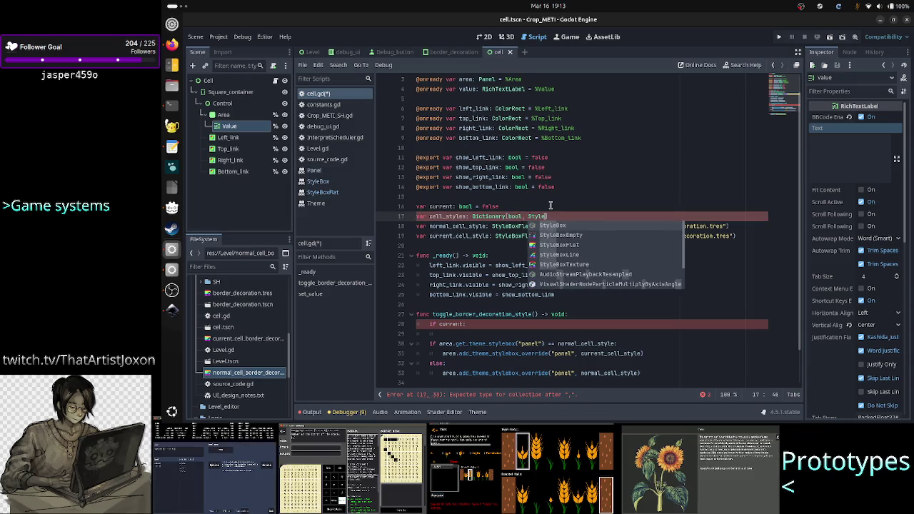
{"action": "type", "text": "BoxF"}
{"action": "key", "text": "Return"}
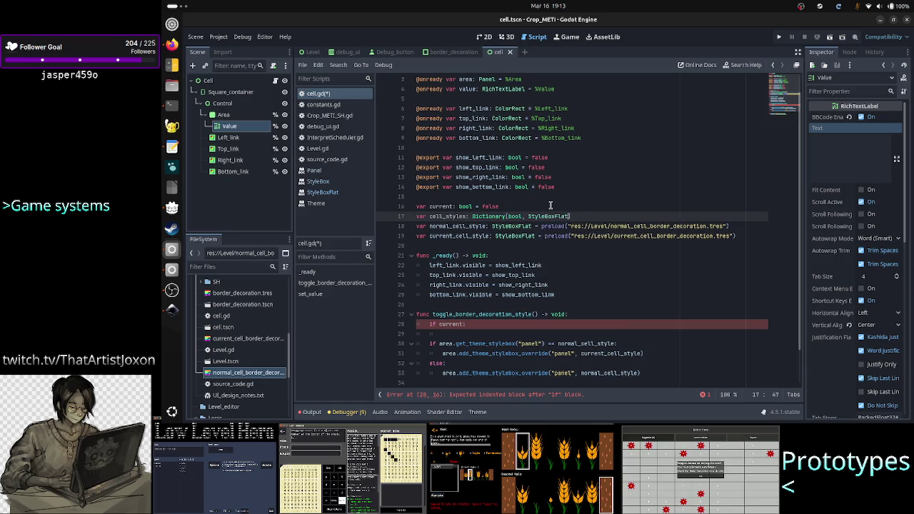
{"action": "type", "text": "{}"}
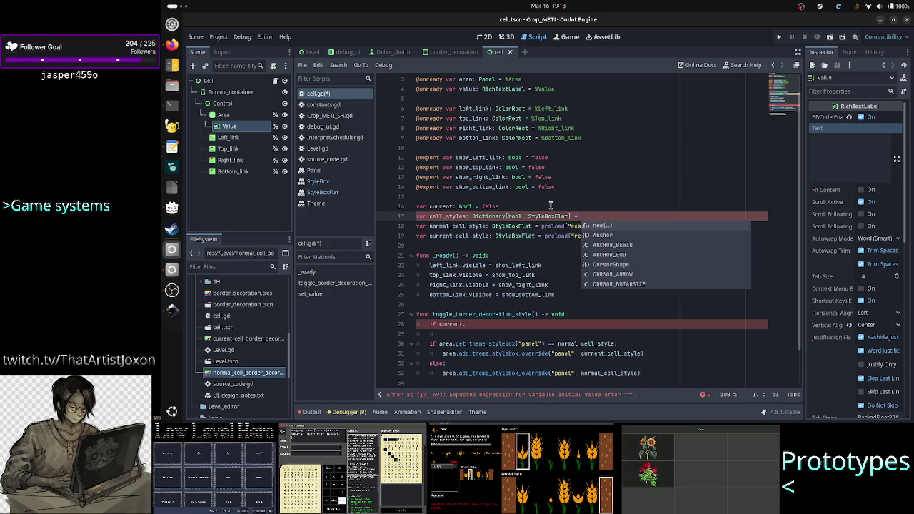
{"action": "key", "text": "BackSpace"}
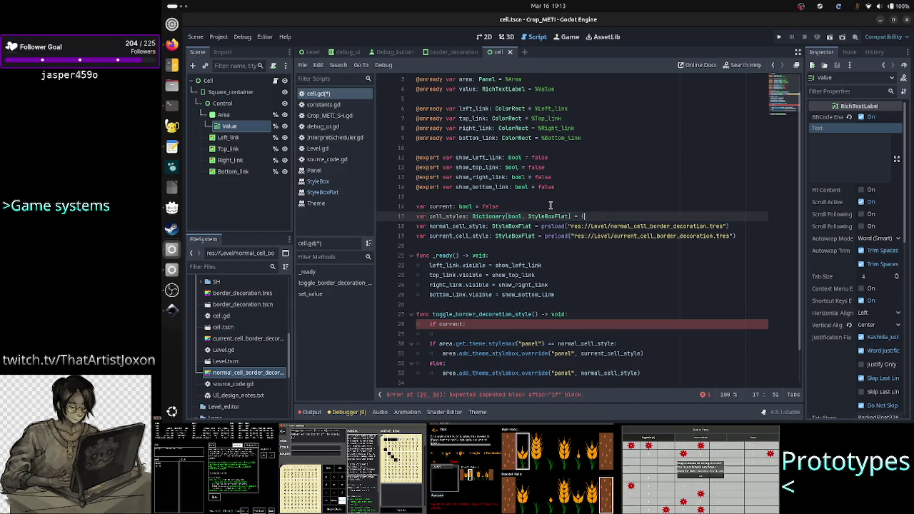
Turn the normal_cell_style preload line into the dictionary's false: entry
{"action": "key", "text": "Down"}
{"action": "key", "text": "Home"}
{"action": "key", "text": "shift+Right"}
{"action": "key", "text": "shift+Right"}
{"action": "key", "text": "shift+Right"}
{"action": "key", "text": "shift+Right"}
{"action": "key", "text": "shift+Right"}
{"action": "key", "text": "shift+Right"}
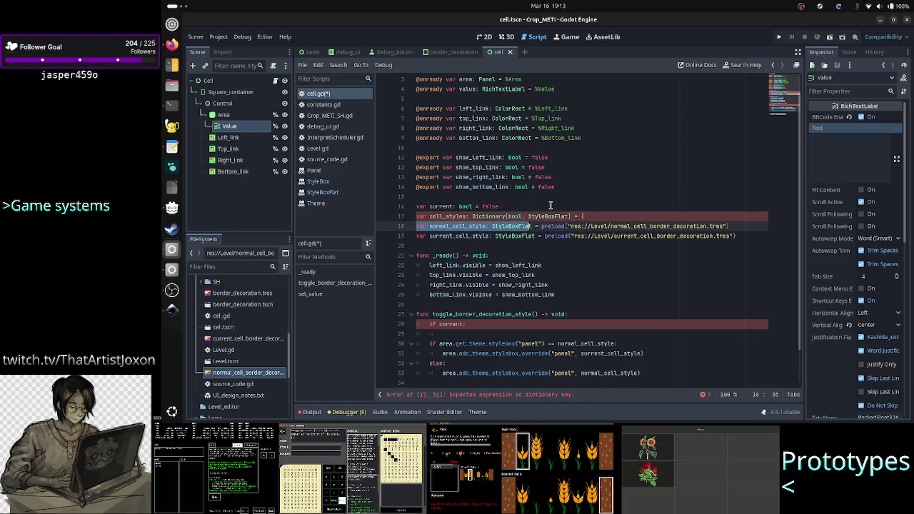
{"action": "key", "text": "BackSpace"}
{"action": "key", "text": "Tab"}
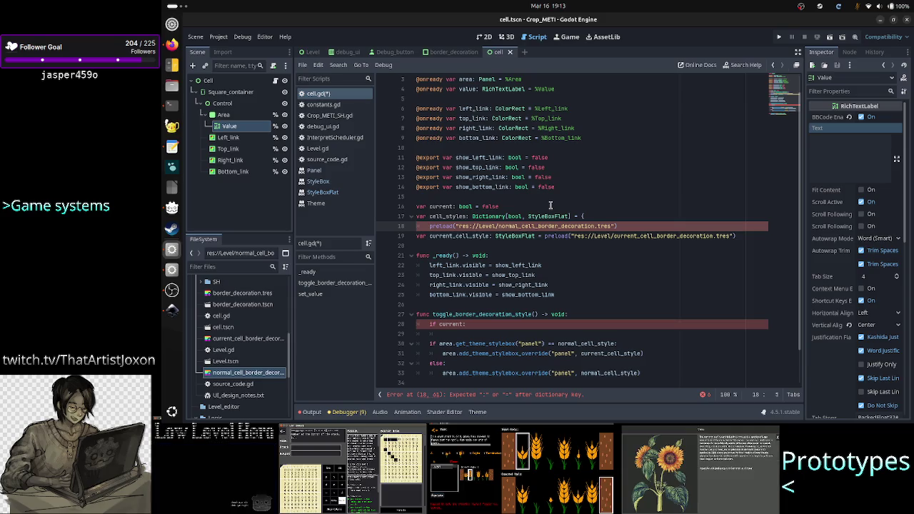
{"action": "type", "text": "false:"}
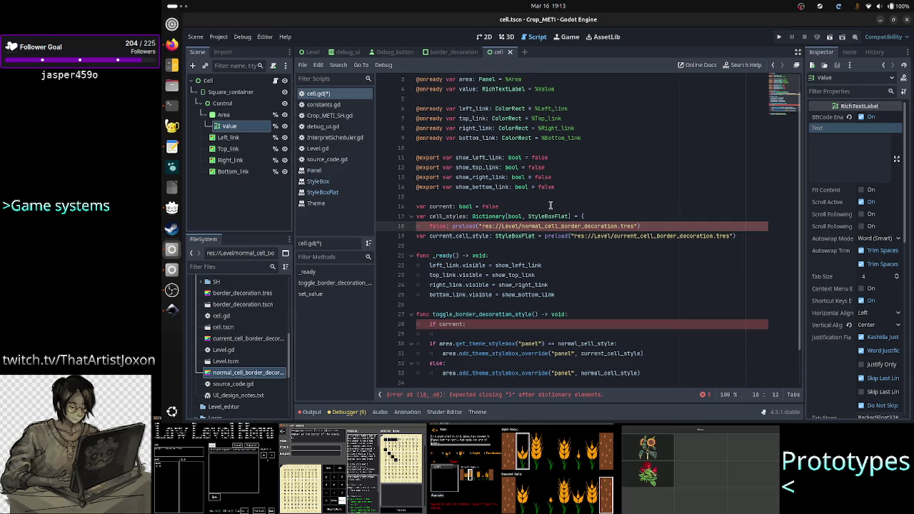
Turn the current_cell_style preload line into the dictionary's true: entry
{"action": "key", "text": "Up"}
{"action": "key", "text": "Up"}
{"action": "key", "text": "Down"}
{"action": "key", "text": "Down"}
{"action": "key", "text": "Down"}
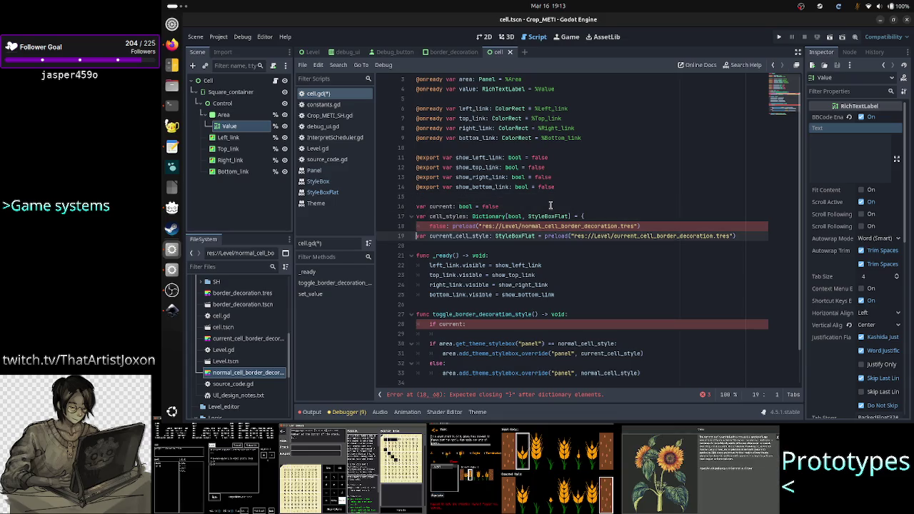
{"action": "key", "text": "shift+Right"}
{"action": "key", "text": "shift+Right"}
{"action": "key", "text": "shift+Right"}
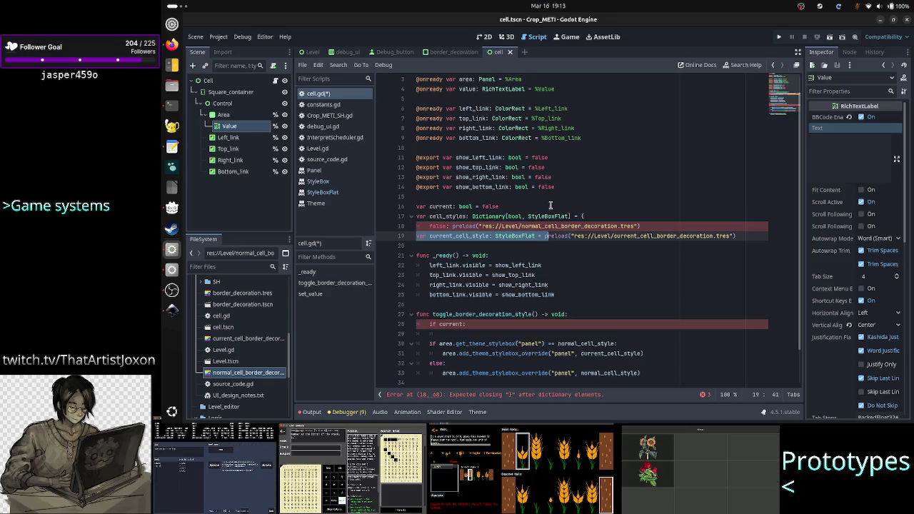
{"action": "key", "text": "BackSpace"}
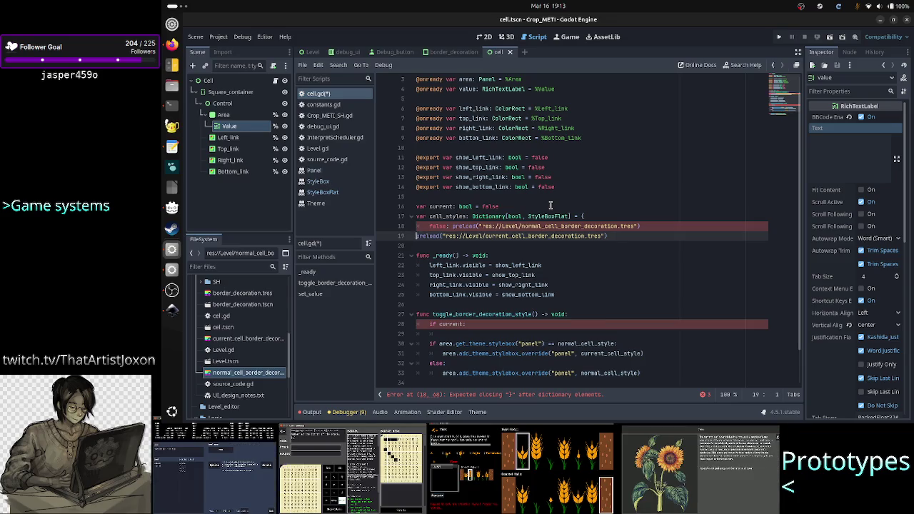
{"action": "type", "text": "true:"}
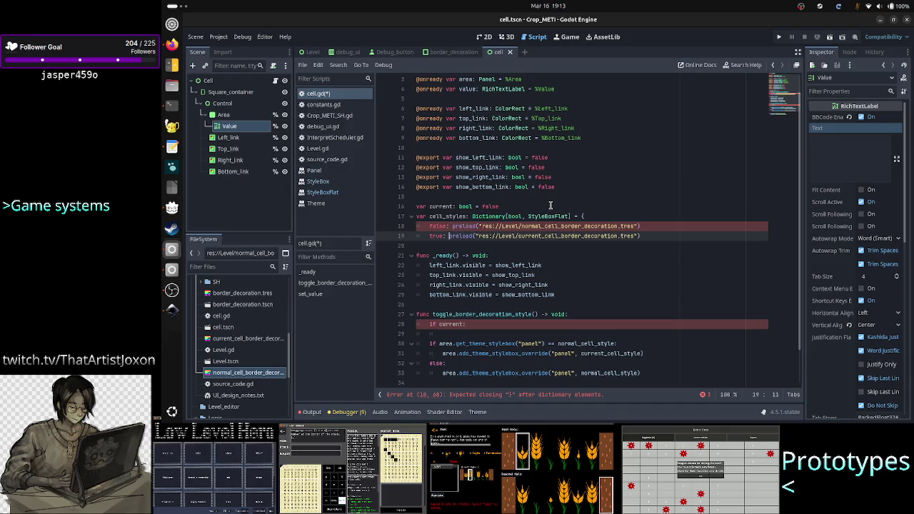
Add a comma after the false entry and close the dictionary with an unindented brace
{"action": "key", "text": "Up"}
{"action": "key", "text": "Up"}
{"action": "key", "text": "Up"}
{"action": "key", "text": "Down"}
{"action": "key", "text": "Down"}
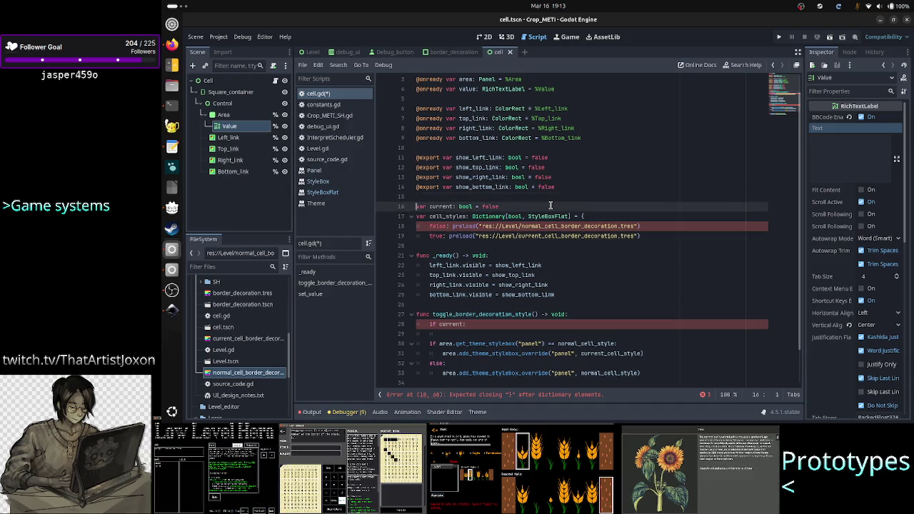
{"action": "key", "text": "End"}
{"action": "type", "text": ","}
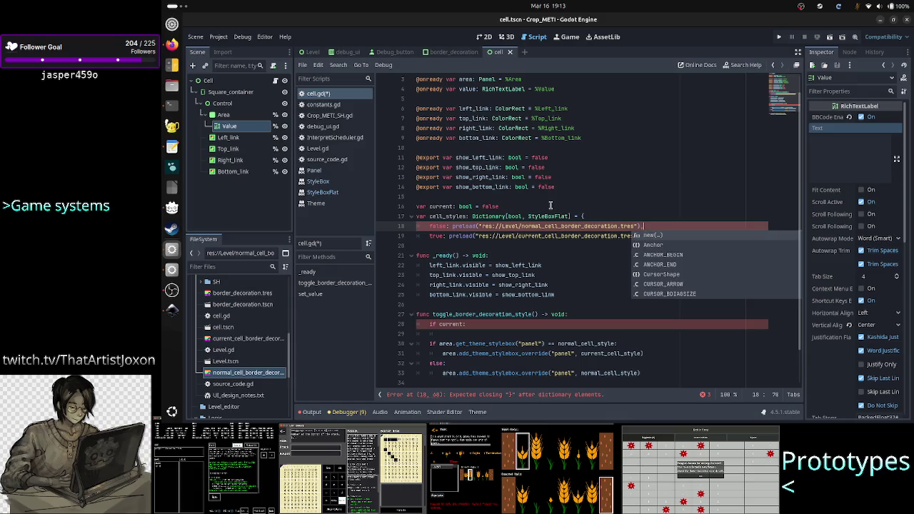
{"action": "key", "text": "Escape"}
{"action": "key", "text": "Down"}
{"action": "key", "text": "Return"}
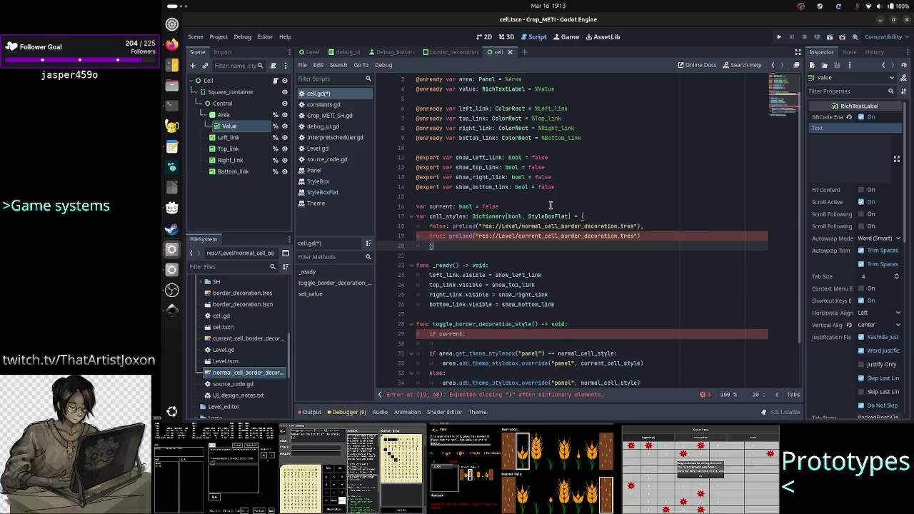
{"action": "key", "text": "Home"}
{"action": "key", "text": "BackSpace"}
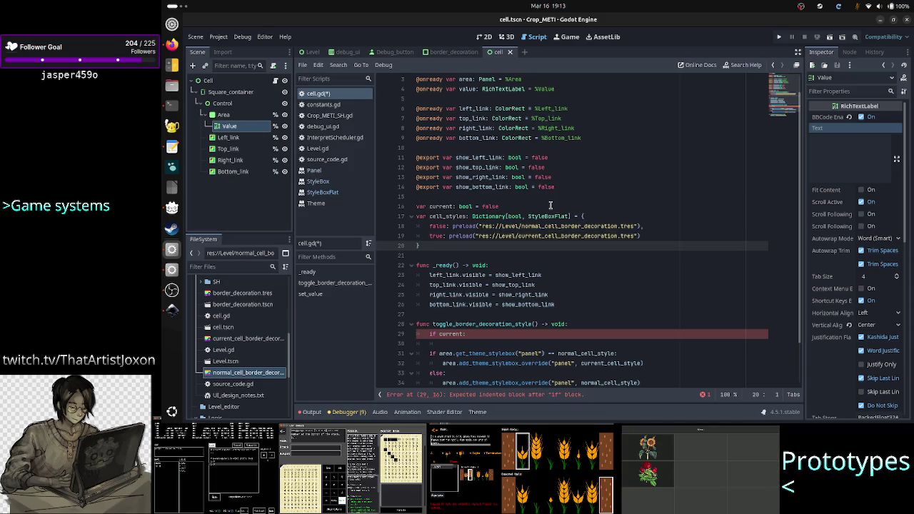
Review the cell_styles entries and move down to the if block in the toggle function
{"action": "key", "text": "Up"}
{"action": "key", "text": "Up"}
{"action": "key", "text": "Up"}
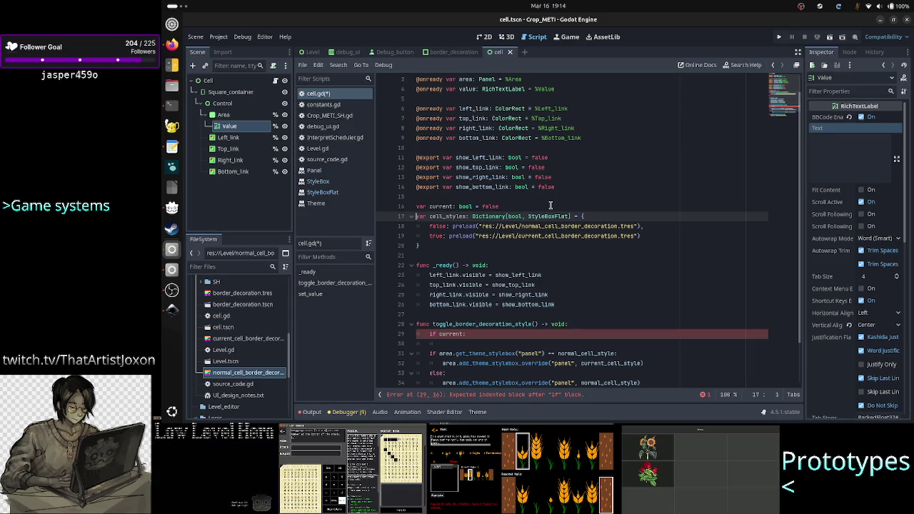
{"action": "key", "text": "Down"}
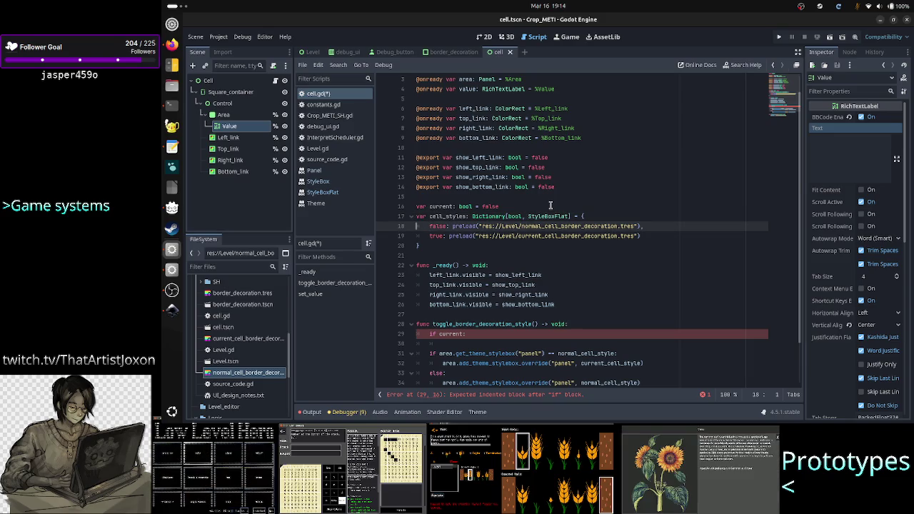
{"action": "key", "text": "Down"}
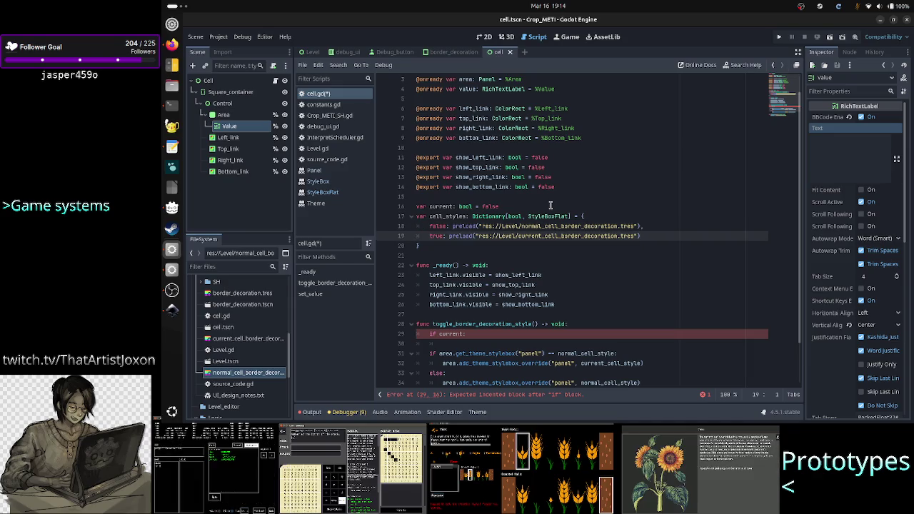
{"action": "key", "text": "Down"}
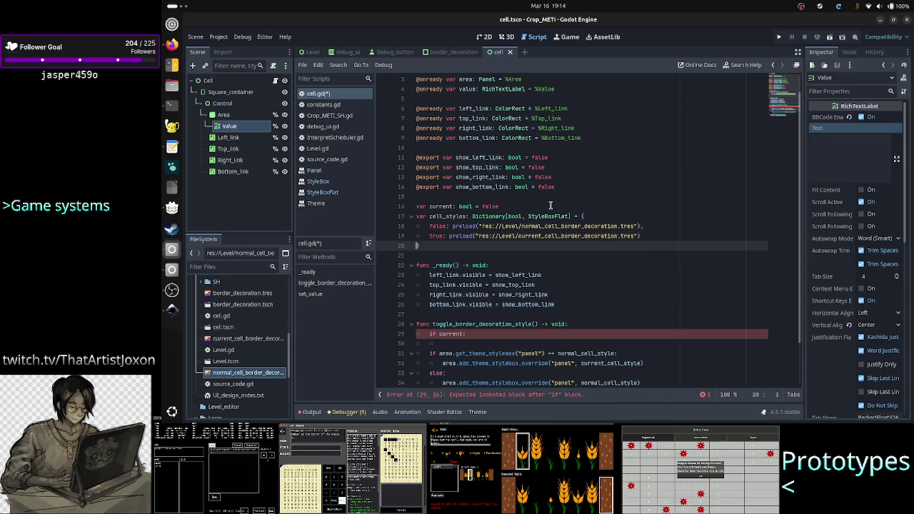
{"action": "key", "text": "Down"}
{"action": "key", "text": "Down"}
{"action": "key", "text": "Down"}
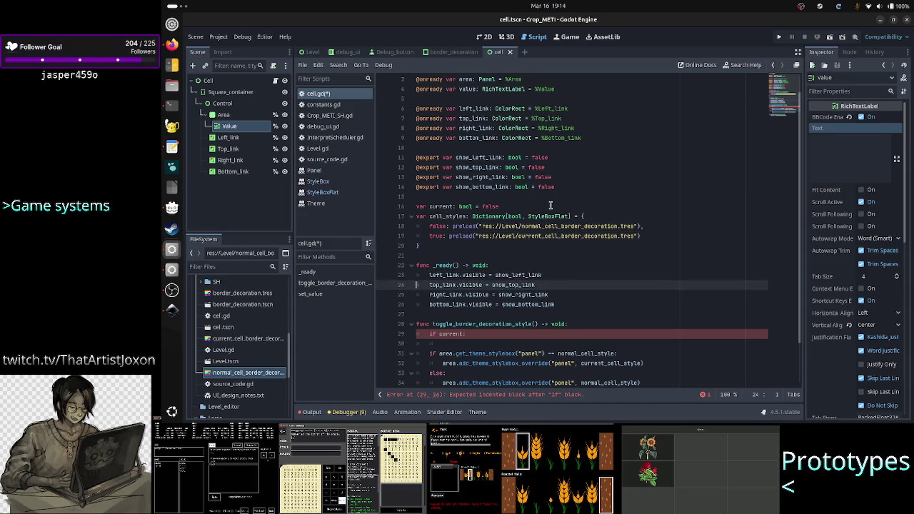
{"action": "key", "text": "Down"}
{"action": "key", "text": "Down"}
{"action": "key", "text": "Down"}
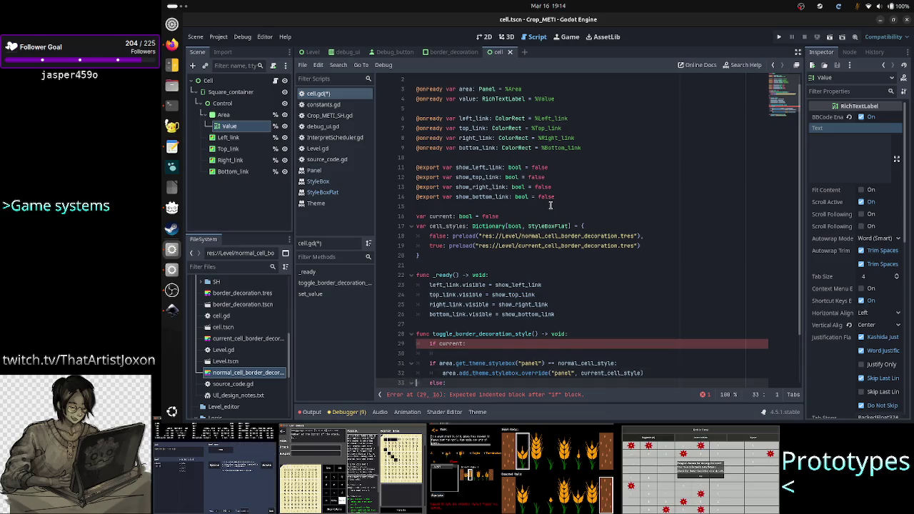
{"action": "key", "text": "Up"}
{"action": "key", "text": "Up"}
{"action": "key", "text": "Up"}
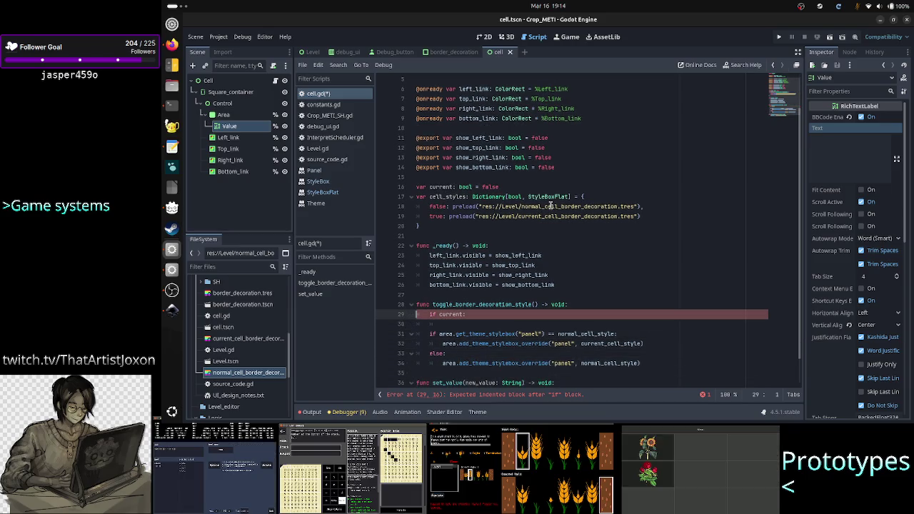
Delete the if/else block and dedent the remaining panel override line
{"action": "key", "text": "shift+Down"}
{"action": "key", "text": "shift+Down"}
{"action": "key", "text": "shift+Down"}
{"action": "key", "text": "shift+End"}
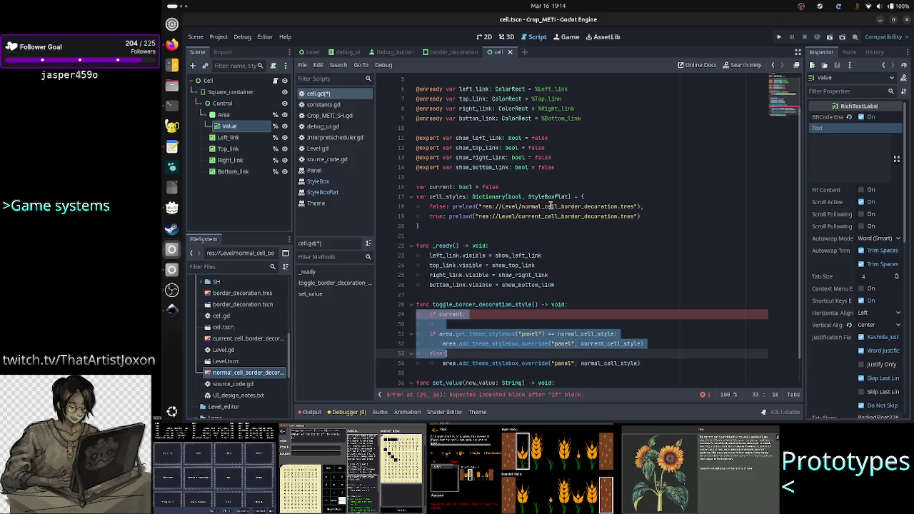
{"action": "key", "text": "BackSpace"}
{"action": "key", "text": "Delete"}
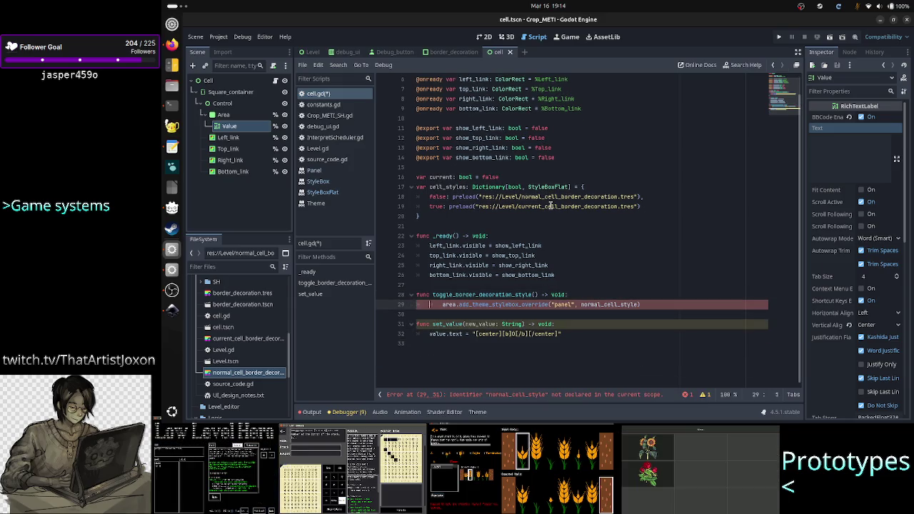
{"action": "key", "text": "BackSpace"}
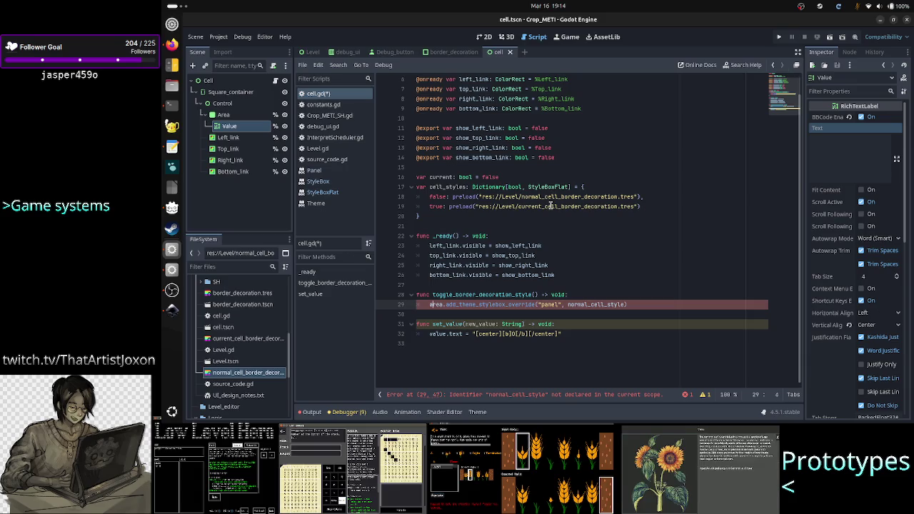
Replace the override's normal_cell_style argument with cell_styles[current]
{"action": "key", "text": "Right"}
{"action": "key", "text": "Right"}
{"action": "key", "text": "Right"}
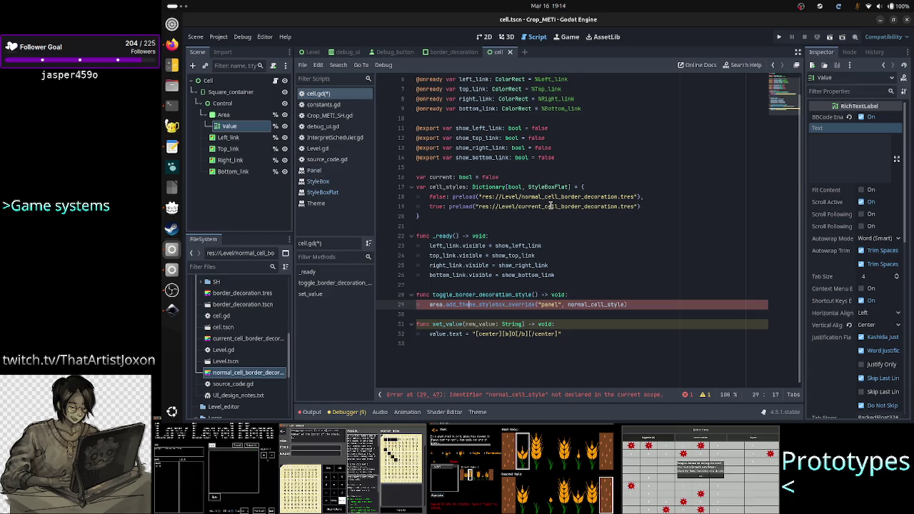
{"action": "key", "text": "Right"}
{"action": "key", "text": "Right"}
{"action": "key", "text": "Right"}
{"action": "key", "text": "Right"}
{"action": "key", "text": "Right"}
{"action": "key", "text": "Right"}
{"action": "key", "text": "BackSpace"}
{"action": "key", "text": "BackSpace"}
{"action": "key", "text": "BackSpace"}
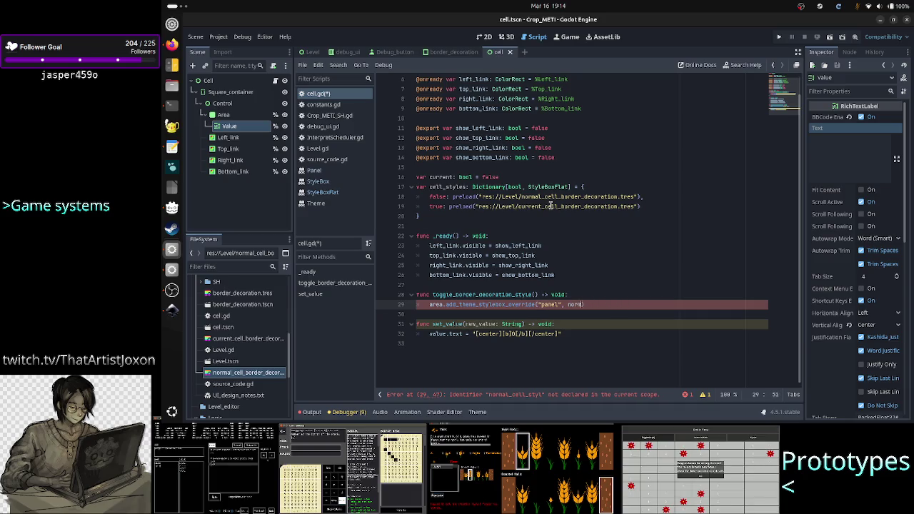
{"action": "scroll", "coordinate": [551, 206], "scroll_direction": "up", "scroll_amount": 1}
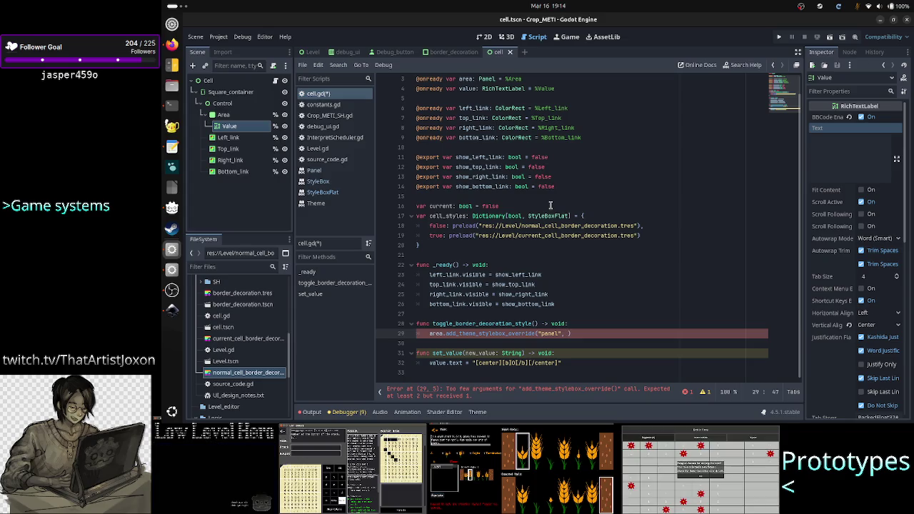
{"action": "type", "text": "cell_st"}
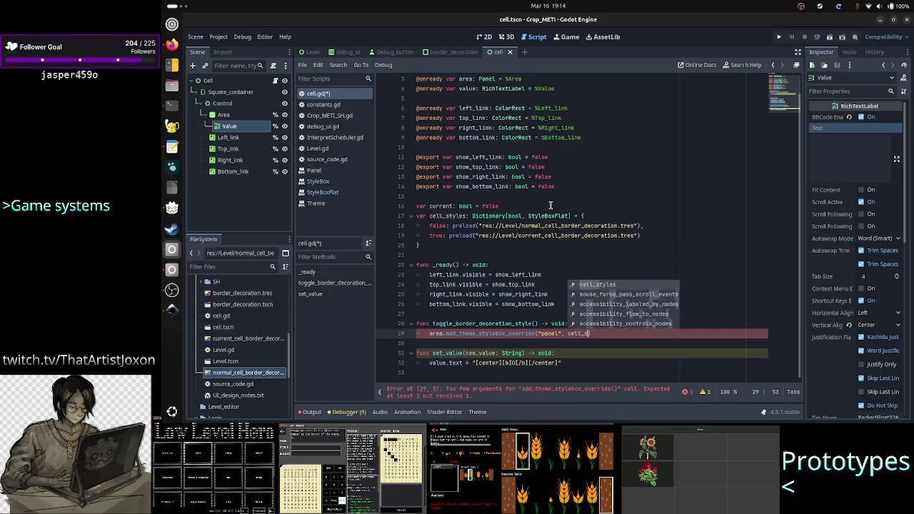
{"action": "key", "text": "Return"}
{"action": "type", "text": "["}
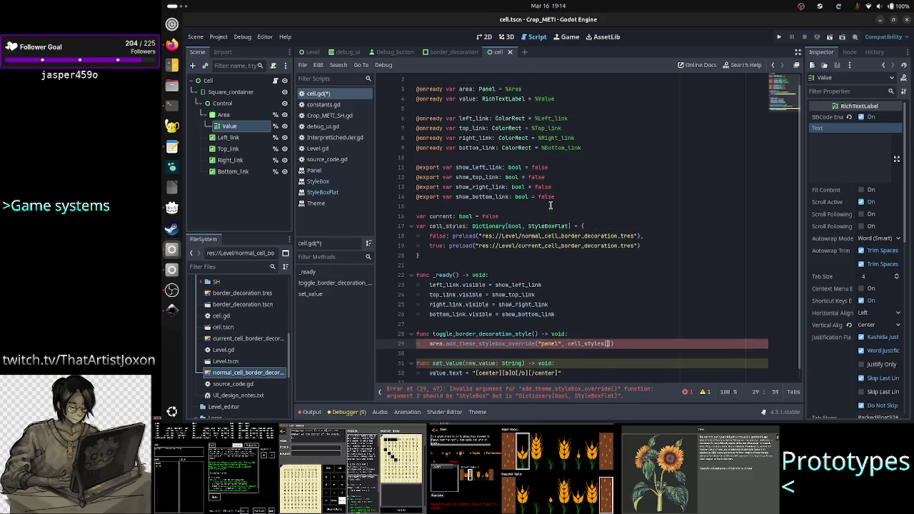
{"action": "key", "text": "Left"}
{"action": "type", "text": "curr"}
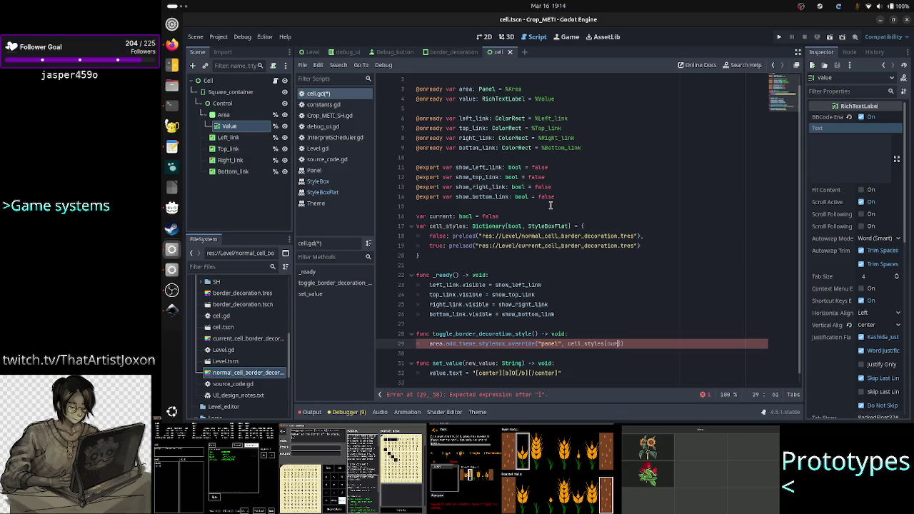
{"action": "key", "text": "Return"}
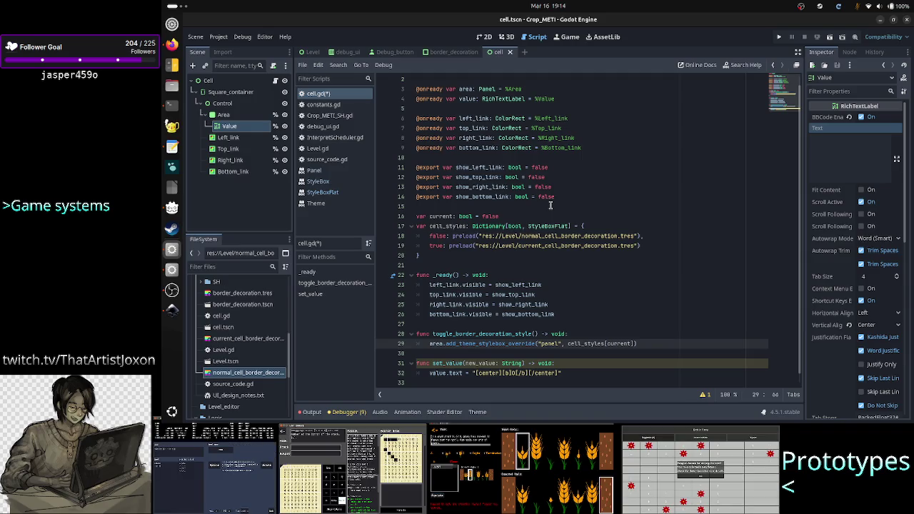
Check the current index and insert a blank line above the override call
{"action": "key", "text": "ctrl+shift+Left"}
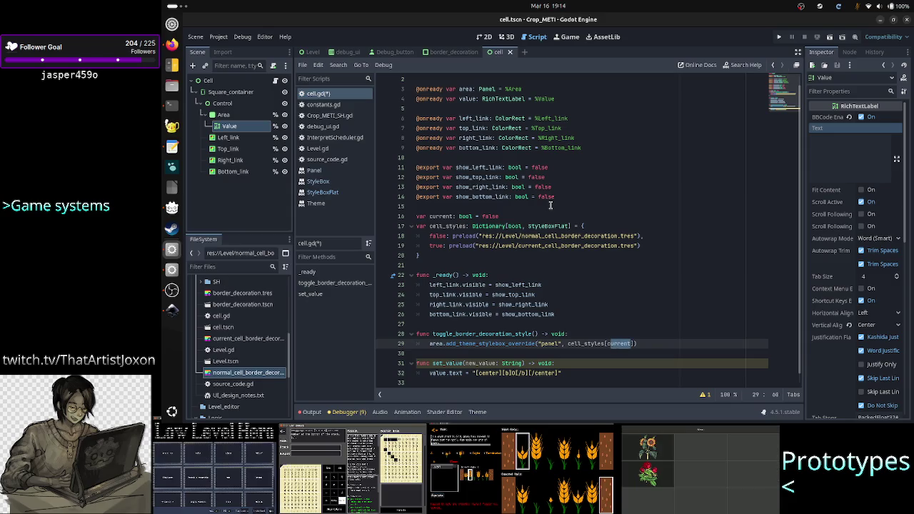
{"action": "key", "text": "shift+Right"}
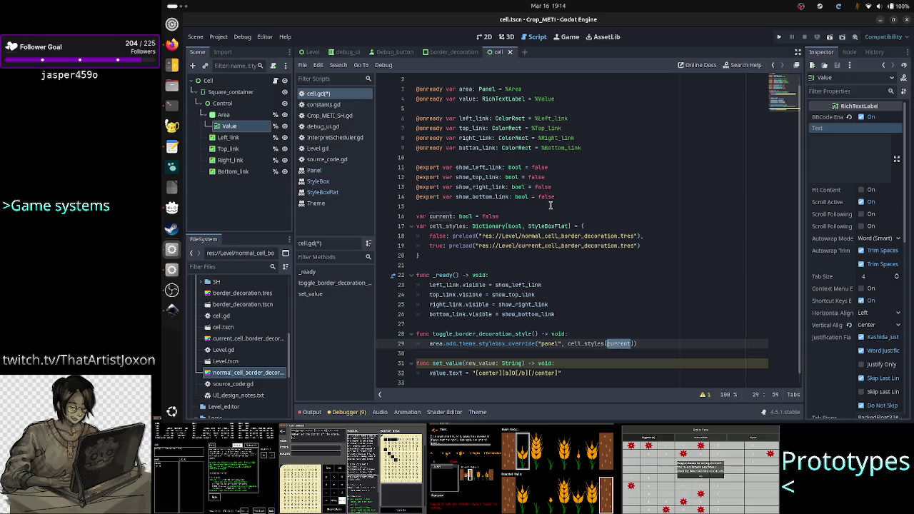
{"action": "key", "text": "Left"}
{"action": "key", "text": "Right"}
{"action": "key", "text": "shift+Right"}
{"action": "key", "text": "shift+Right"}
{"action": "key", "text": "shift+Right"}
{"action": "key", "text": "shift+Left"}
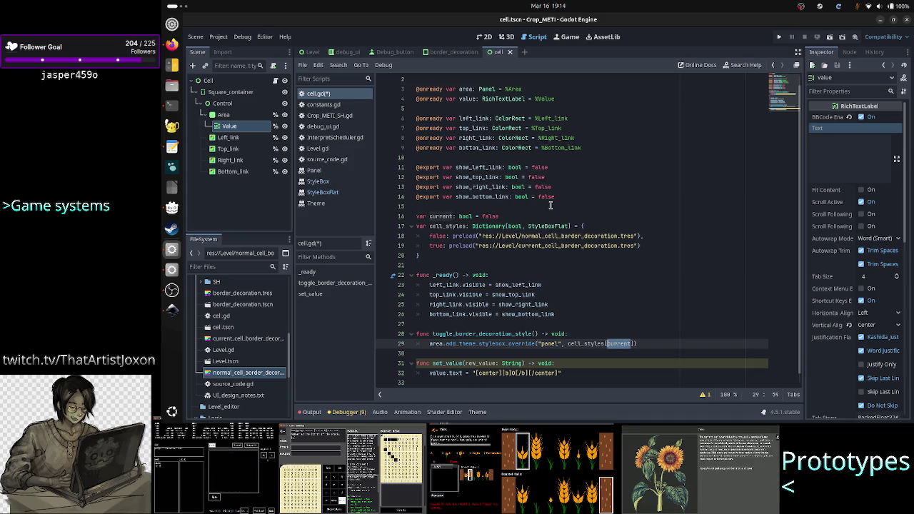
{"action": "key", "text": "Right"}
{"action": "key", "text": "Left"}
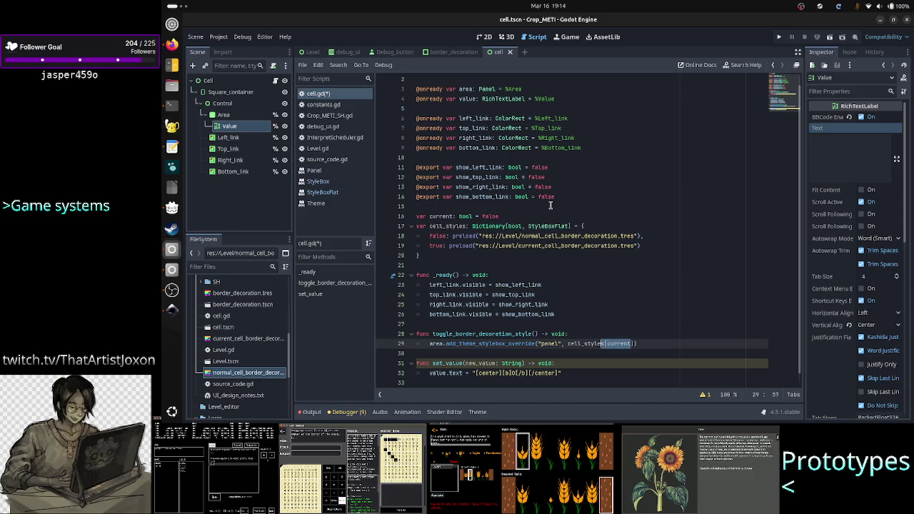
{"action": "key", "text": "ctrl+shift+Return"}
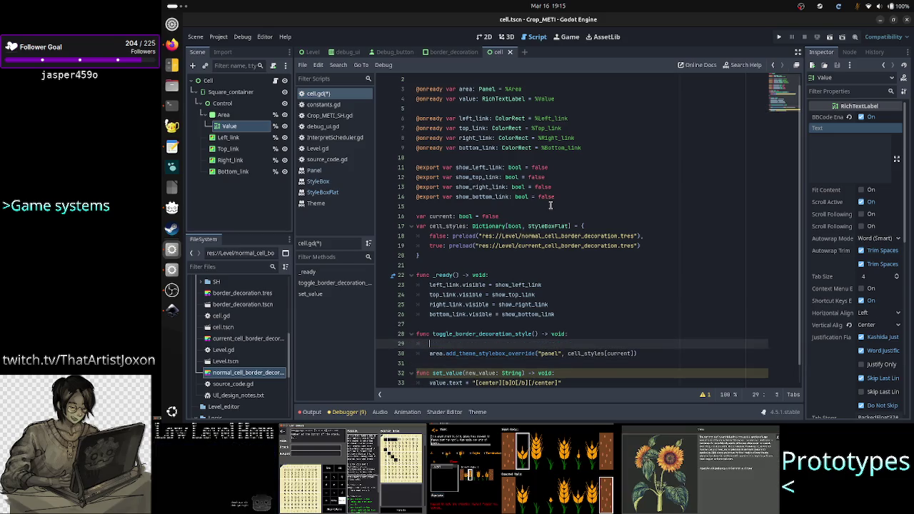
Add 'current = !current' above the cell_styles[current] override call
{"action": "type", "text": "current"}
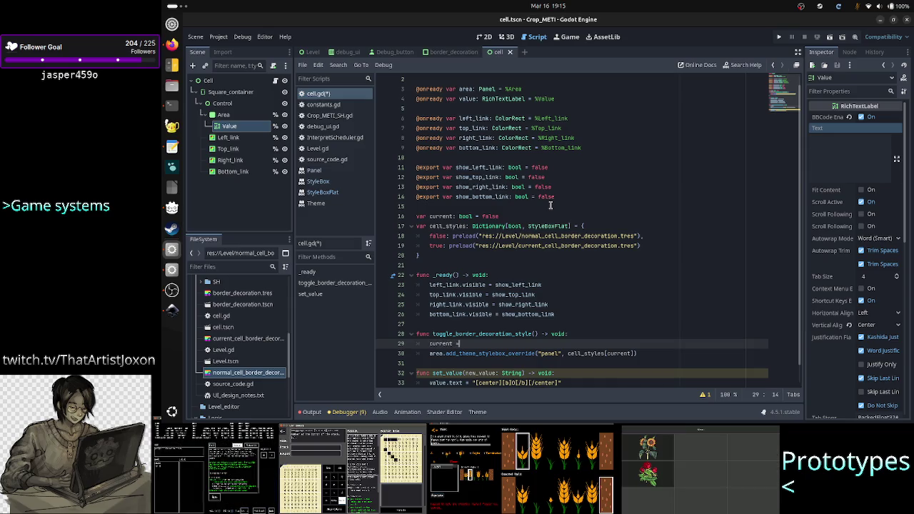
{"action": "type", "text": " = !current"}
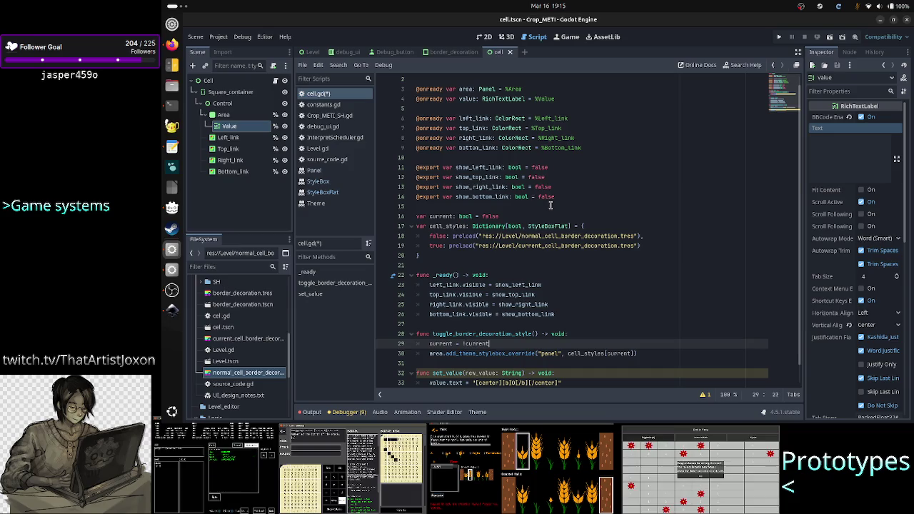
{"action": "key", "text": "shift+Home"}
{"action": "key", "text": "Down"}
{"action": "key", "text": "Home"}
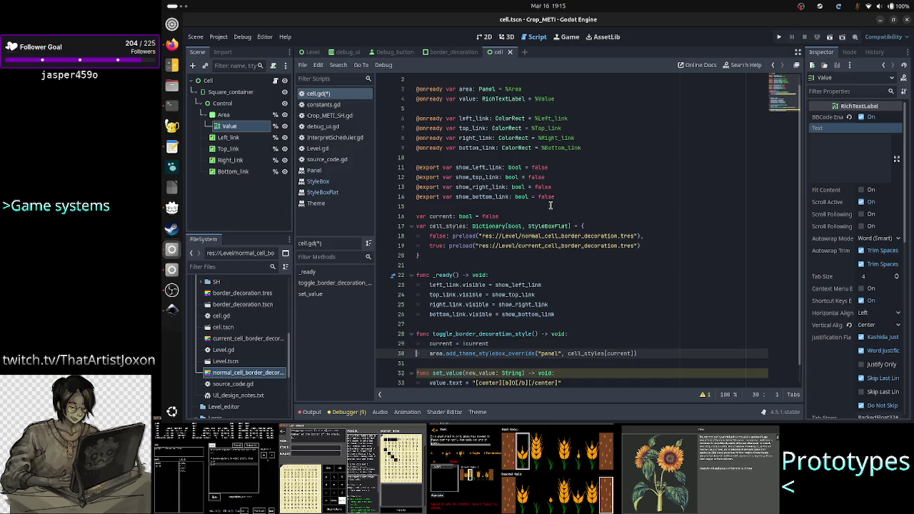
{"action": "key", "text": "shift+Down"}
{"action": "key", "text": "shift+Left"}
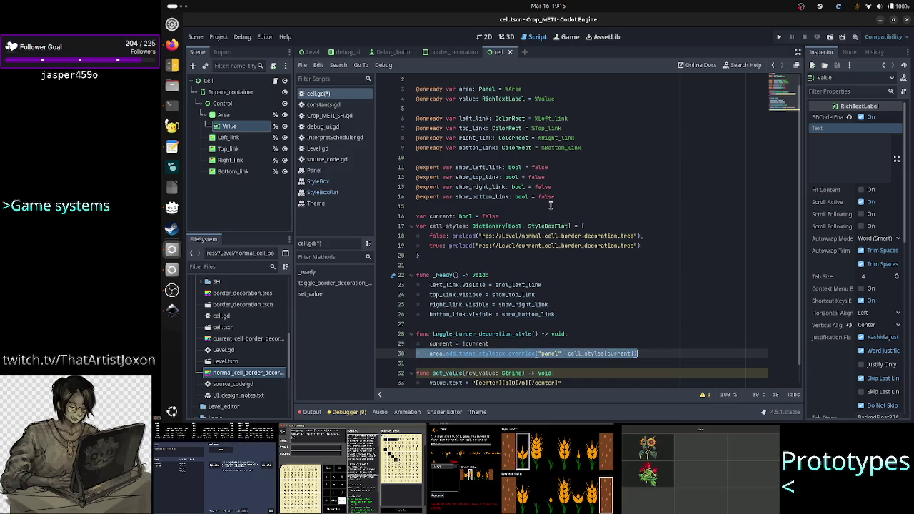
{"action": "key", "text": "Left"}
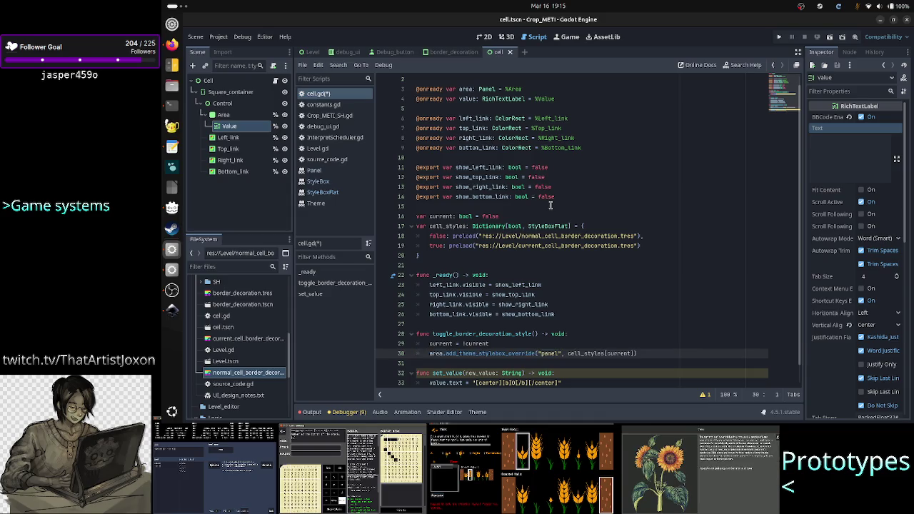
Review the override line, then move to the end of the set_value declaration
{"action": "left_click", "coordinate": [617, 353]}
{"action": "left_click", "coordinate": [689, 357]}
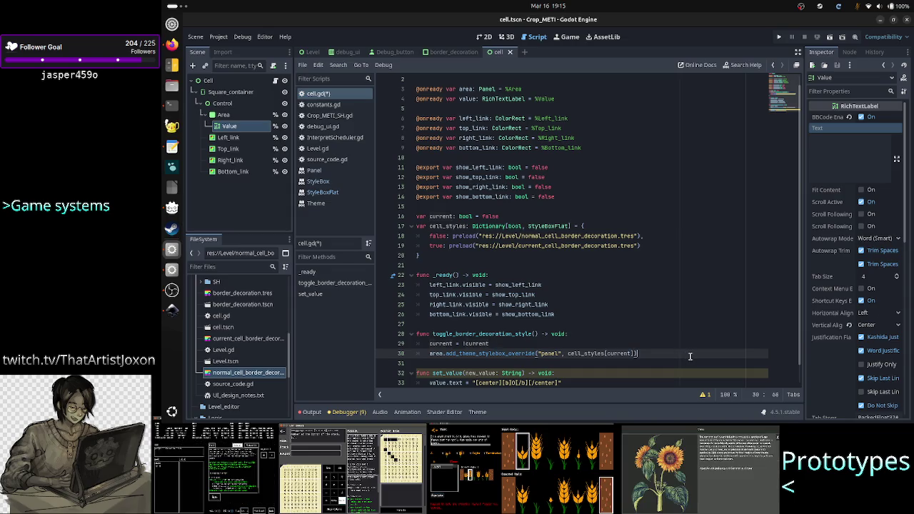
{"action": "key", "text": "Home"}
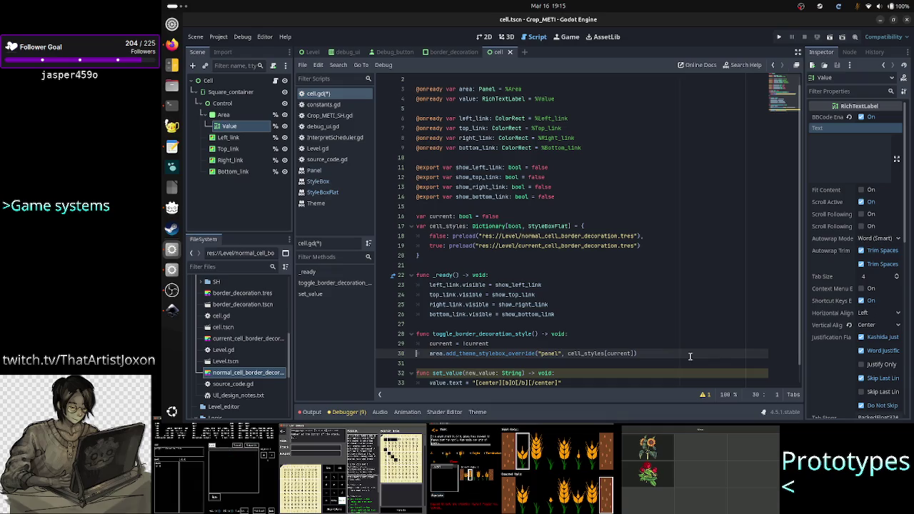
{"action": "key", "text": "Down"}
{"action": "key", "text": "Down"}
{"action": "key", "text": "Down"}
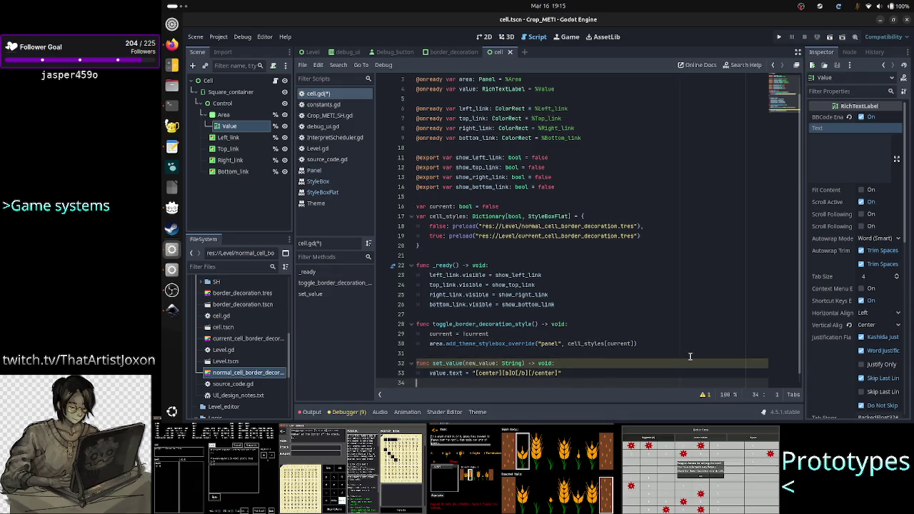
{"action": "key", "text": "Up"}
{"action": "key", "text": "Up"}
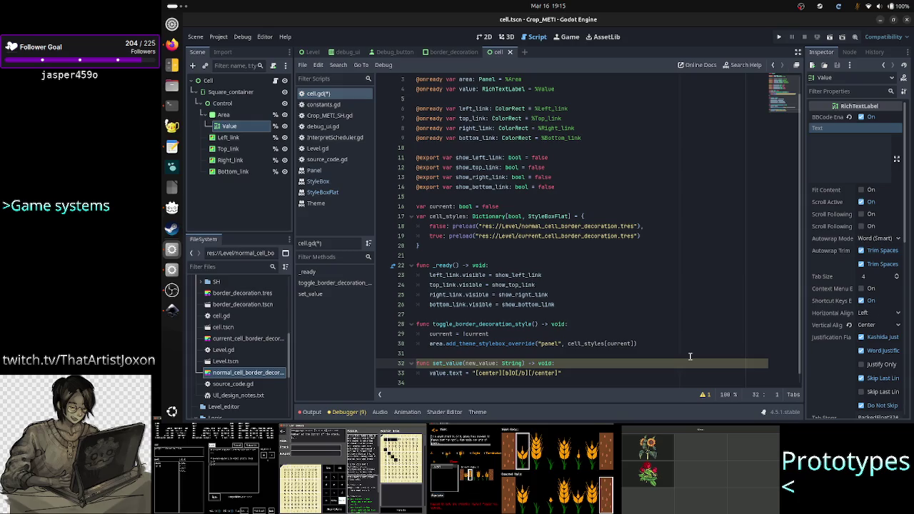
{"action": "key", "text": "Right"}
{"action": "key", "text": "Right"}
{"action": "key", "text": "Right"}
{"action": "key", "text": "End"}
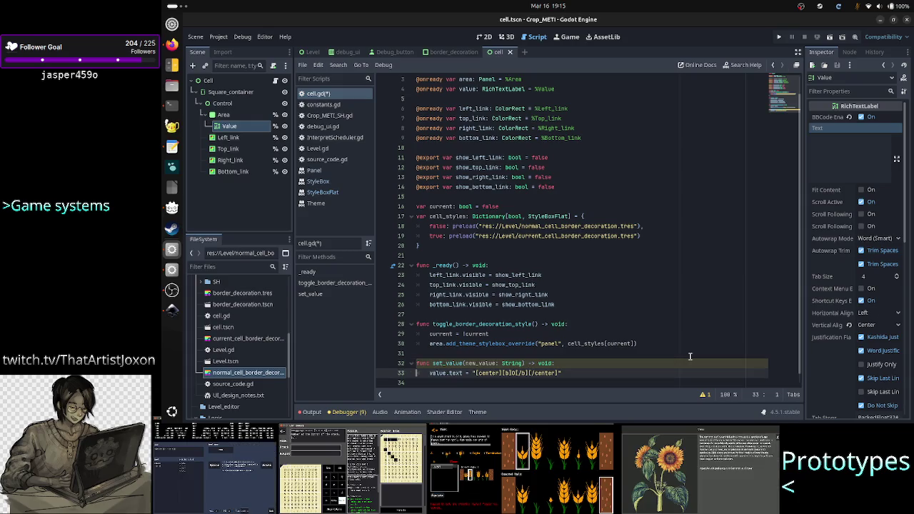
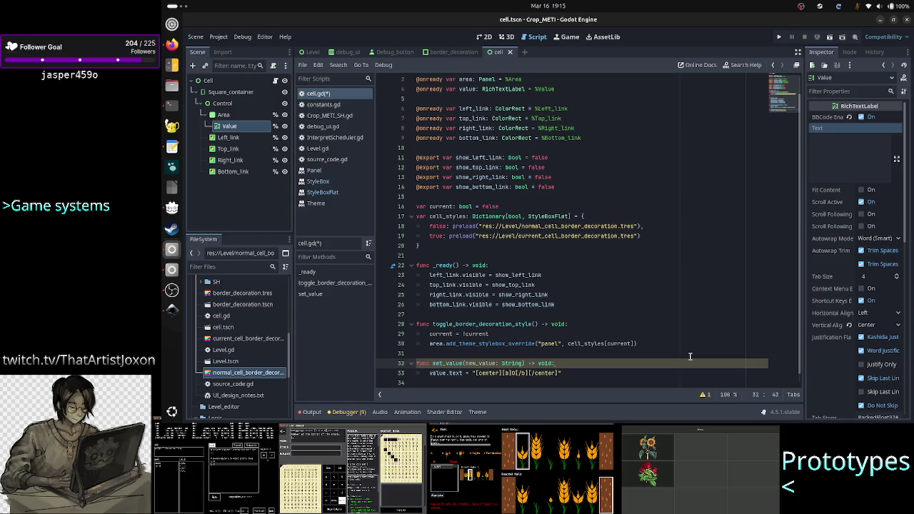
Add an 'if current:' condition at the start of set_value in cell.gd
{"action": "key", "text": "Down"}
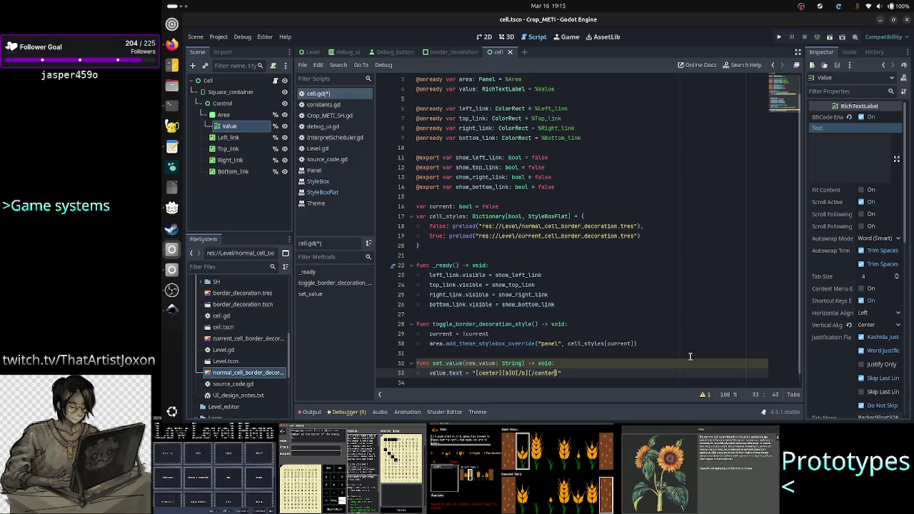
{"action": "key", "text": "Up"}
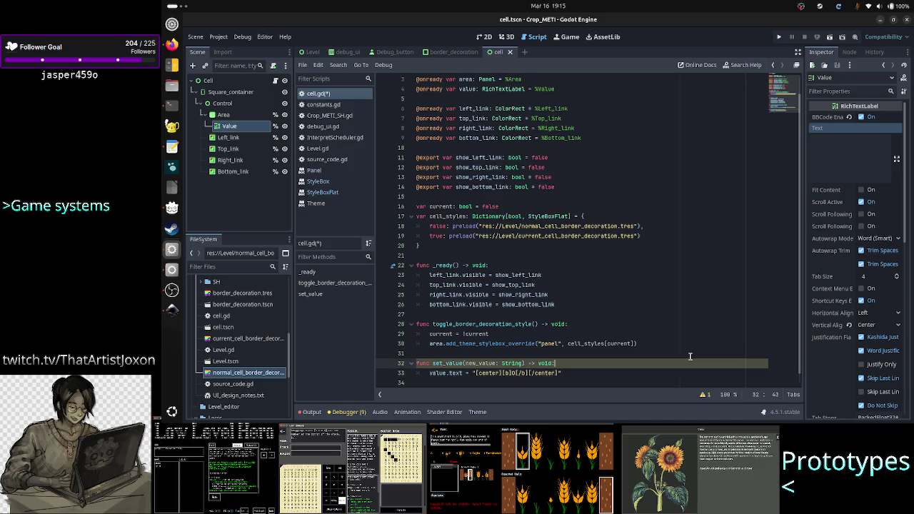
{"action": "key", "text": "Return"}
{"action": "type", "text": "new"}
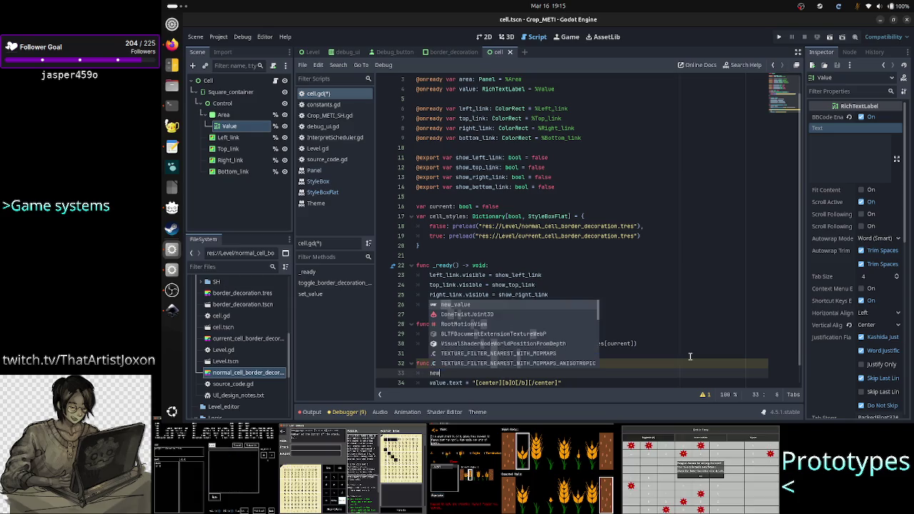
{"action": "type", "text": "_va"}
{"action": "type", "text": "lue"}
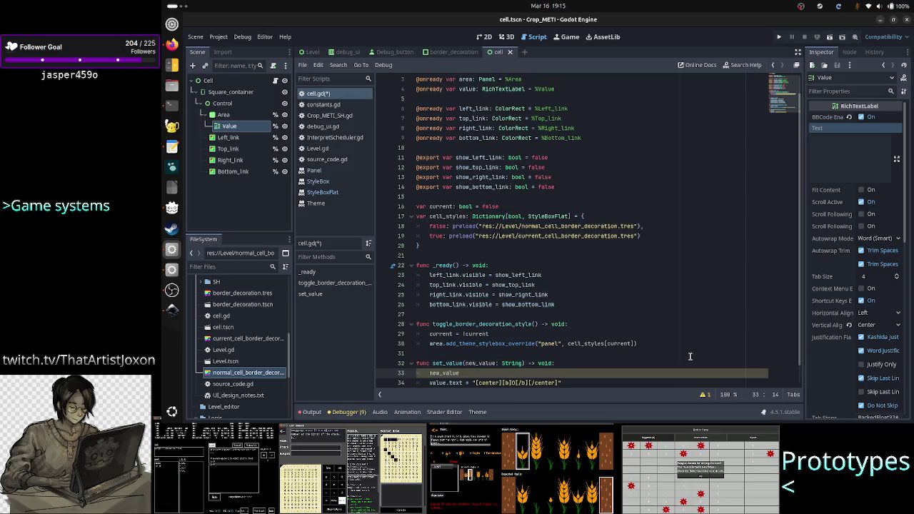
{"action": "key", "text": "BackSpace"}
{"action": "key", "text": "BackSpace"}
{"action": "key", "text": "BackSpace"}
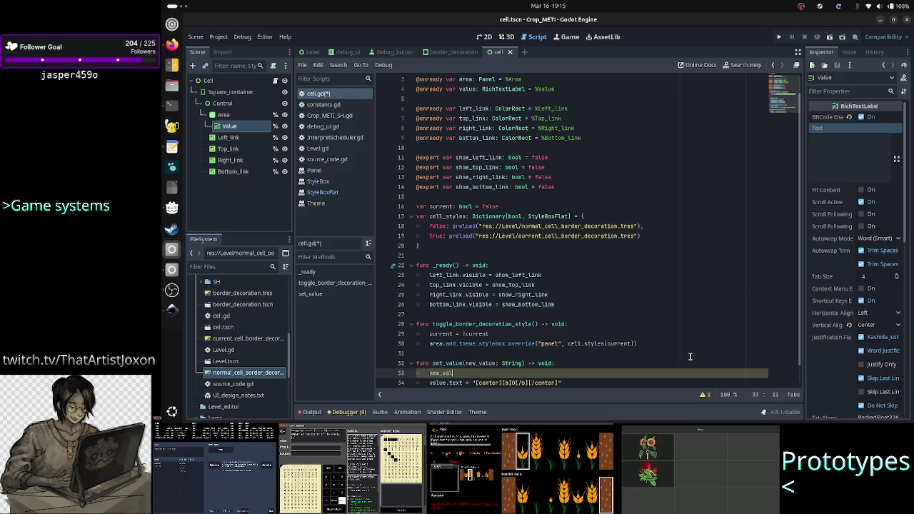
{"action": "key", "text": "BackSpace"}
{"action": "type", "text": "if "}
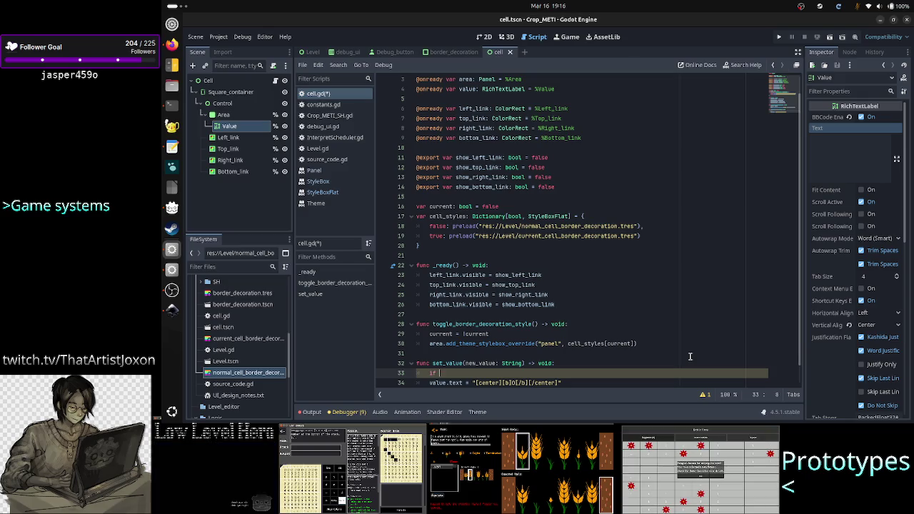
{"action": "type", "text": "current:"}
{"action": "key", "text": "Return"}
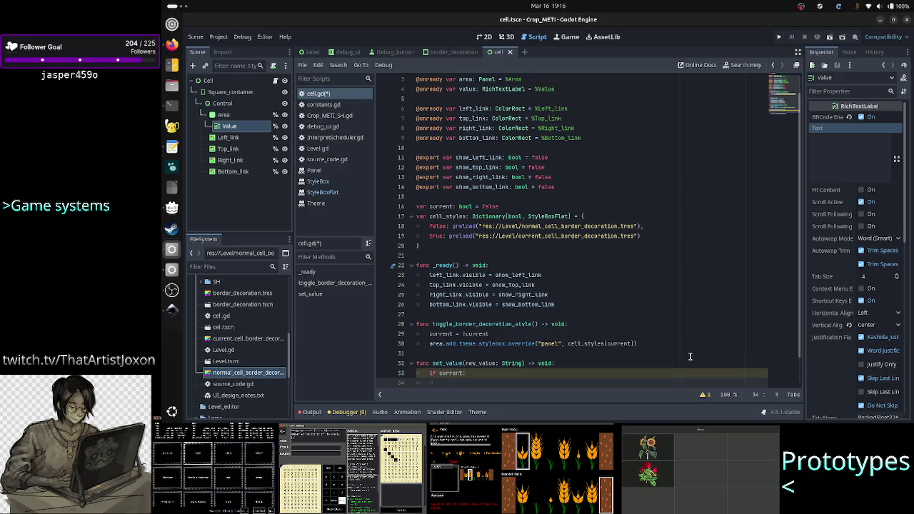
Inside the condition, write new_value = "[b]" + new_value + "[/b]"
{"action": "type", "text": "new_value"}
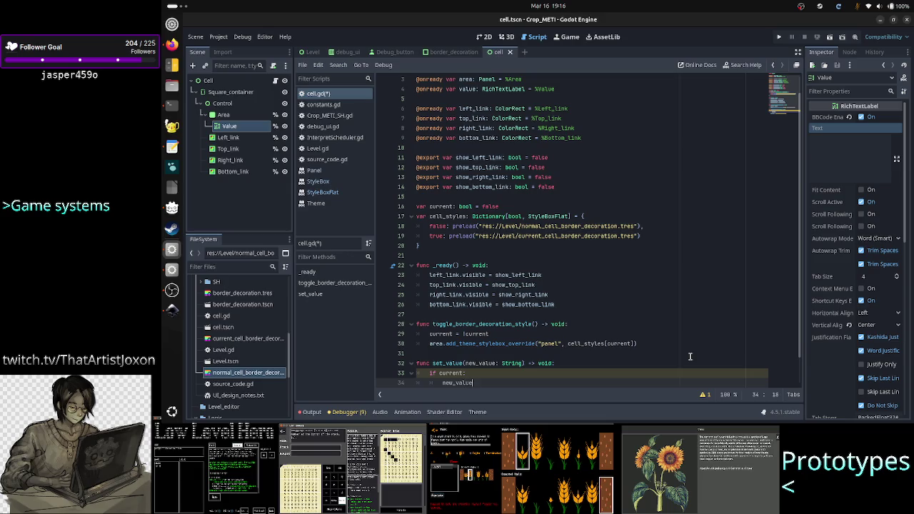
{"action": "type", "text": " ="}
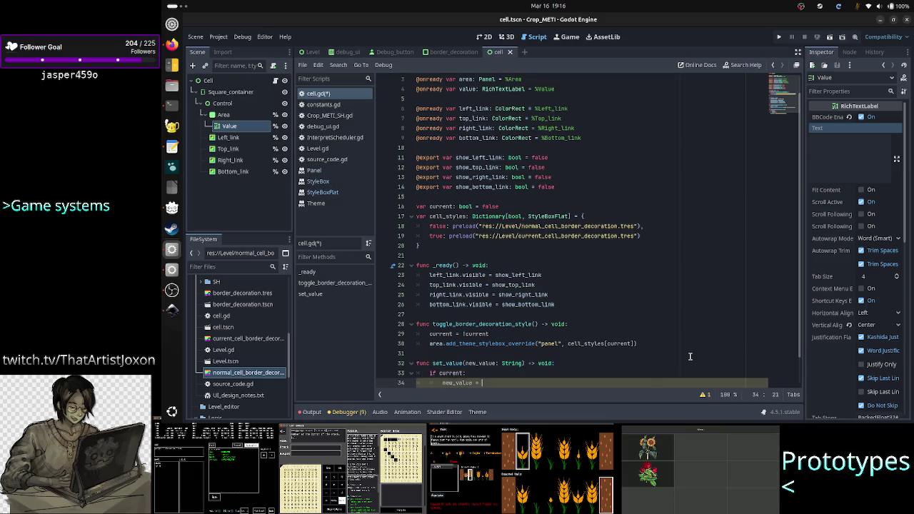
{"action": "key", "text": "Escape"}
{"action": "key", "text": "Down"}
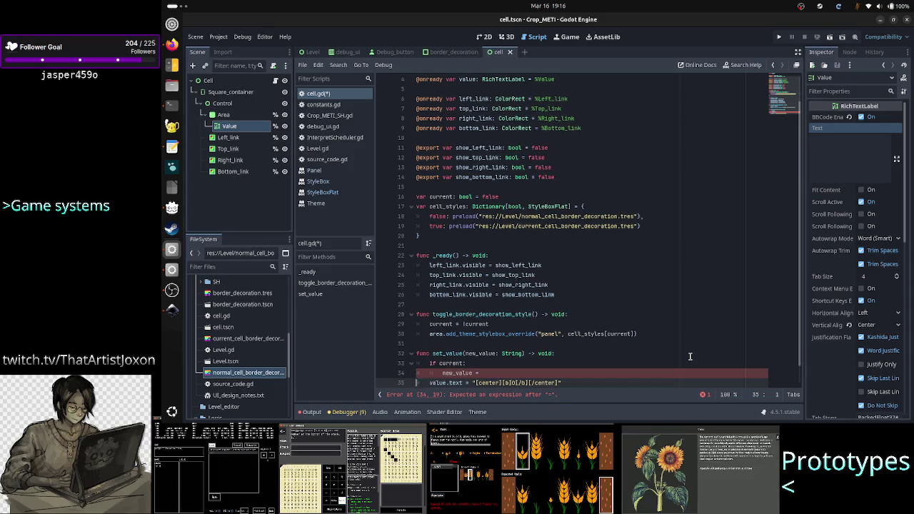
{"action": "key", "text": "Up"}
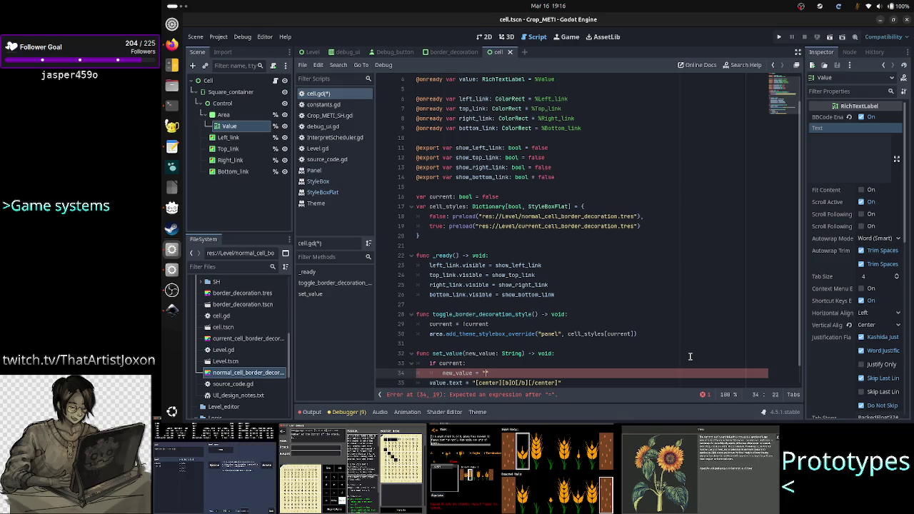
{"action": "type", "text": "\"["}
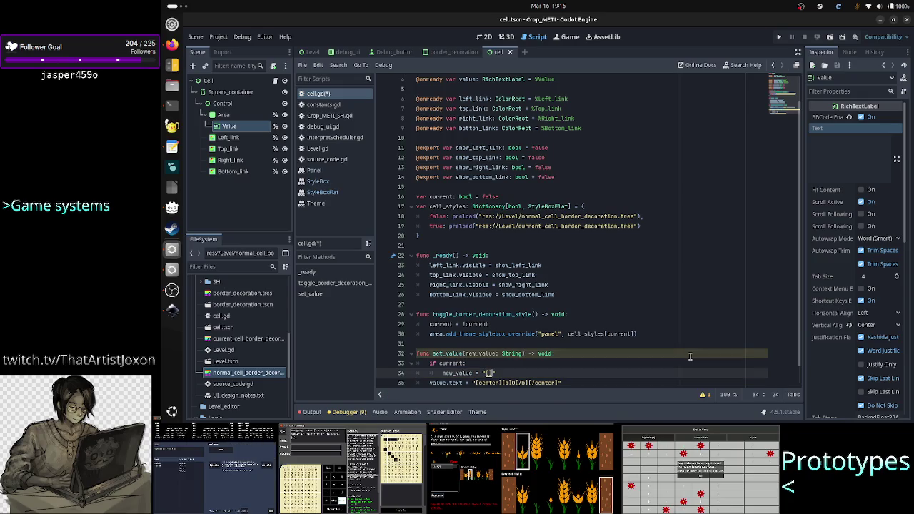
{"action": "type", "text": "]"}
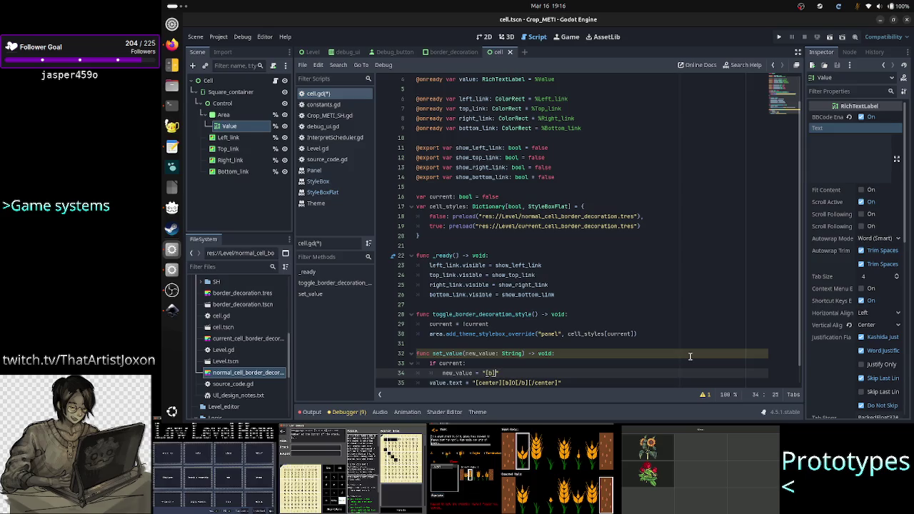
{"action": "type", "text": "\""}
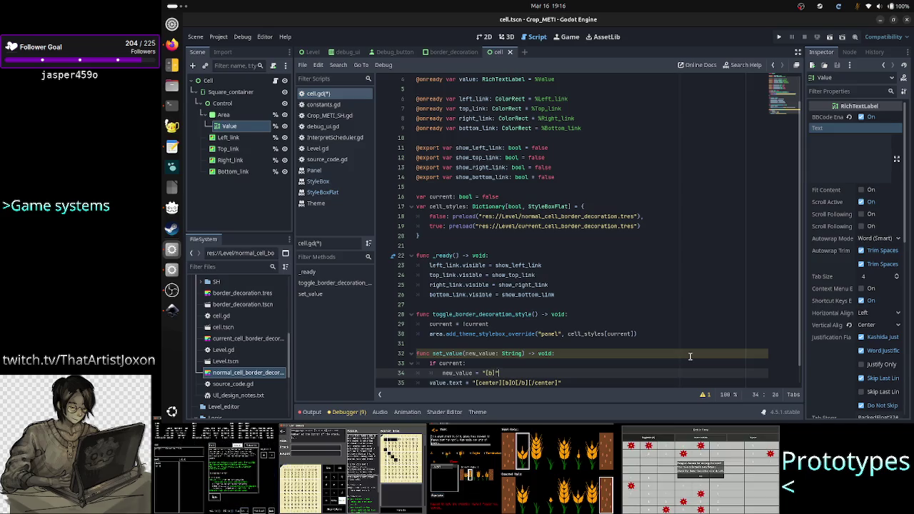
{"action": "type", "text": " + new_"}
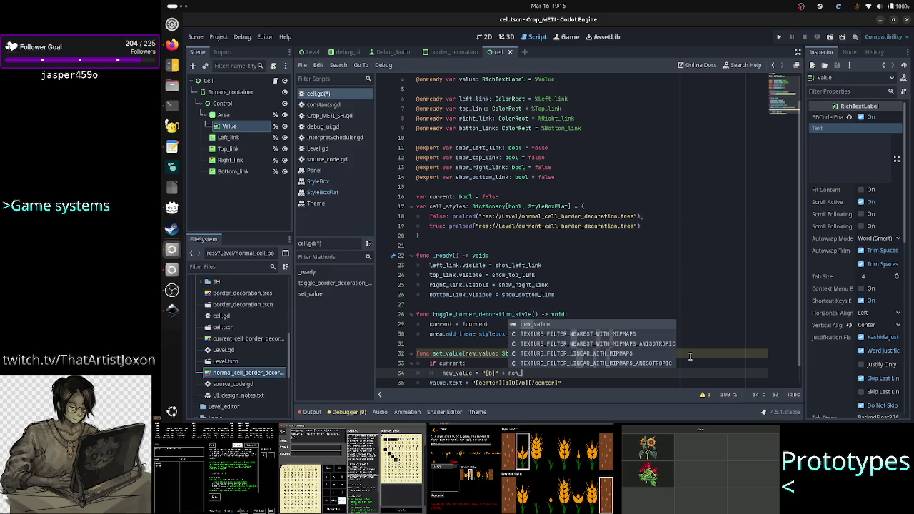
{"action": "type", "text": "value + "}
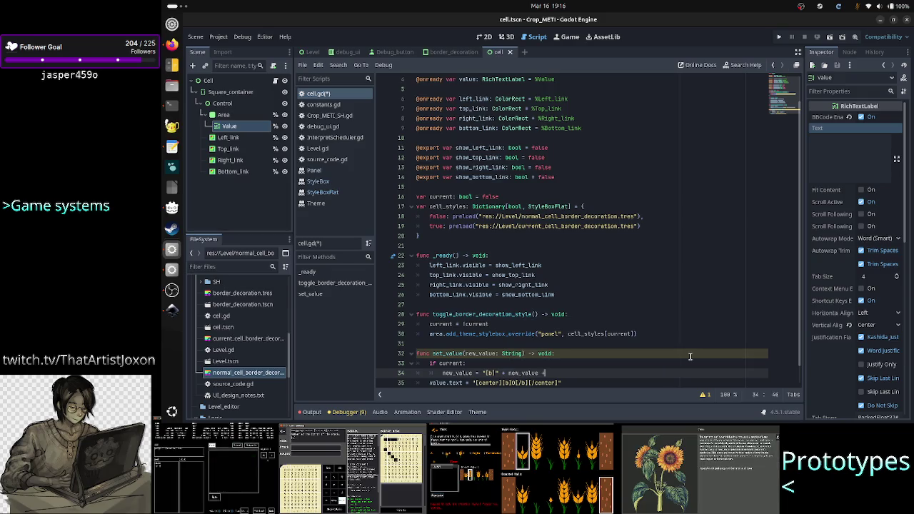
{"action": "type", "text": "\""}
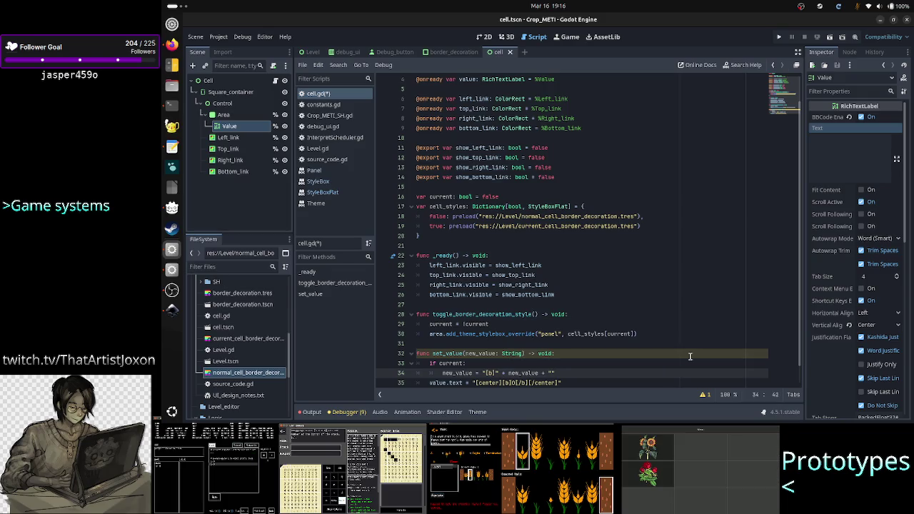
{"action": "type", "text": "[//b"}
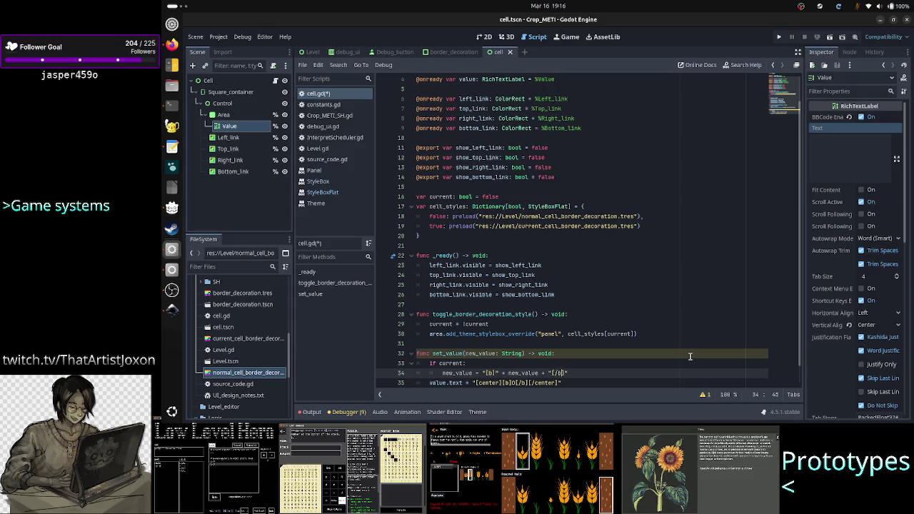
{"action": "key", "text": "Right"}
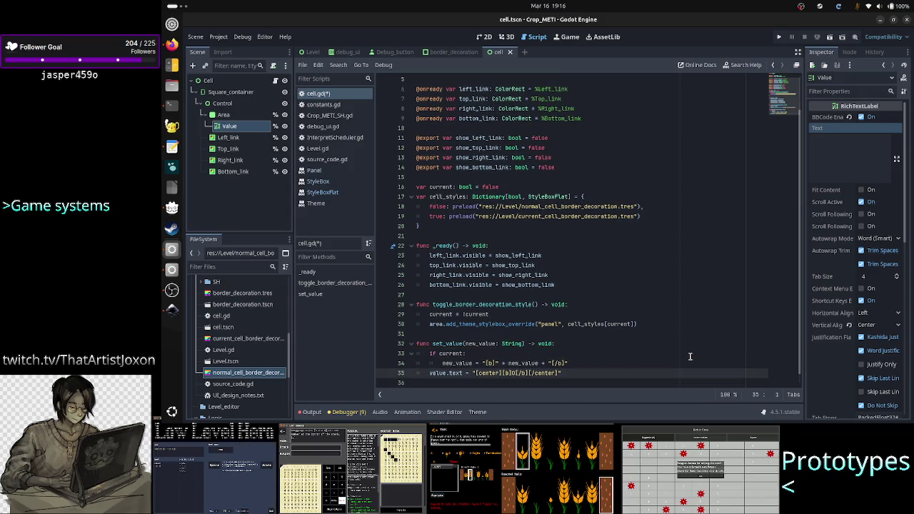
Replace the hard-coded bold zero in the value.text string with empty quotes
{"action": "key", "text": "Right"}
{"action": "key", "text": "Right"}
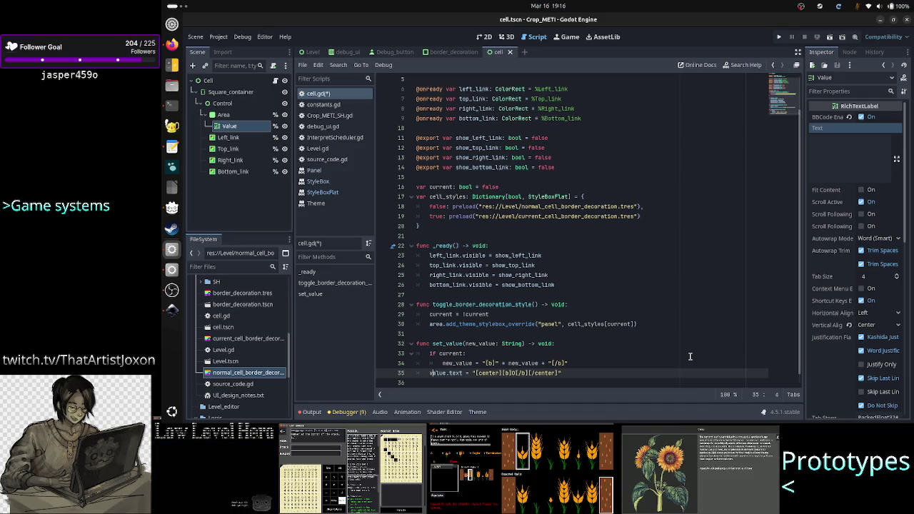
{"action": "key", "text": "Right"}
{"action": "key", "text": "Right"}
{"action": "key", "text": "Right"}
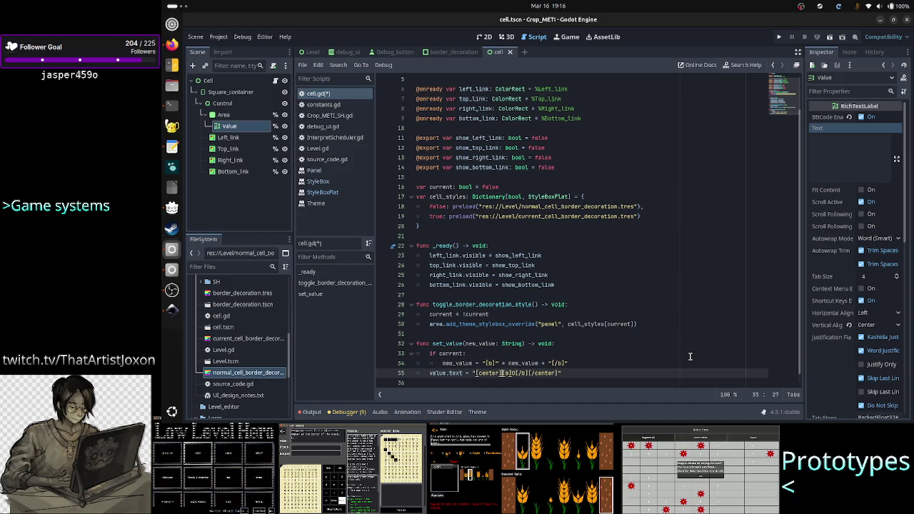
{"action": "key", "text": "shift+Right"}
{"action": "key", "text": "shift+Right"}
{"action": "key", "text": "shift+Right"}
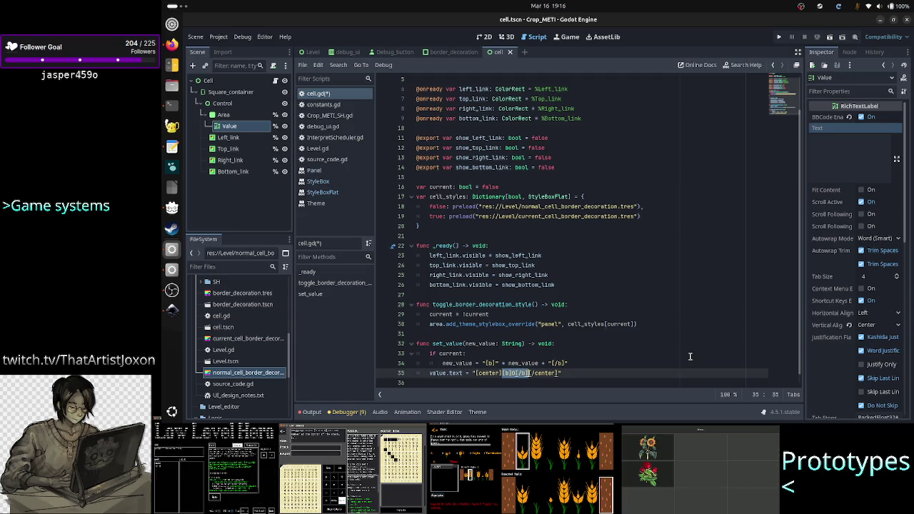
{"action": "key", "text": "BackSpace"}
{"action": "type", "text": "\"\""}
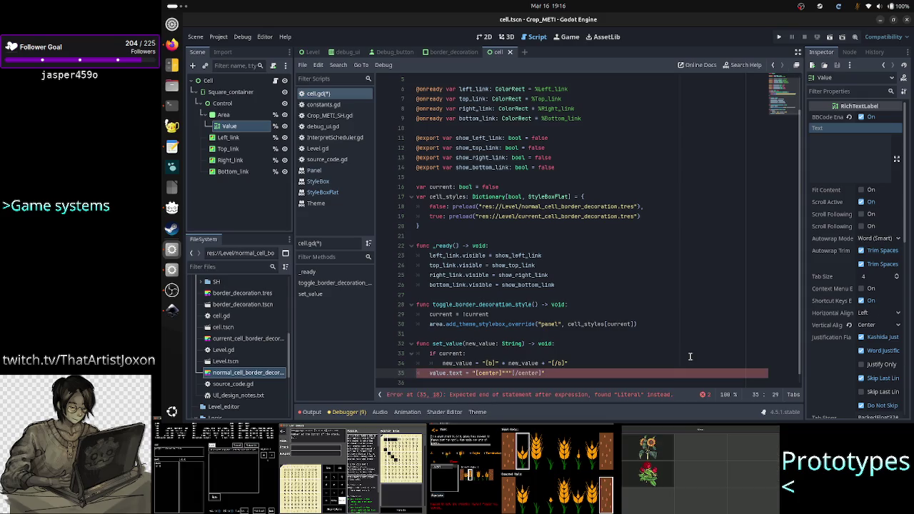
Make value.text "[center]" + new_value + "[/center]" and save cell.gd
{"action": "key", "text": "Left"}
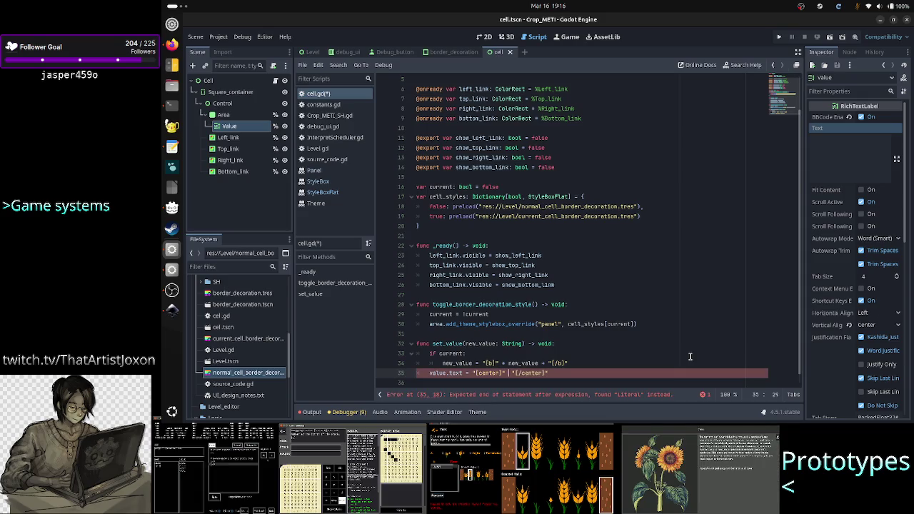
{"action": "type", "text": "+"}
{"action": "key", "text": "Left"}
{"action": "key", "text": "Left"}
{"action": "key", "text": "Right"}
{"action": "key", "text": "Right"}
{"action": "key", "text": "Right"}
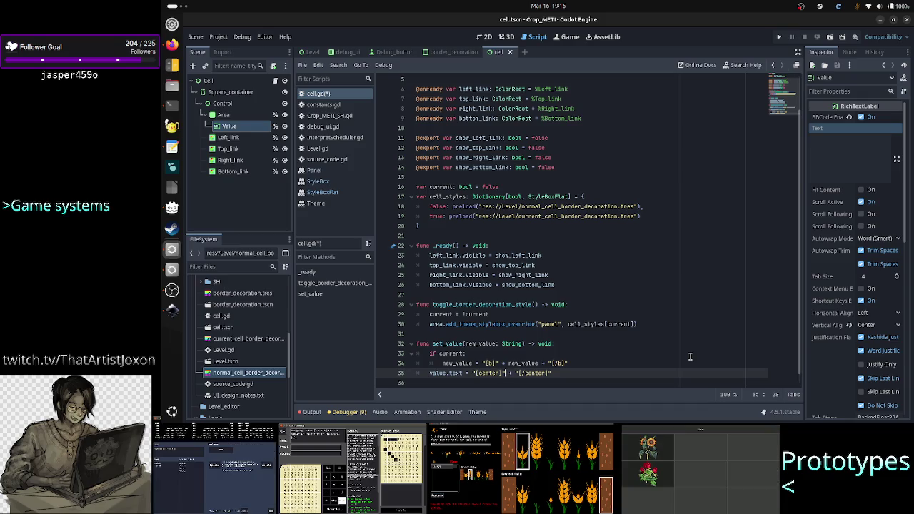
{"action": "key", "text": "Right"}
{"action": "key", "text": "Right"}
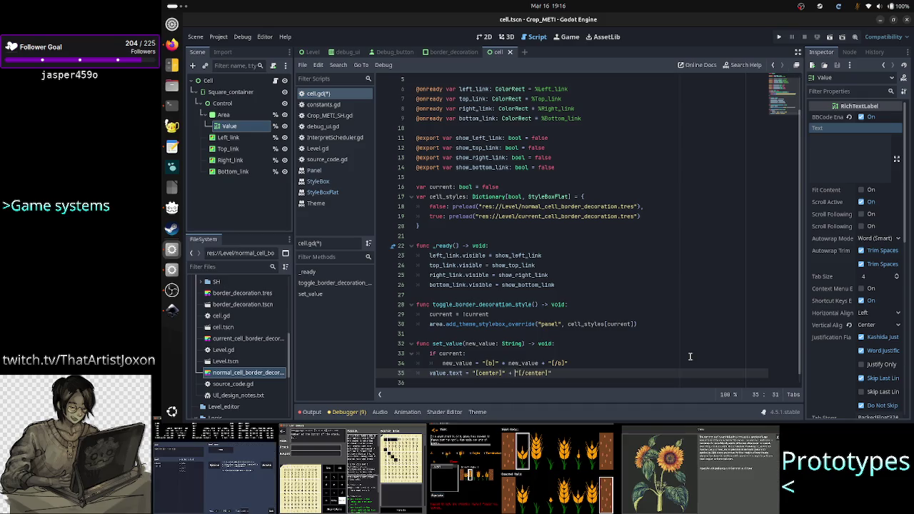
{"action": "type", "text": "+ "}
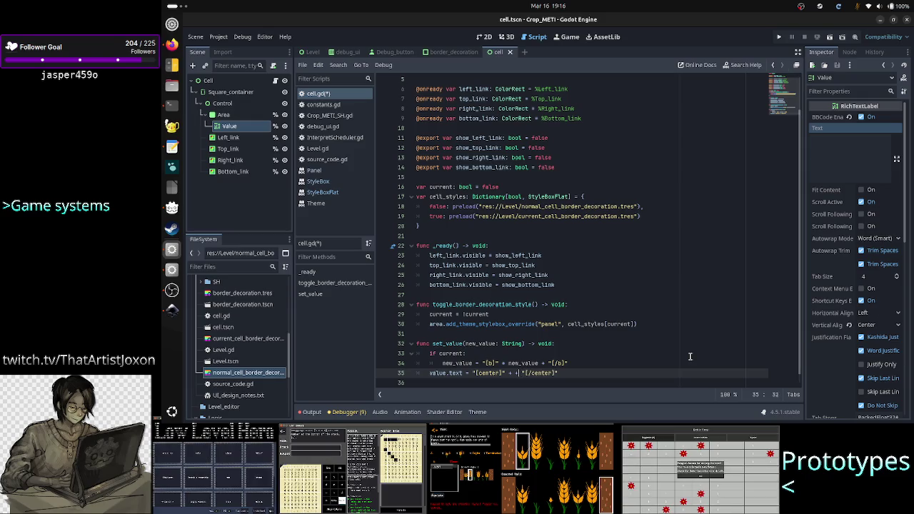
{"action": "type", "text": " new_value +"}
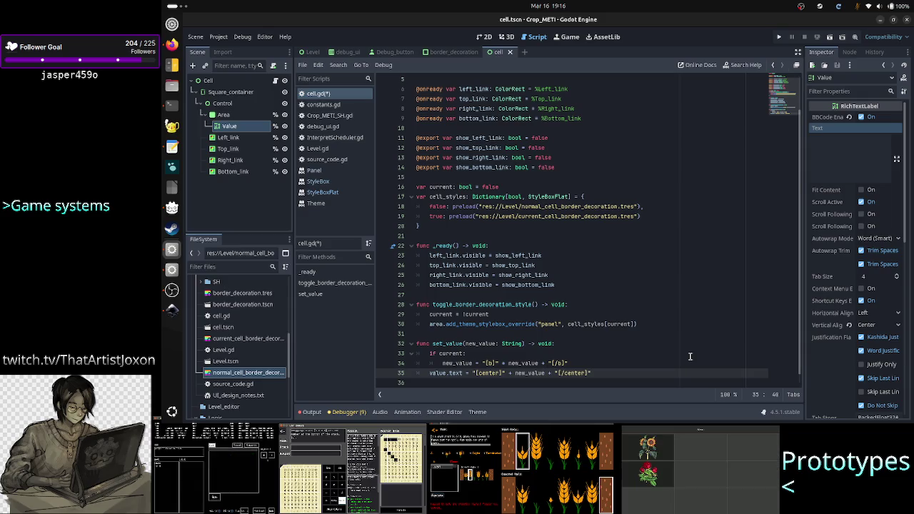
{"action": "key", "text": "Down"}
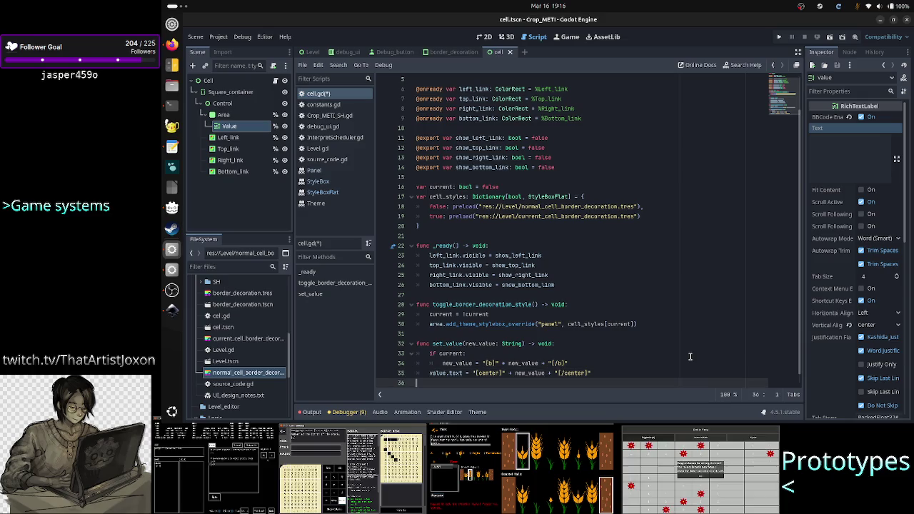
{"action": "key", "text": "ctrl+s"}
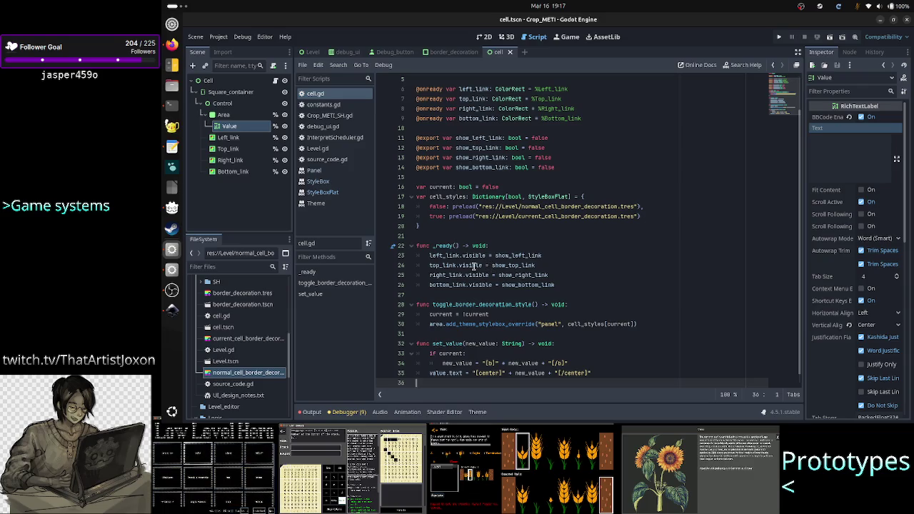
Add a set_value("0") call at the end of _ready()
{"action": "left_click", "coordinate": [583, 285]}
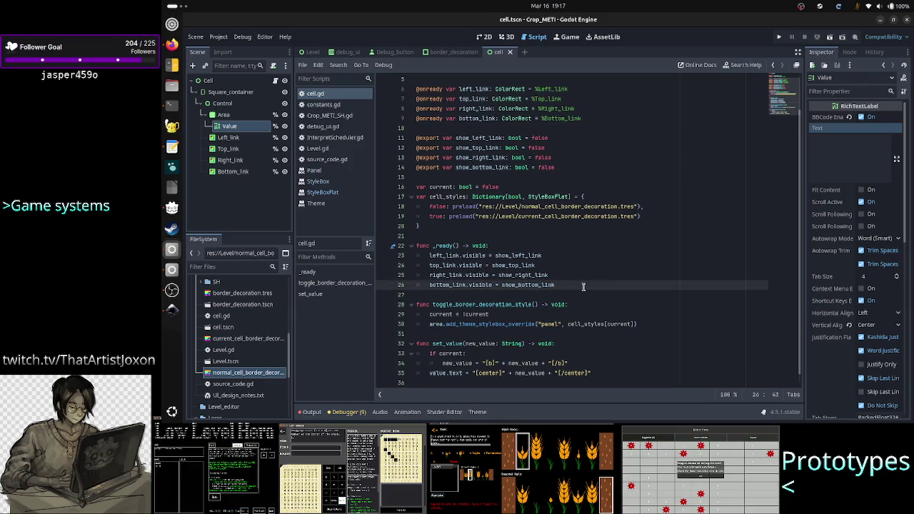
{"action": "key", "text": "Return"}
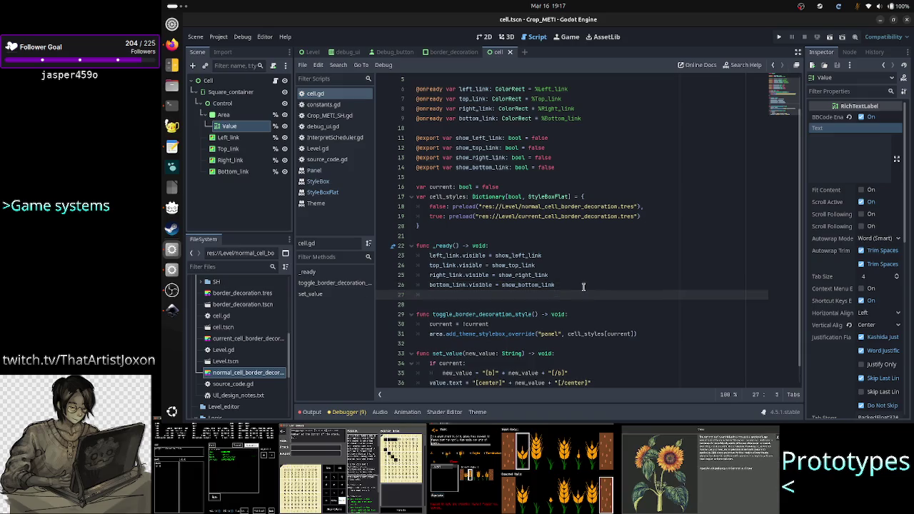
{"action": "scroll", "coordinate": [582, 264], "scroll_direction": "down", "scroll_amount": 1}
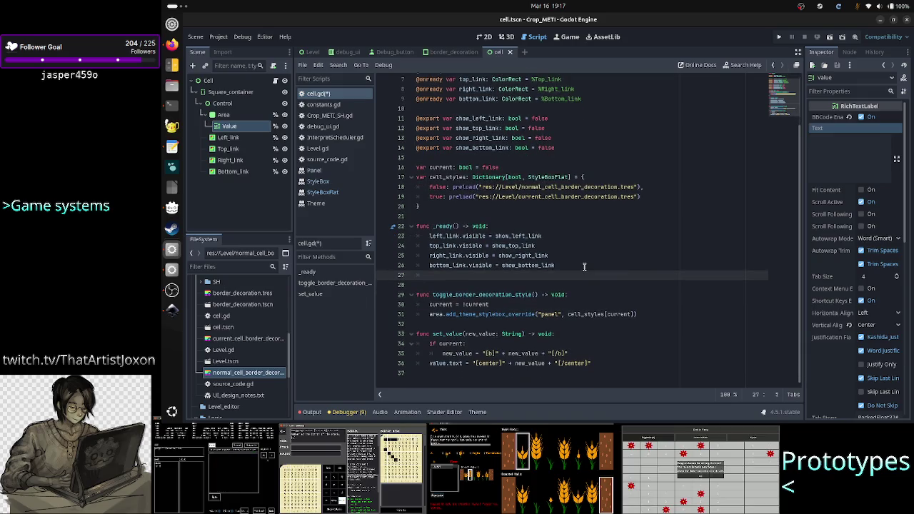
{"action": "type", "text": "set_va"}
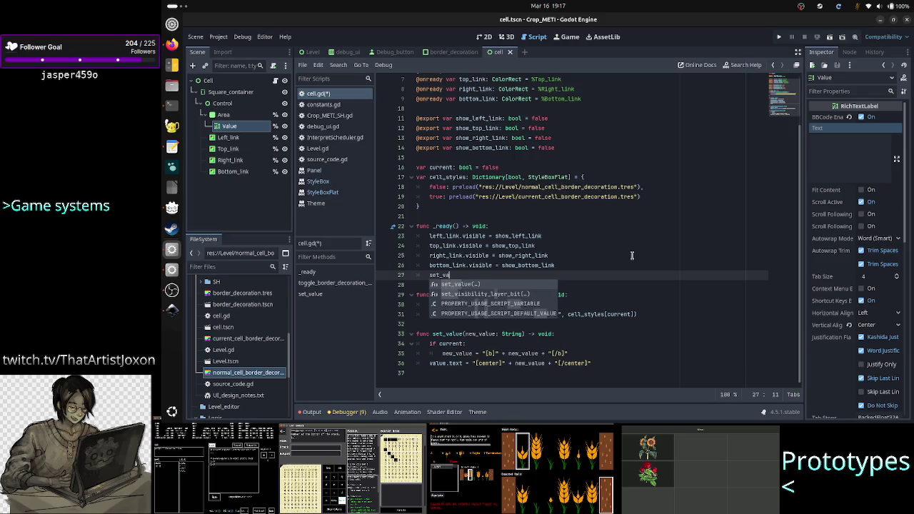
{"action": "key", "text": "Return"}
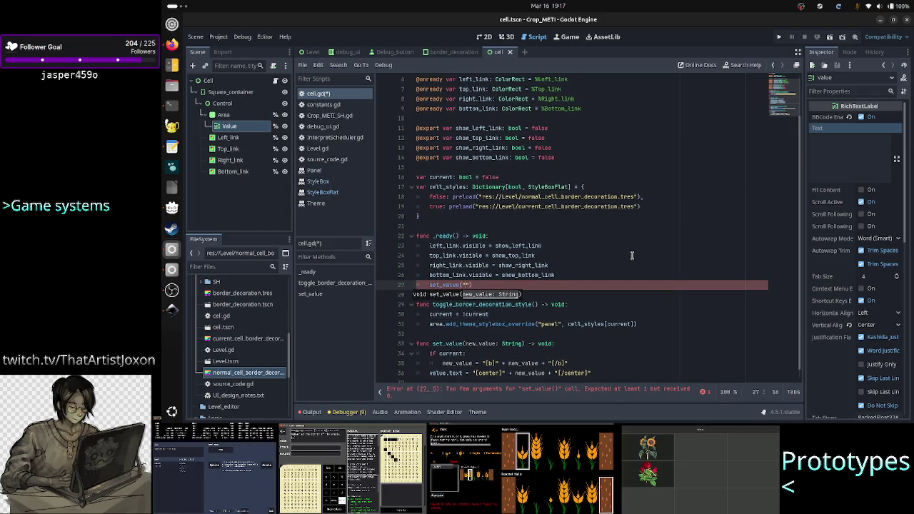
{"action": "type", "text": "a"}
{"action": "key", "text": "Escape"}
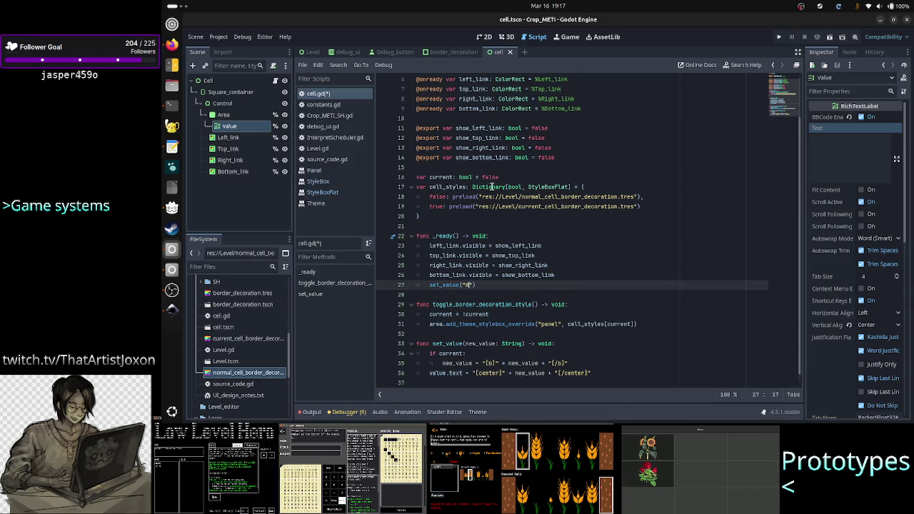
{"action": "scroll", "coordinate": [521, 336], "scroll_direction": "down", "scroll_amount": 1}
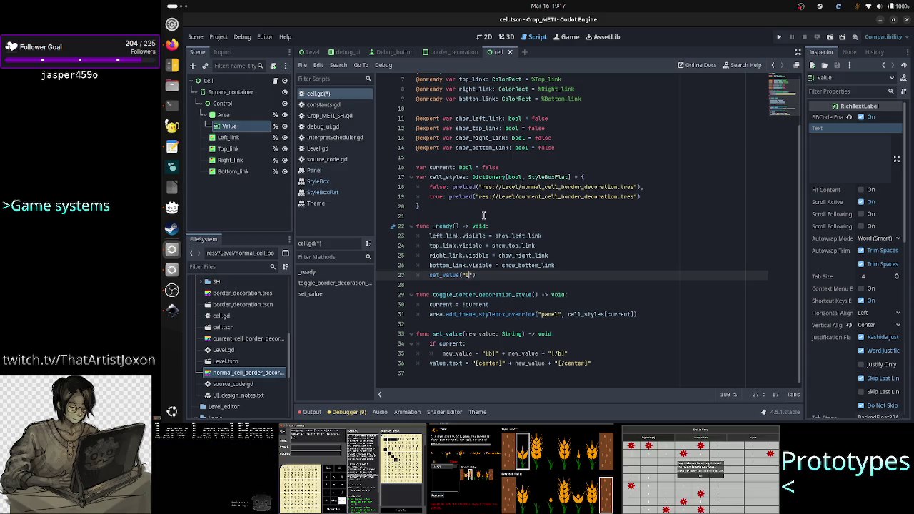
Try current defaulting to true with a toggle_border_decoration_style call, then remove the call
{"action": "left_click", "coordinate": [513, 168]}
{"action": "key", "text": "BackSpace"}
{"action": "key", "text": "BackSpace"}
{"action": "key", "text": "BackSpace"}
{"action": "type", "text": "true"}
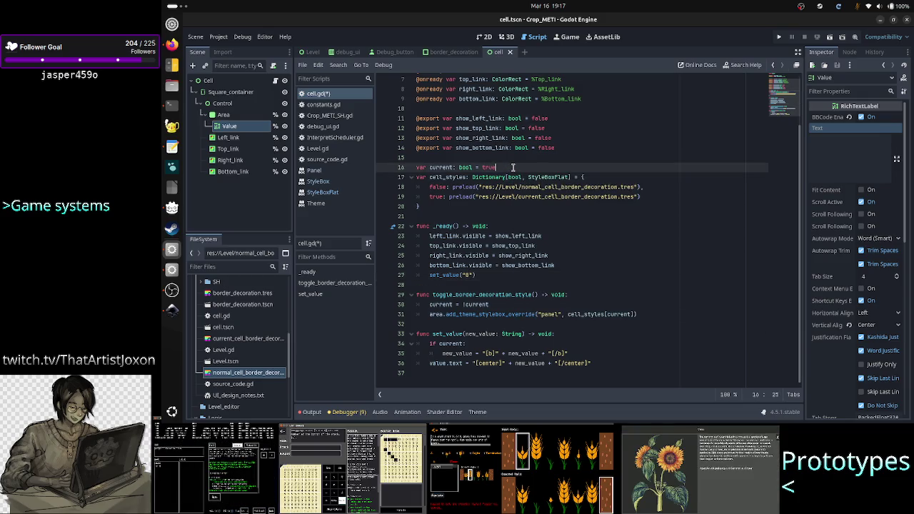
{"action": "key", "text": "Down"}
{"action": "key", "text": "Down"}
{"action": "key", "text": "Down"}
{"action": "key", "text": "Down"}
{"action": "key", "text": "Down"}
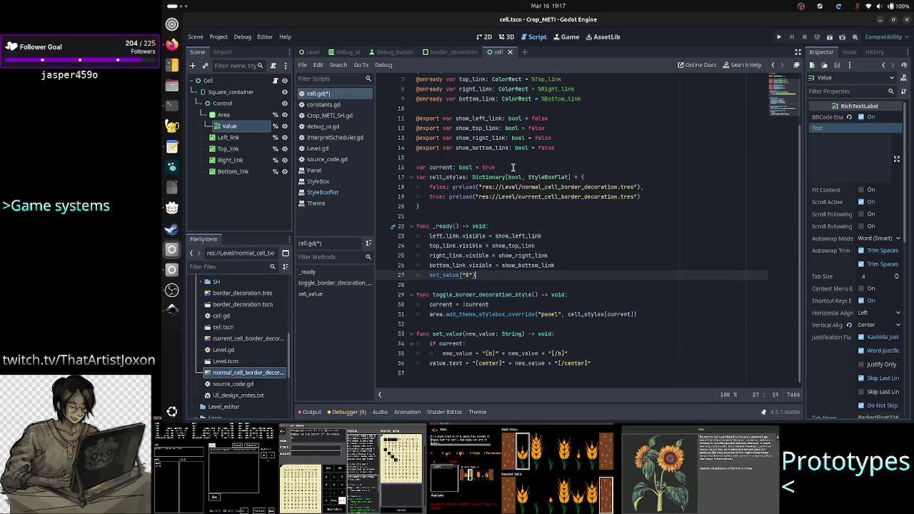
{"action": "key", "text": "Home"}
{"action": "key", "text": "Return"}
{"action": "key", "text": "Up"}
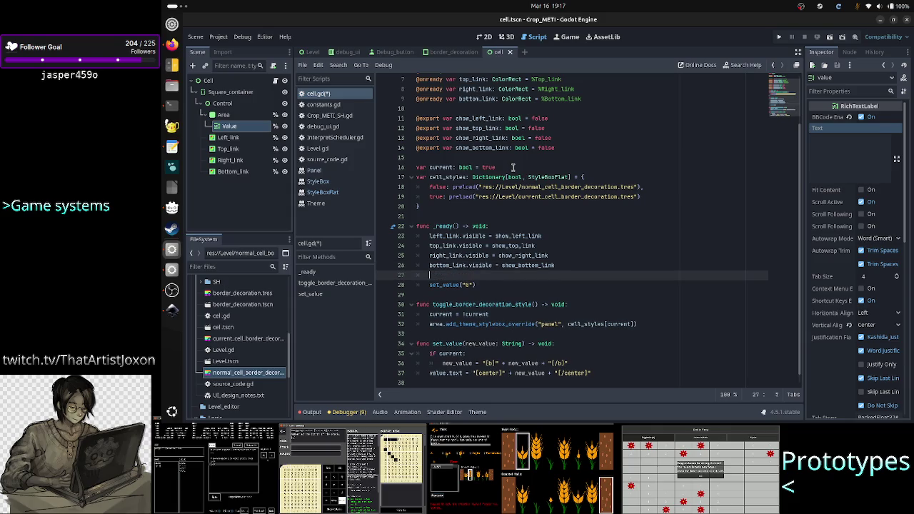
{"action": "type", "text": "togg"}
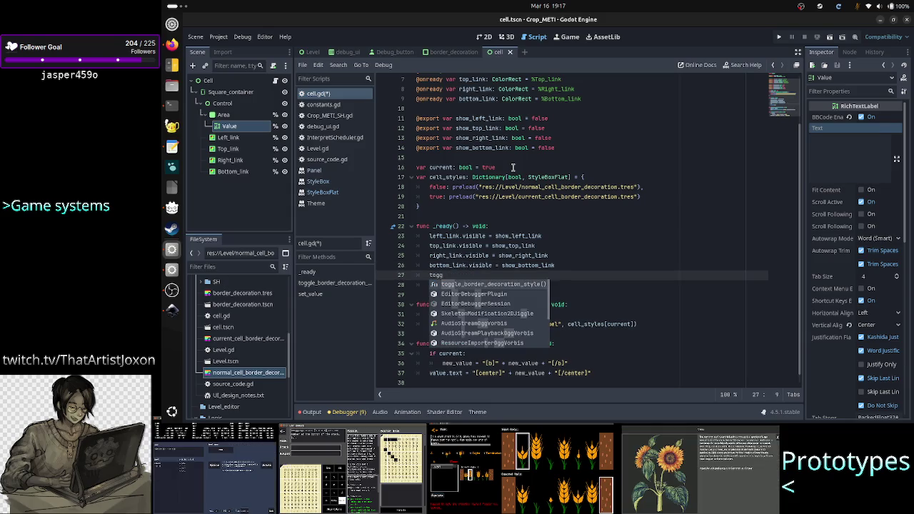
{"action": "key", "text": "Return"}
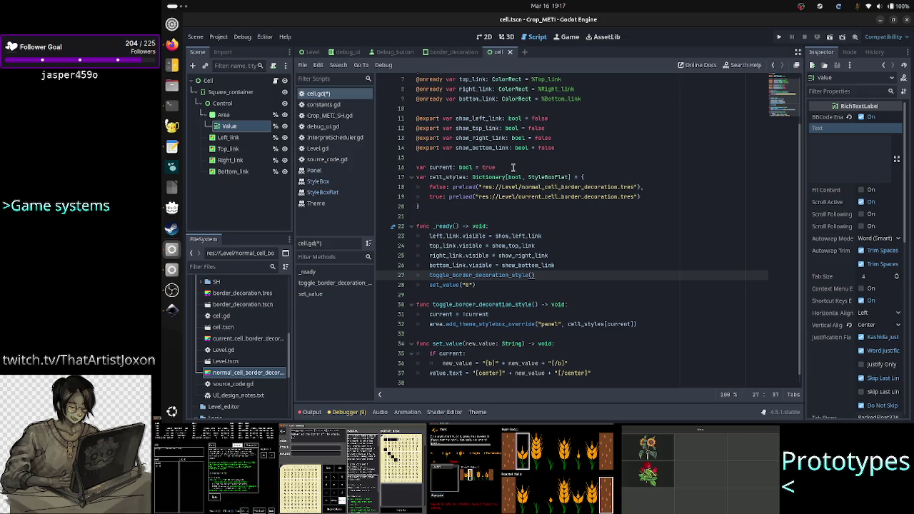
{"action": "key", "text": "BackSpace"}
{"action": "key", "text": "BackSpace"}
{"action": "key", "text": "BackSpace"}
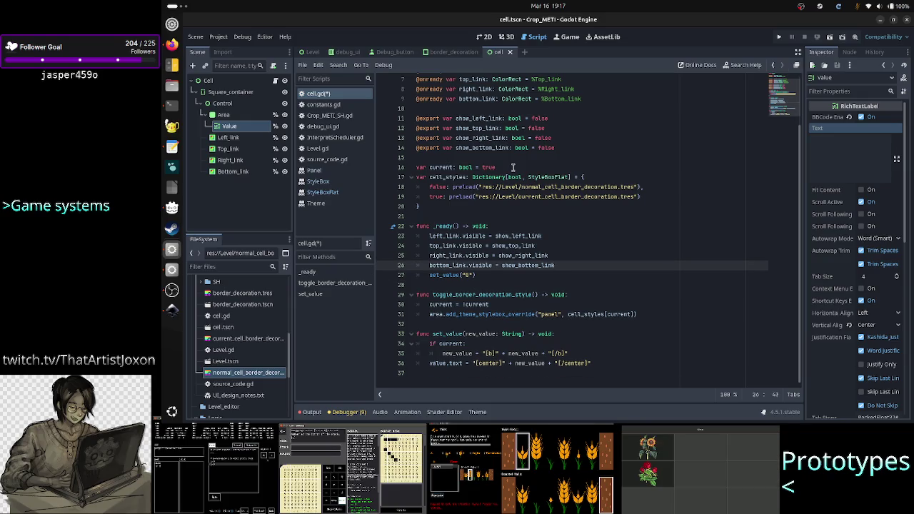
Keep current's default at false and save cell.gd
{"action": "double_click", "coordinate": [513, 167]}
{"action": "type", "text": "fals"}
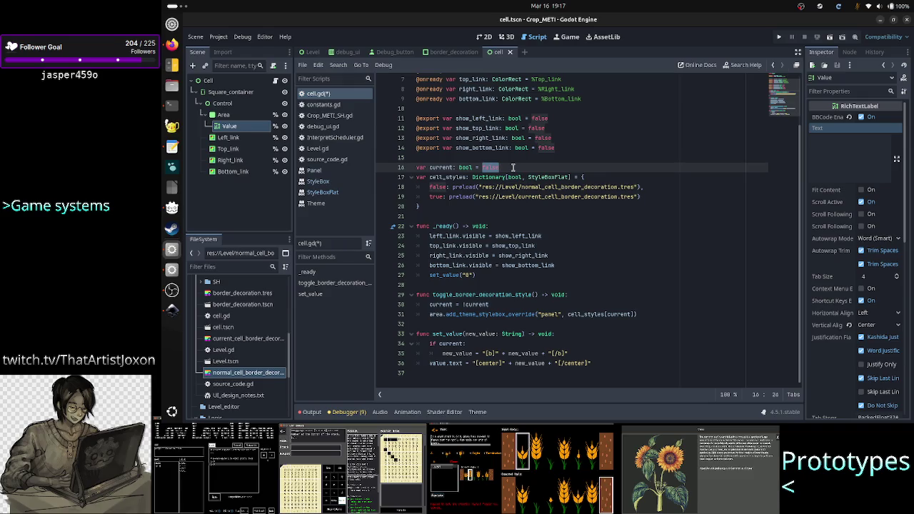
{"action": "left_click", "coordinate": [512, 167]}
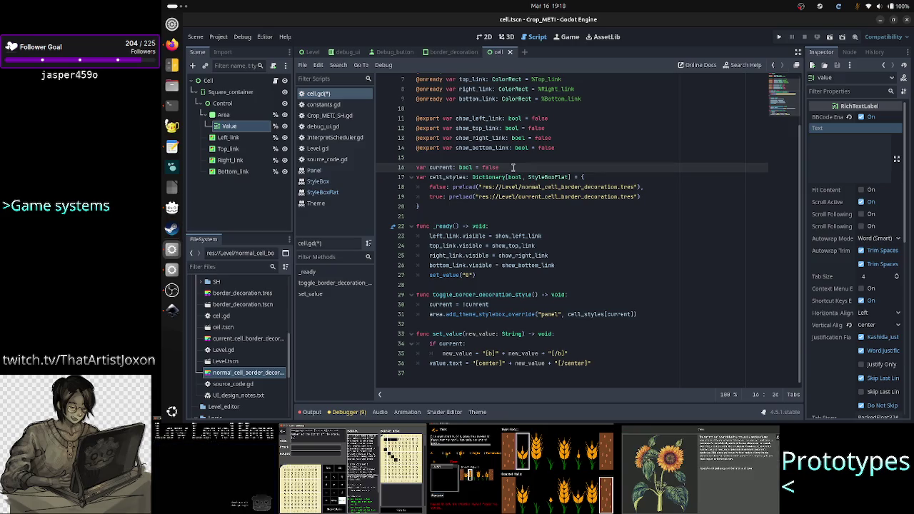
{"action": "key", "text": "Up"}
{"action": "key", "text": "Down"}
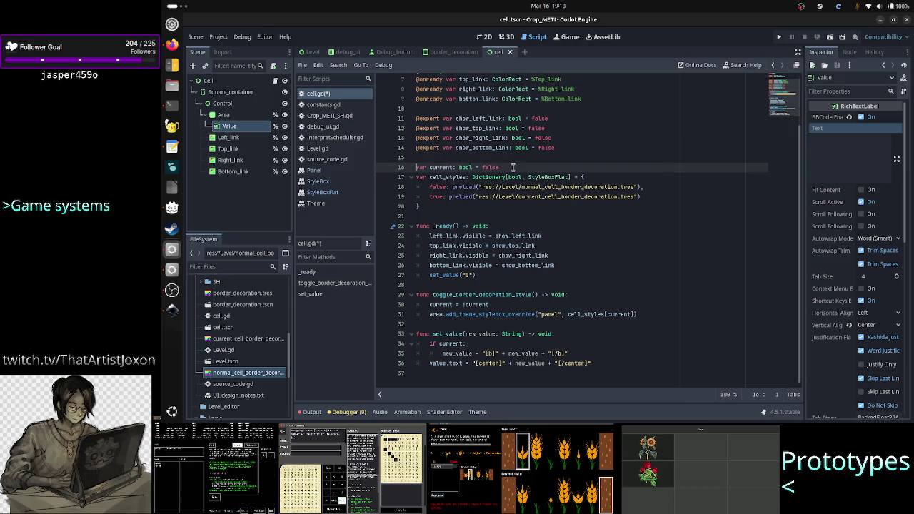
{"action": "key", "text": "Down"}
{"action": "key", "text": "Down"}
{"action": "key", "text": "Down"}
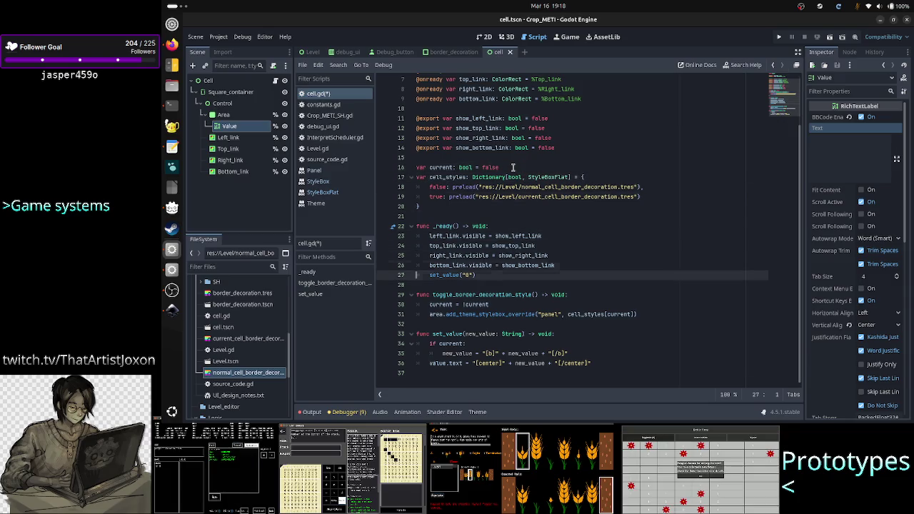
{"action": "key", "text": "Down"}
{"action": "key", "text": "Down"}
{"action": "key", "text": "Down"}
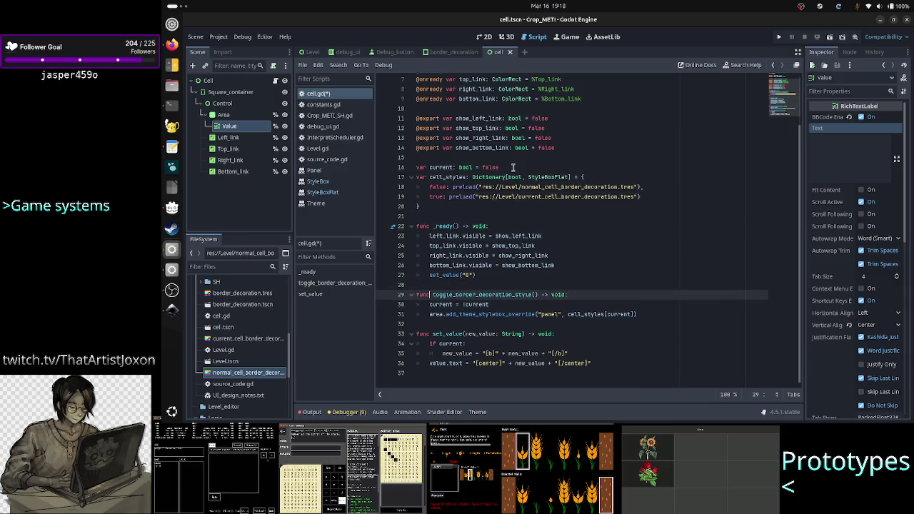
{"action": "key", "text": "Home"}
{"action": "key", "text": "Up"}
{"action": "key", "text": "Up"}
{"action": "key", "text": "Up"}
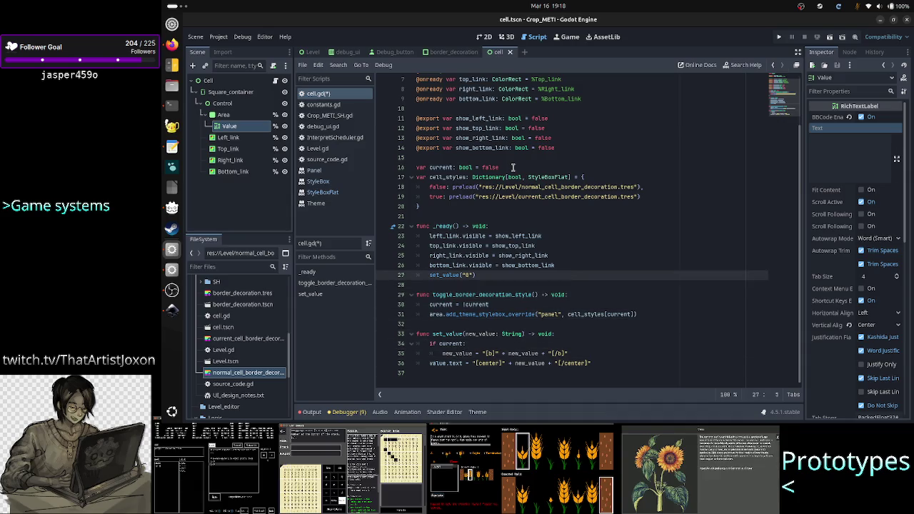
{"action": "key", "text": "Right"}
{"action": "key", "text": "Right"}
{"action": "key", "text": "Down"}
{"action": "key", "text": "ctrl+s"}
{"action": "key", "text": "Up"}
{"action": "key", "text": "Up"}
{"action": "key", "text": "Up"}
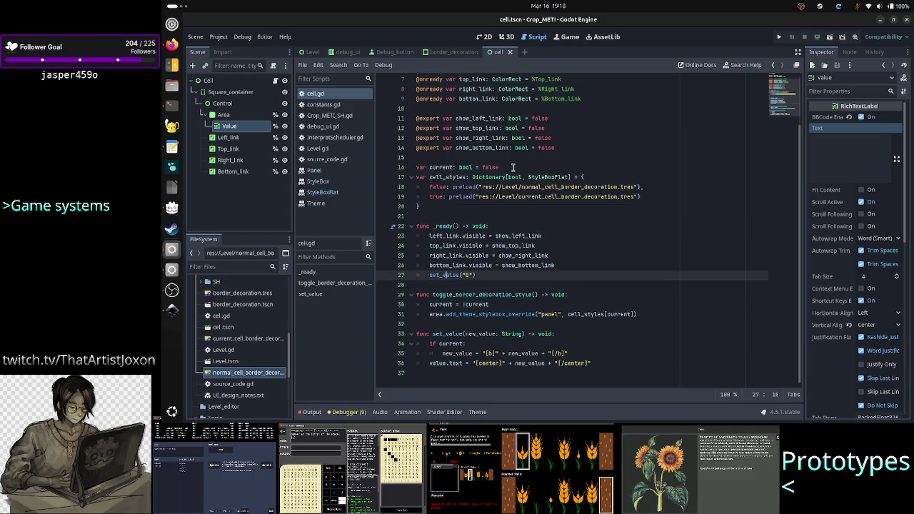
Switch to the 2D view of the cell scene and select the Area node
{"action": "left_click", "coordinate": [483, 39]}
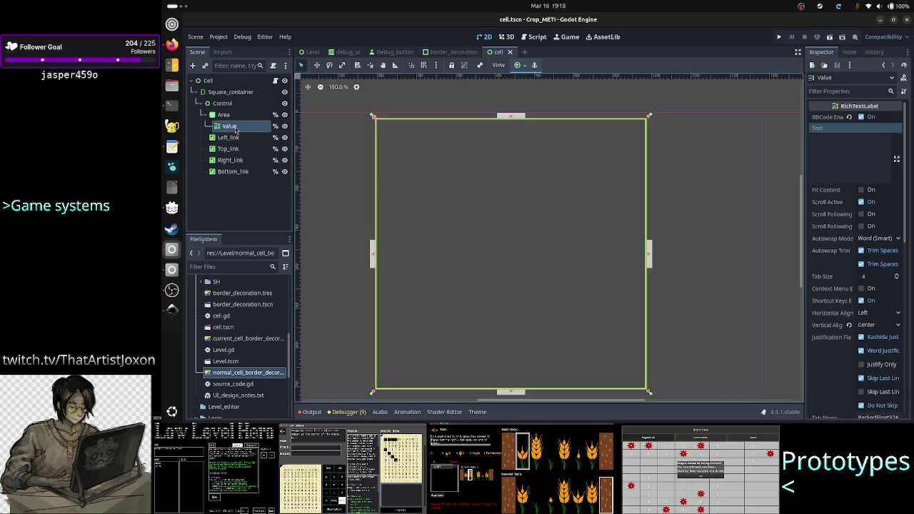
{"action": "left_click", "coordinate": [237, 115]}
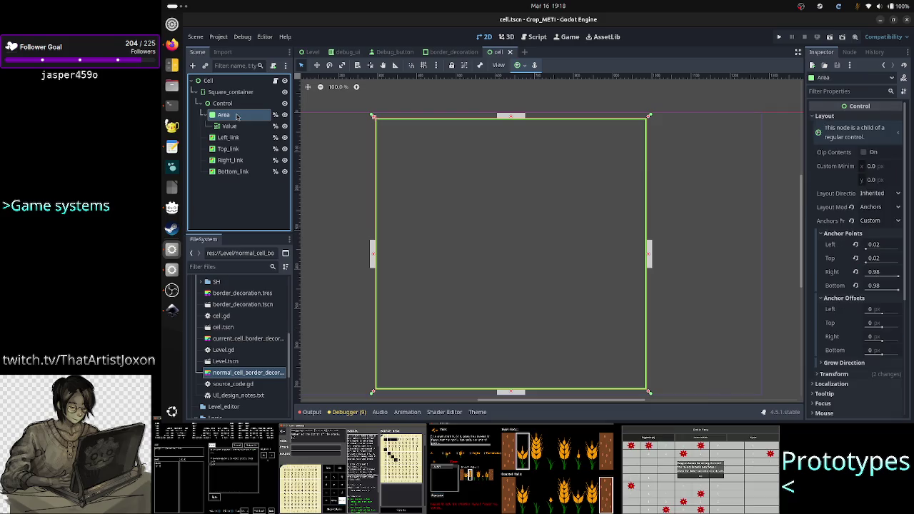
{"action": "left_click", "coordinate": [232, 104]}
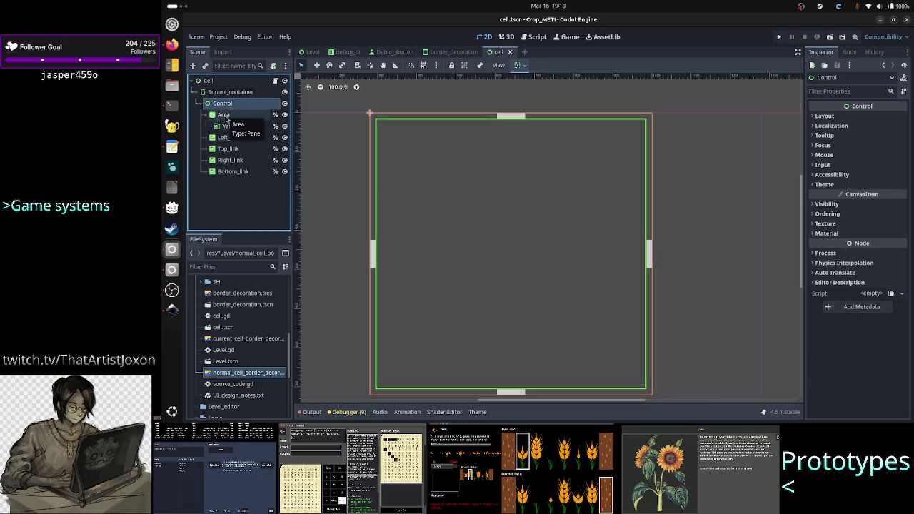
{"action": "left_click", "coordinate": [226, 117]}
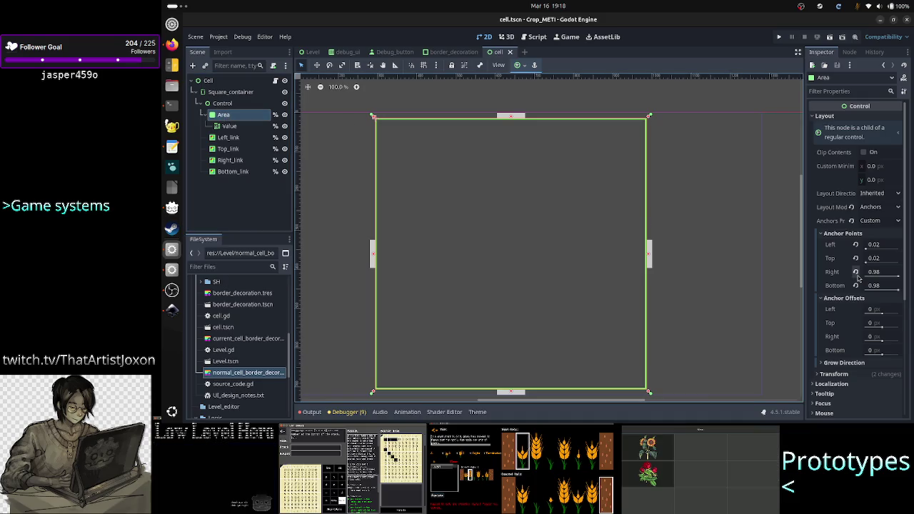
{"action": "scroll", "coordinate": [851, 286], "scroll_direction": "down", "scroll_amount": 5}
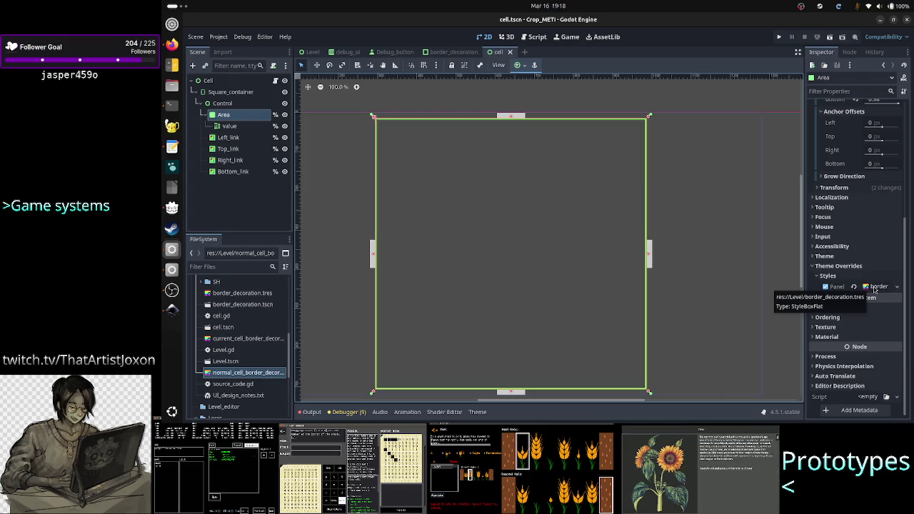
Assign normal_cell_border_decoration as Area's panel style and expand its settings
{"action": "left_click", "coordinate": [897, 286]}
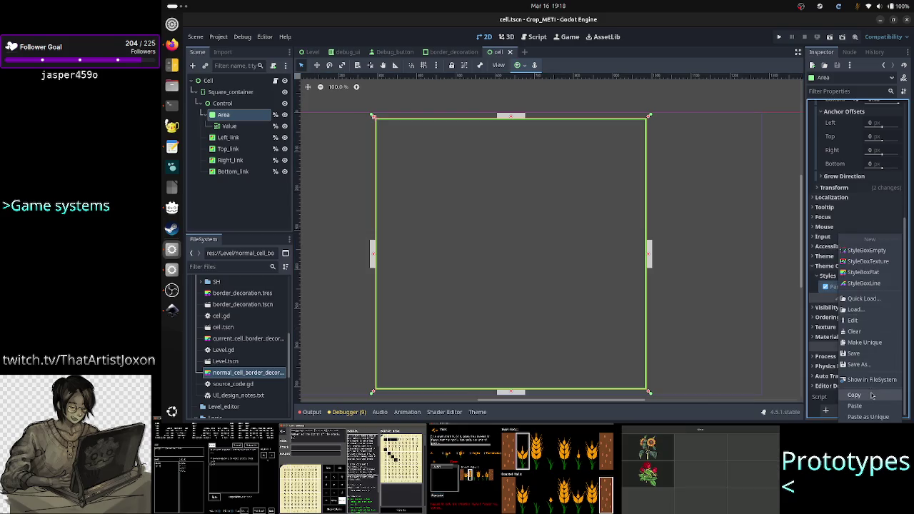
{"action": "left_click", "coordinate": [865, 332]}
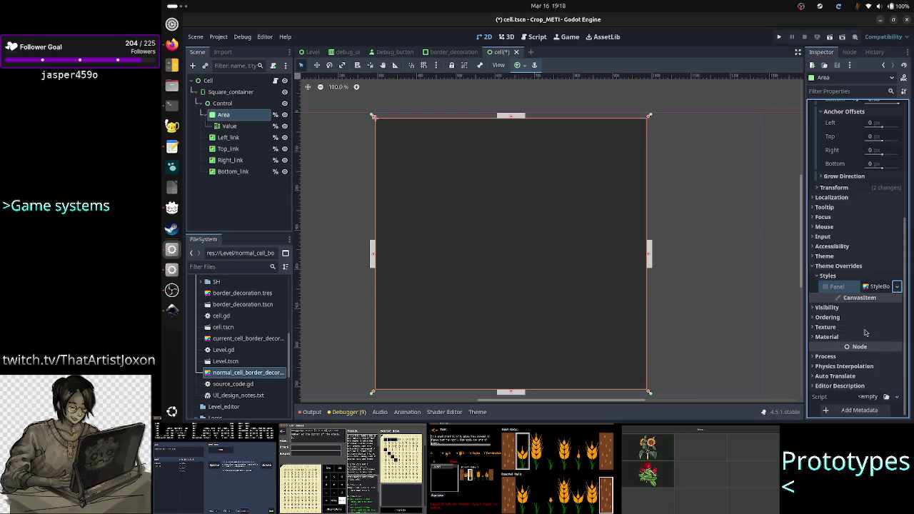
{"action": "left_click", "coordinate": [896, 287]}
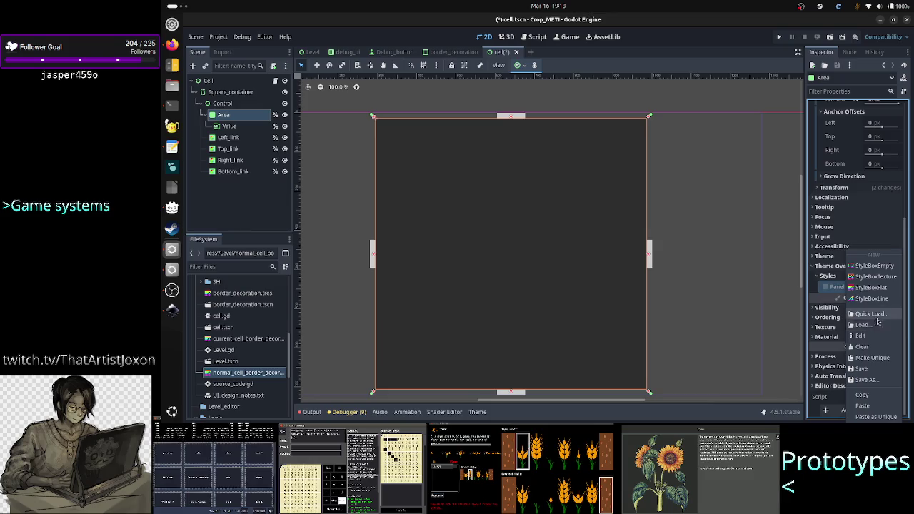
{"action": "left_click", "coordinate": [871, 314]}
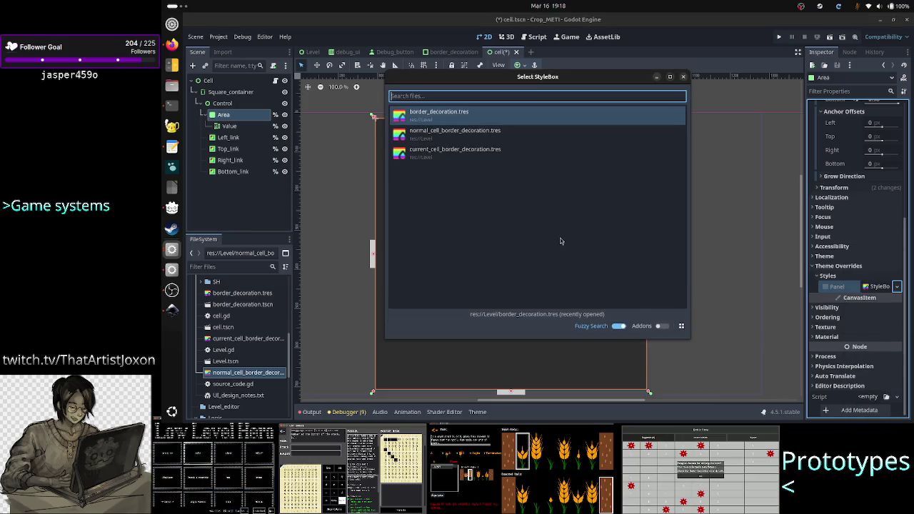
{"action": "left_click", "coordinate": [462, 136]}
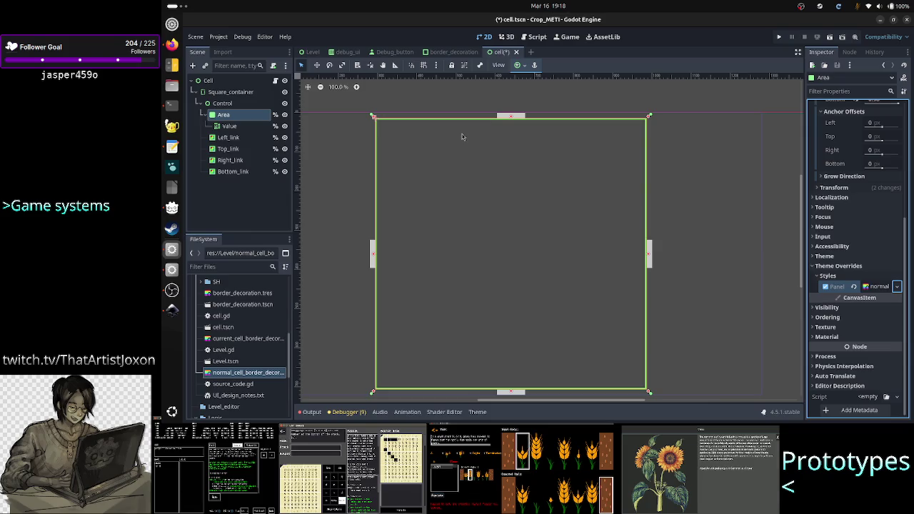
{"action": "left_click", "coordinate": [879, 288]}
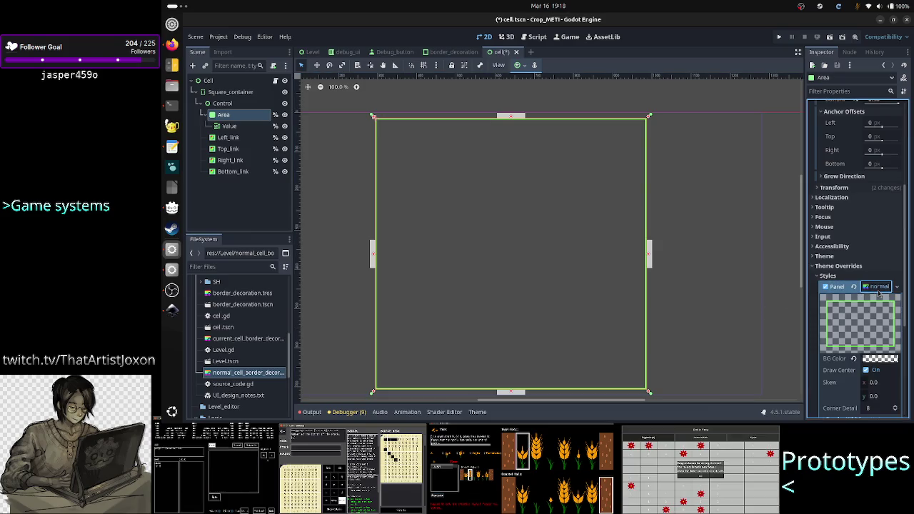
{"action": "scroll", "coordinate": [850, 335], "scroll_direction": "down", "scroll_amount": 2}
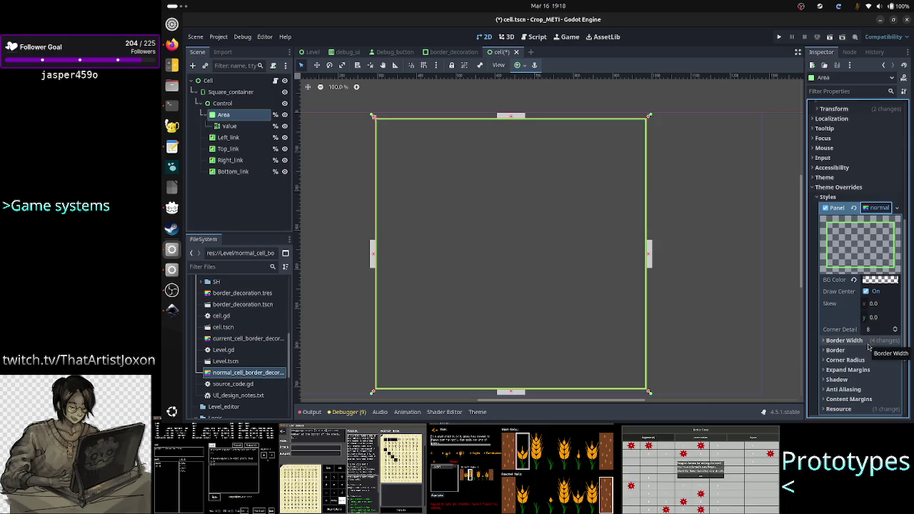
{"action": "left_click", "coordinate": [172, 310]}
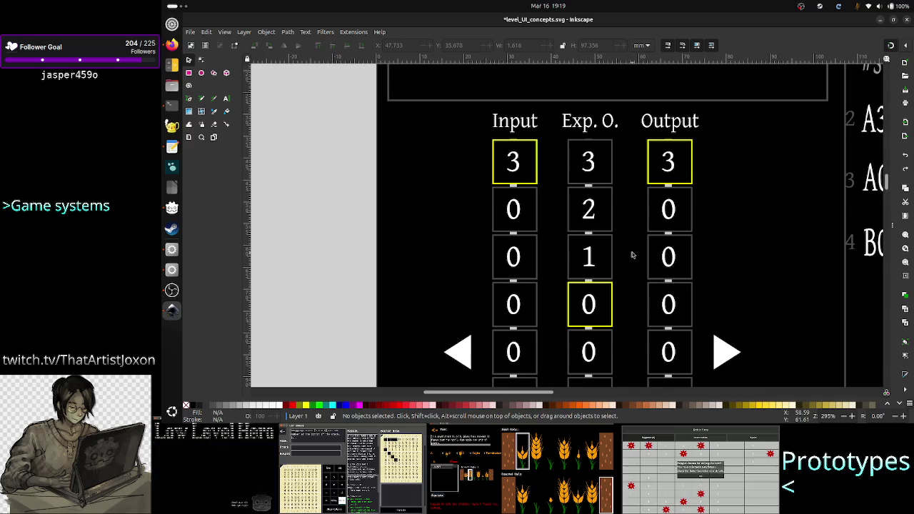
Zoom onto the mockup's grey connector and read its fill colour, cccccc
{"action": "scroll", "coordinate": [598, 284], "scroll_direction": "up", "scroll_amount": 2}
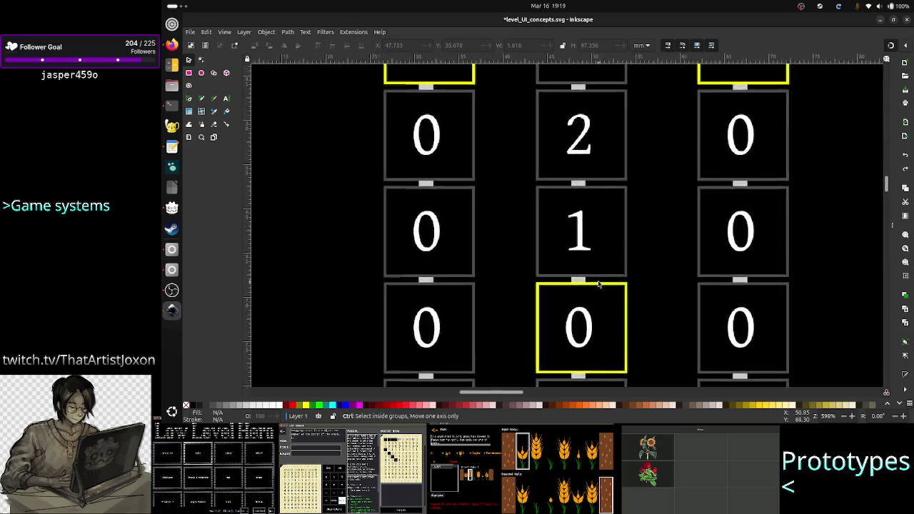
{"action": "scroll", "coordinate": [599, 284], "scroll_direction": "up", "scroll_amount": 4}
{"action": "left_click", "coordinate": [534, 280]}
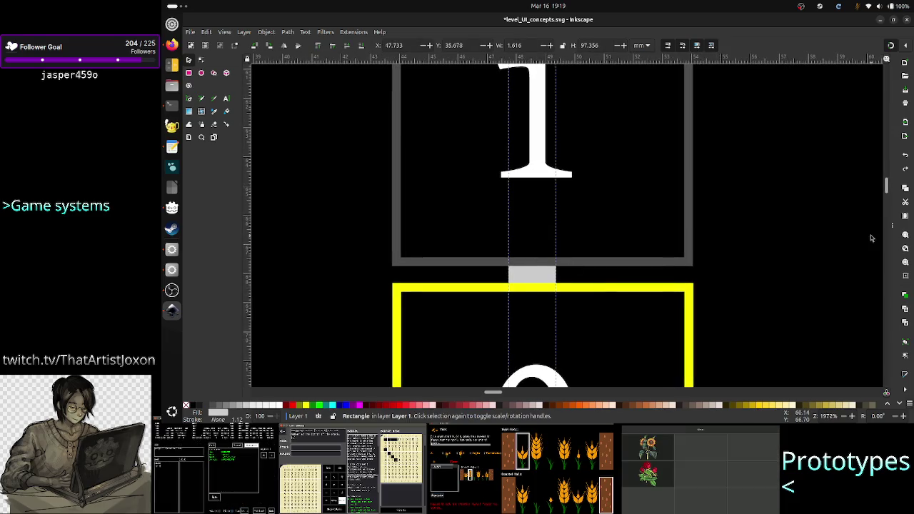
{"action": "left_click", "coordinate": [892, 225]}
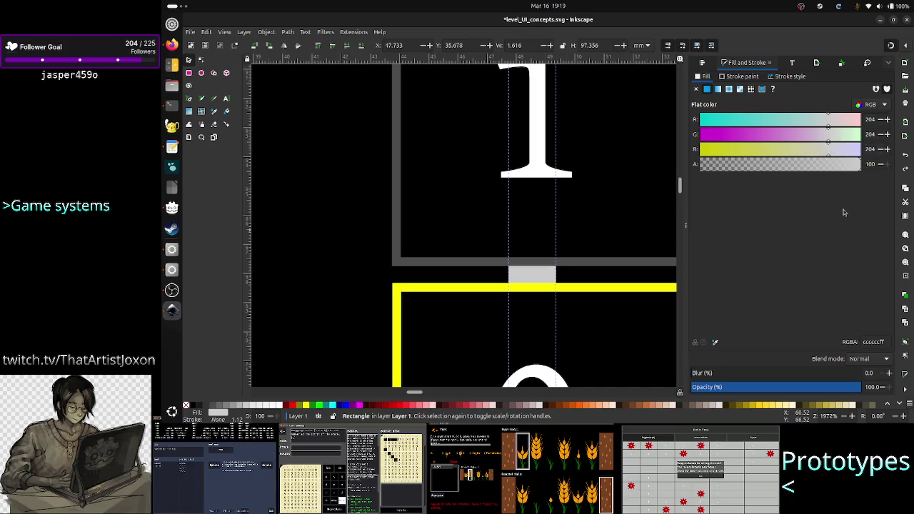
{"action": "double_click", "coordinate": [880, 340]}
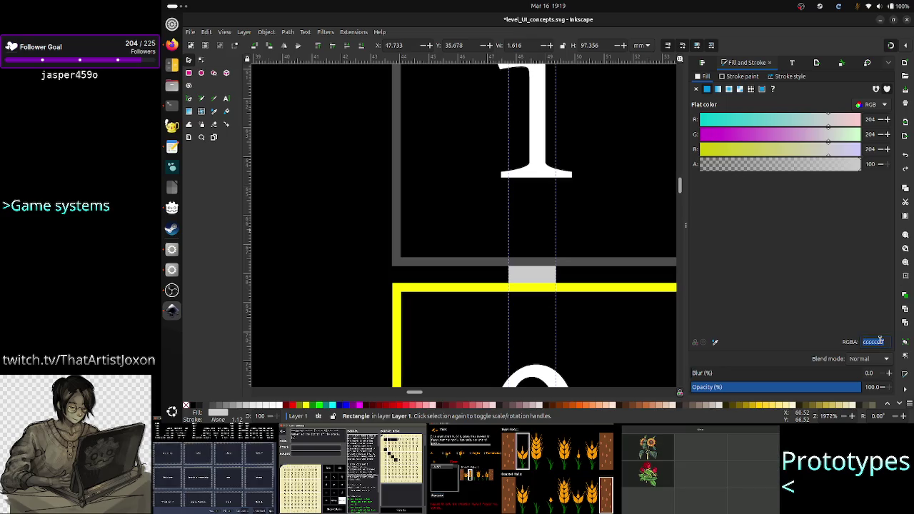
{"action": "left_click", "coordinate": [169, 253]}
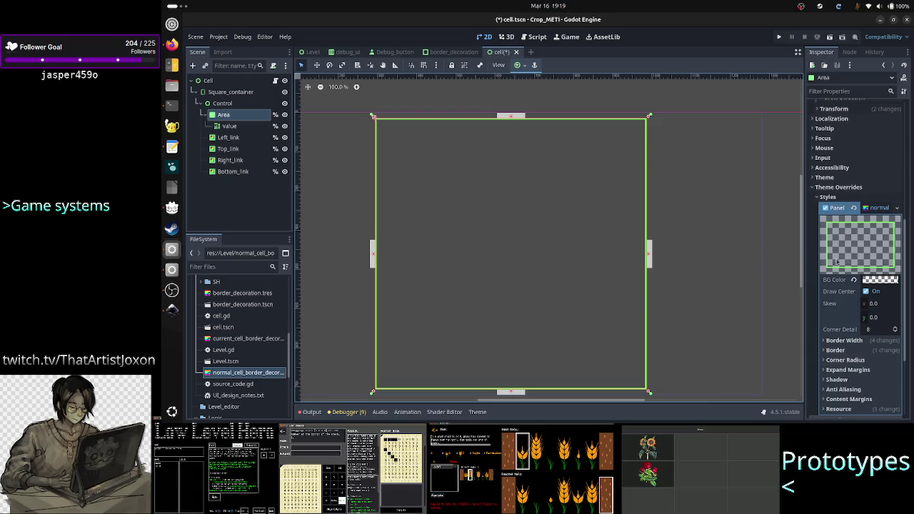
Set the normal panel style's border colour to ccccccff
{"action": "scroll", "coordinate": [862, 327], "scroll_direction": "down", "scroll_amount": 3}
{"action": "left_click", "coordinate": [875, 272]}
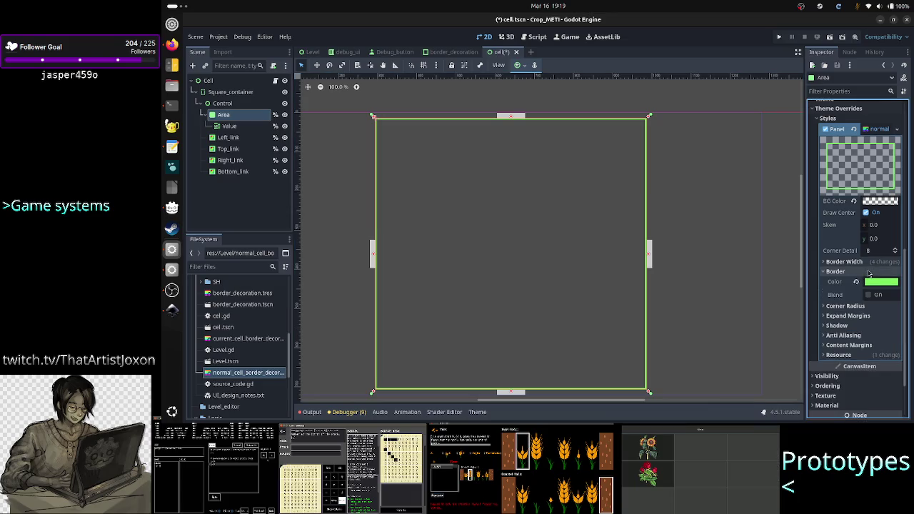
{"action": "left_click", "coordinate": [878, 281]}
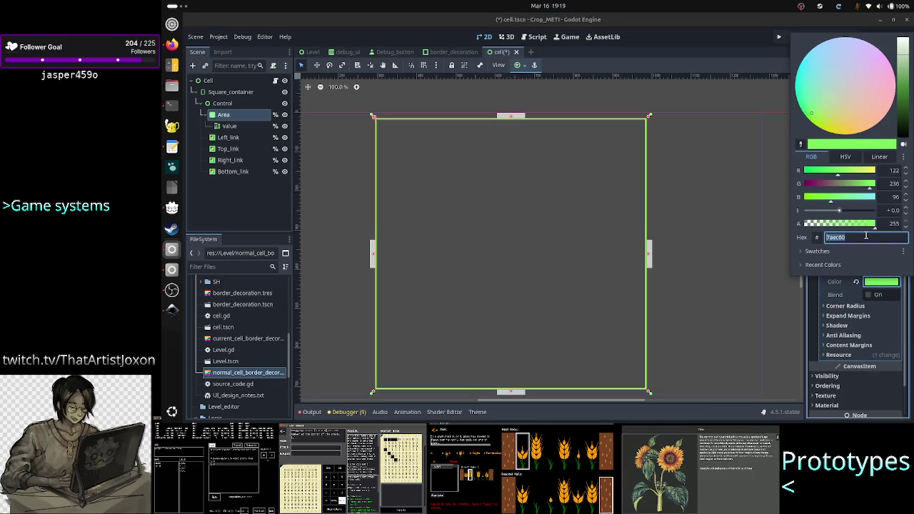
{"action": "type", "text": "ccccccff"}
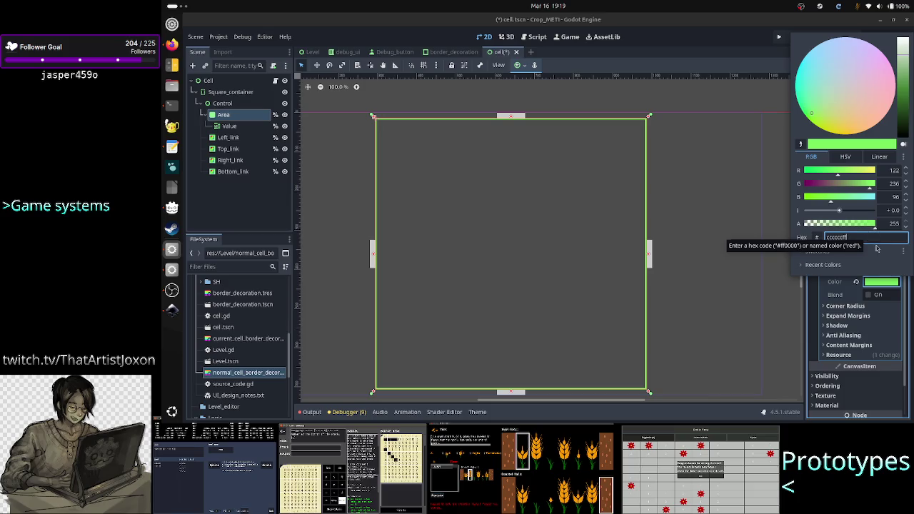
{"action": "key", "text": "Return"}
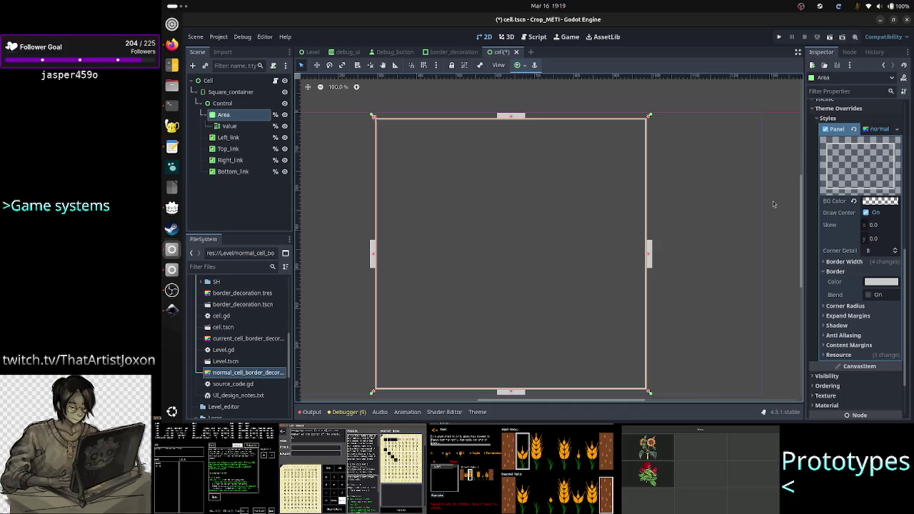
{"action": "left_click", "coordinate": [772, 94]}
{"action": "key", "text": "alt+Tab"}
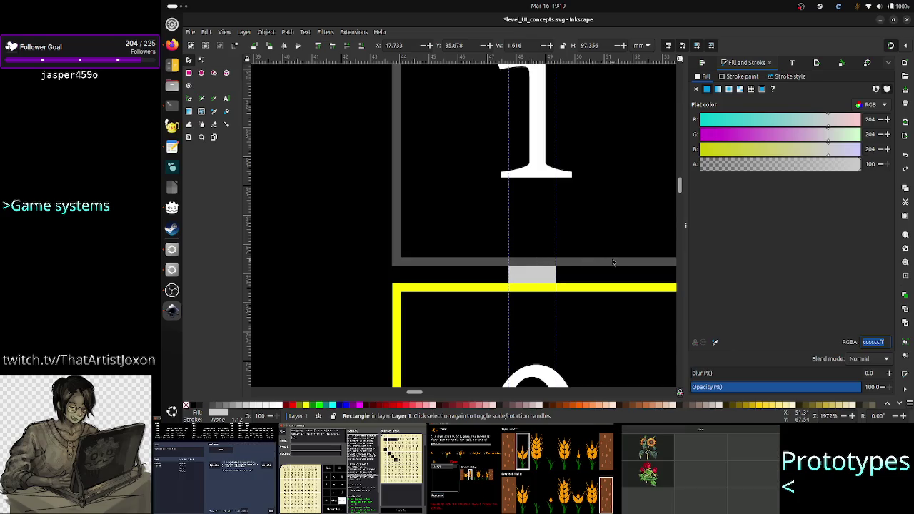
Compare the Godot cell with the mockup's grey connector and cell frame colours
{"action": "key", "text": "alt+Tab"}
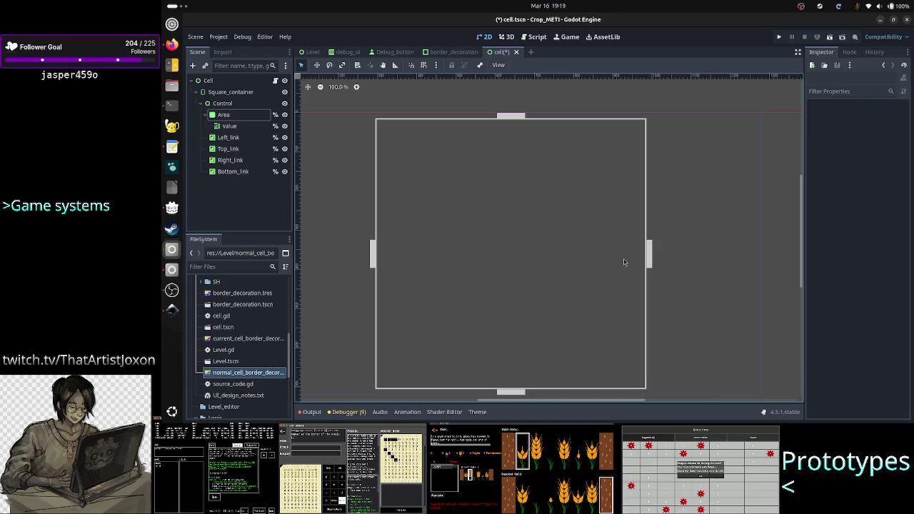
{"action": "key", "text": "alt+Tab"}
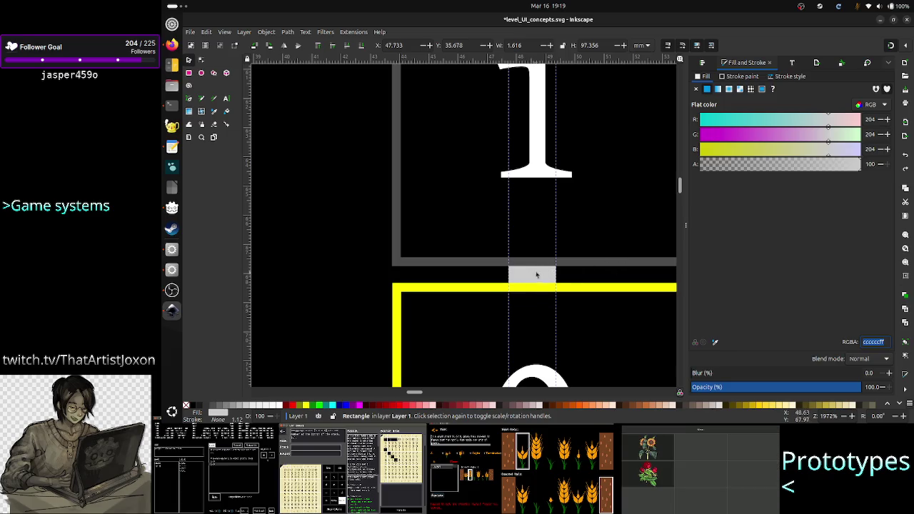
{"action": "left_click", "coordinate": [596, 264]}
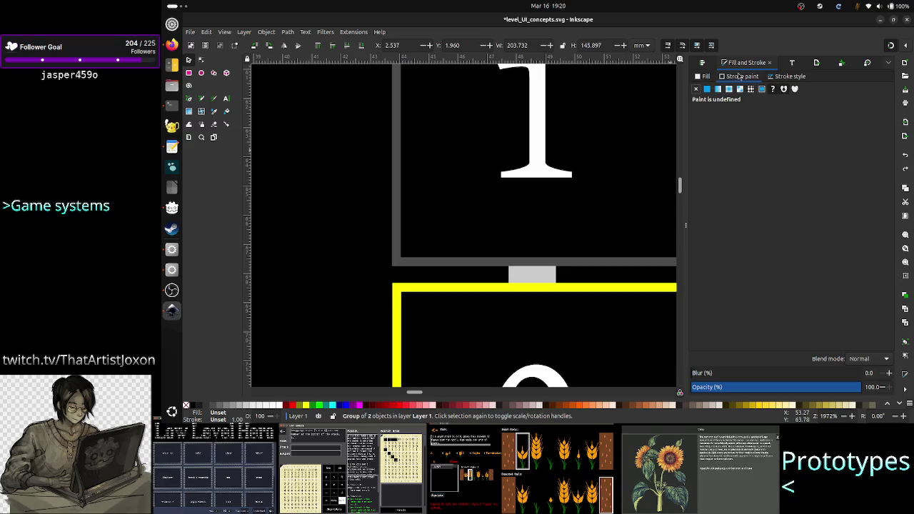
{"action": "left_click", "coordinate": [539, 279]}
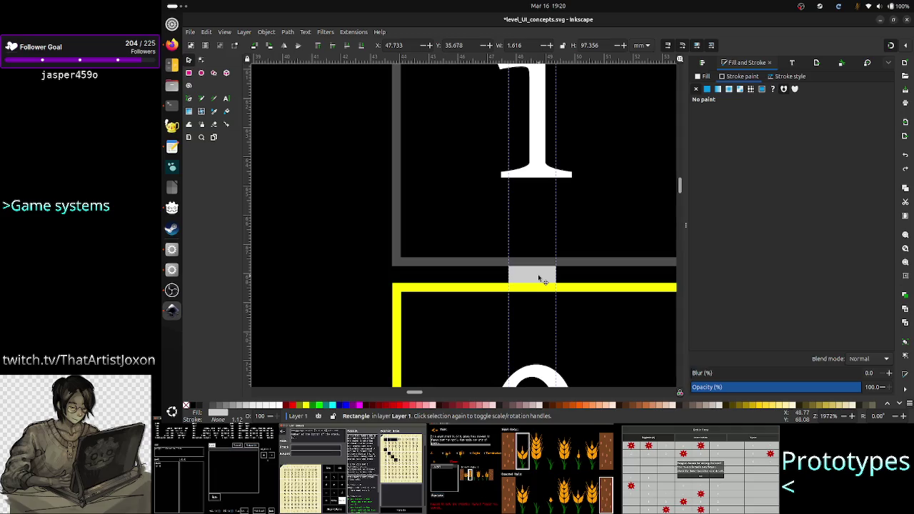
{"action": "left_click", "coordinate": [708, 75]}
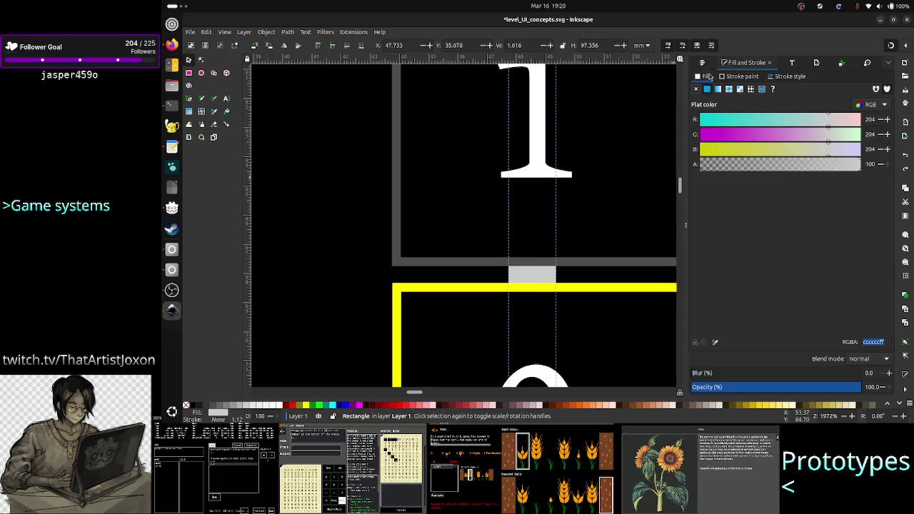
{"action": "left_click", "coordinate": [629, 261]}
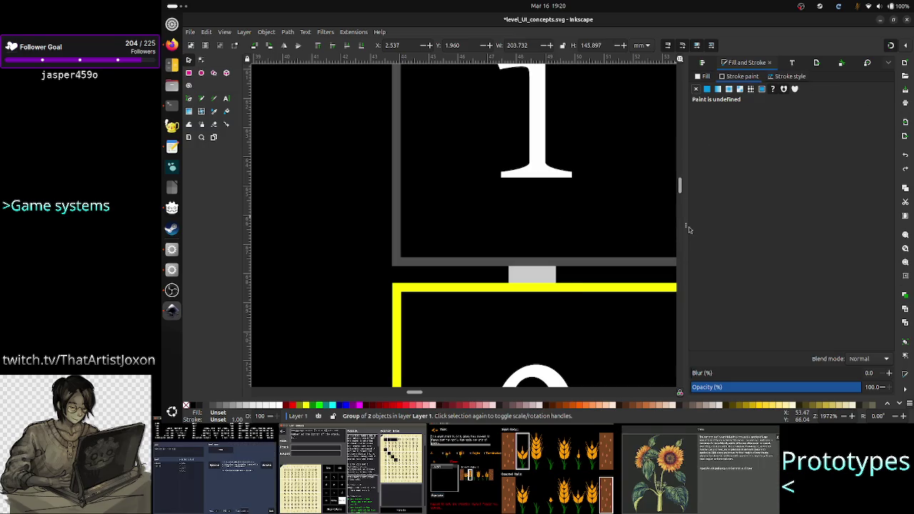
{"action": "left_click_drag", "start_coordinate": [685, 222], "coordinate": [696, 213]}
Ungroup the level UI mockup group into its two groups
{"action": "scroll", "coordinate": [701, 206], "scroll_direction": "down", "scroll_amount": 8}
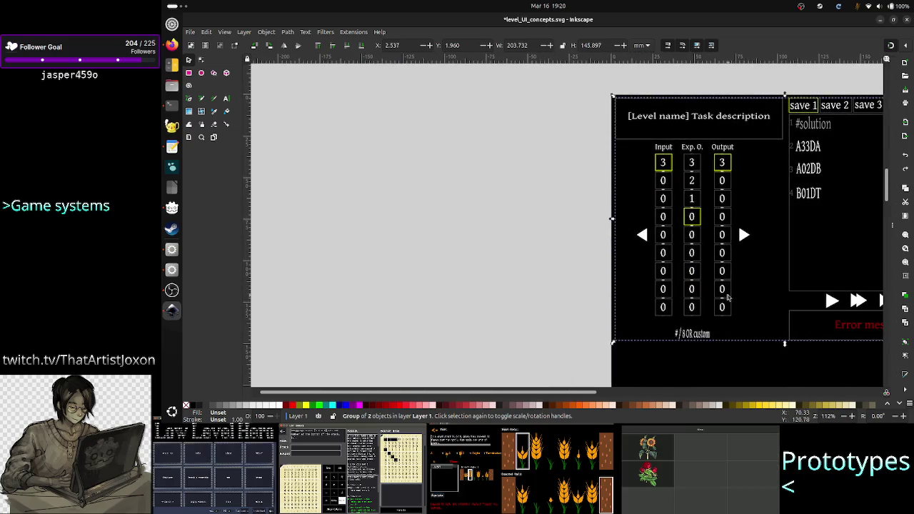
{"action": "scroll", "coordinate": [785, 310], "scroll_direction": "right", "scroll_amount": 10}
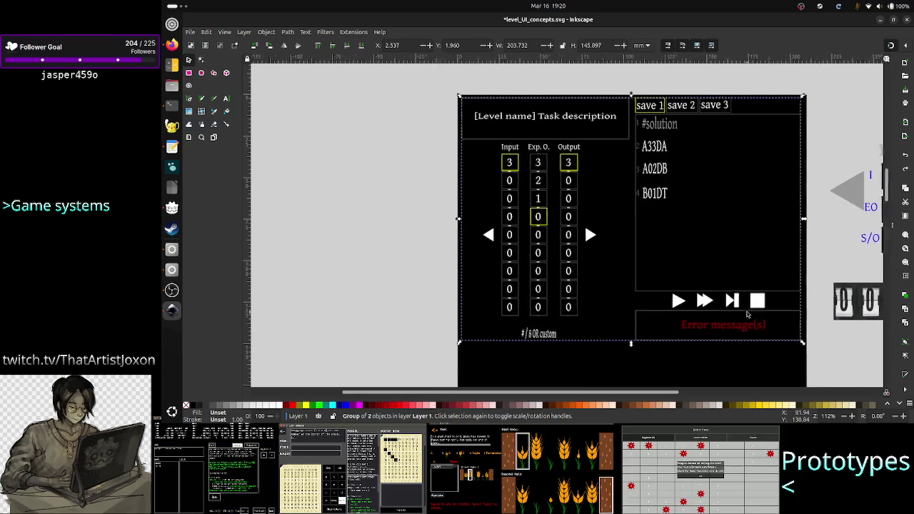
{"action": "scroll", "coordinate": [747, 314], "scroll_direction": "left", "scroll_amount": 5}
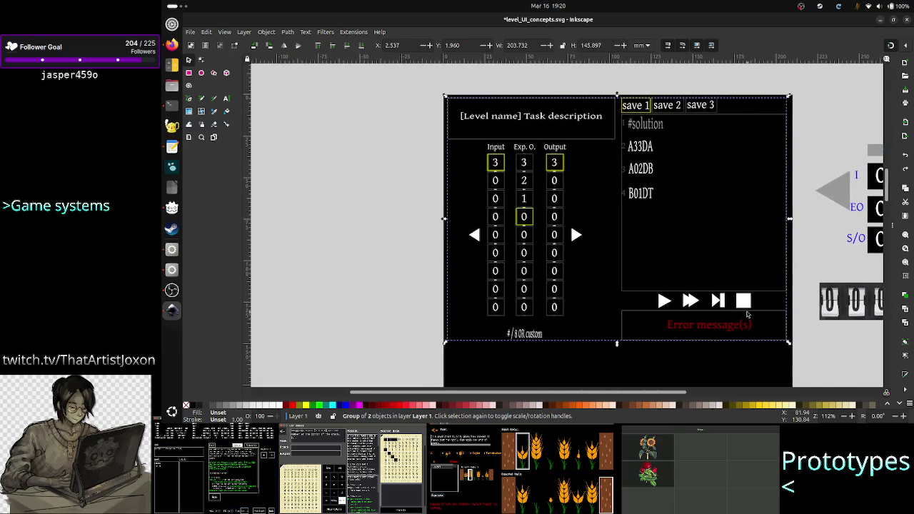
{"action": "scroll", "coordinate": [670, 223], "scroll_direction": "up", "scroll_amount": 3}
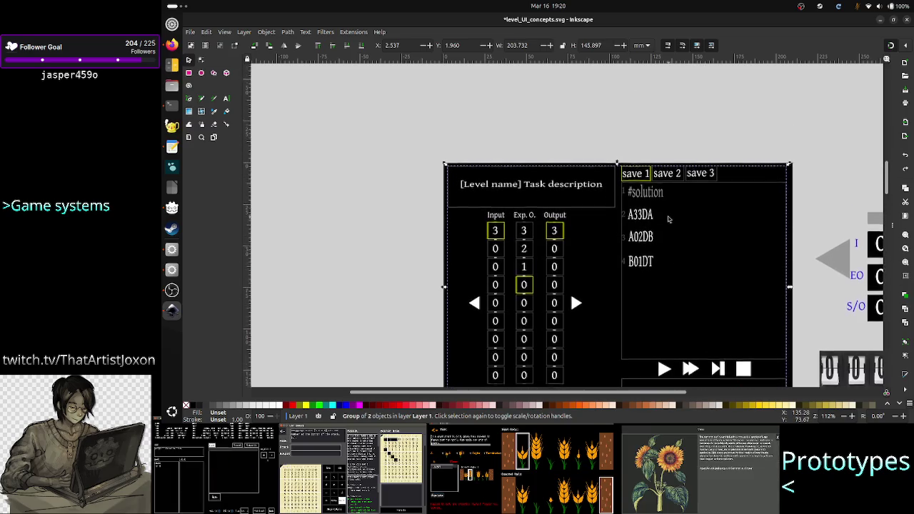
{"action": "scroll", "coordinate": [613, 236], "scroll_direction": "up", "scroll_amount": 5}
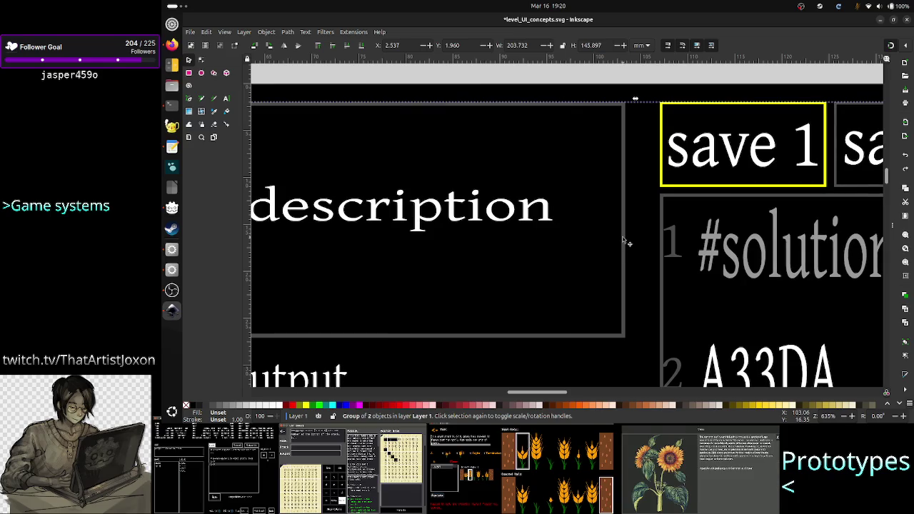
{"action": "left_click", "coordinate": [621, 90]}
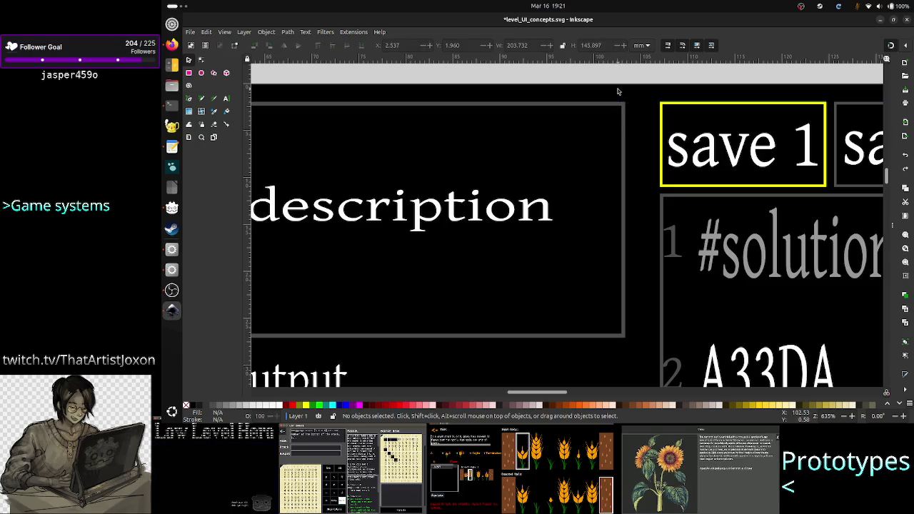
{"action": "left_click", "coordinate": [624, 192]}
{"action": "scroll", "coordinate": [625, 192], "scroll_direction": "down", "scroll_amount": 9}
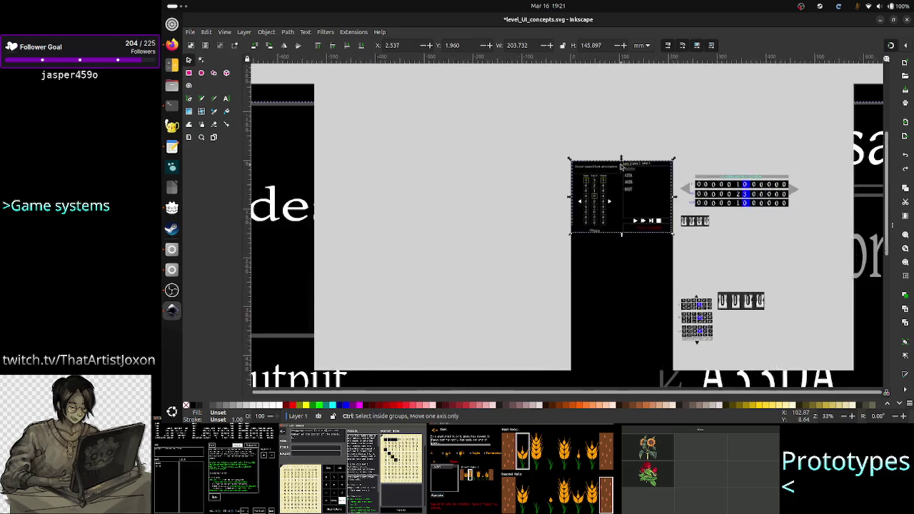
{"action": "scroll", "coordinate": [621, 166], "scroll_direction": "up", "scroll_amount": 5}
{"action": "scroll", "coordinate": [621, 166], "scroll_direction": "down", "scroll_amount": 3}
{"action": "scroll", "coordinate": [622, 166], "scroll_direction": "up", "scroll_amount": 1}
{"action": "scroll", "coordinate": [622, 165], "scroll_direction": "up", "scroll_amount": 1}
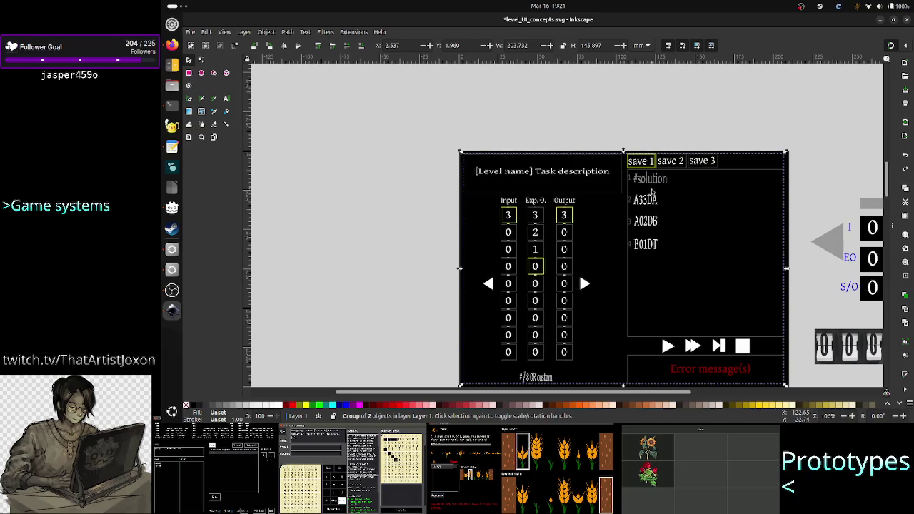
{"action": "scroll", "coordinate": [654, 168], "scroll_direction": "down", "scroll_amount": 3}
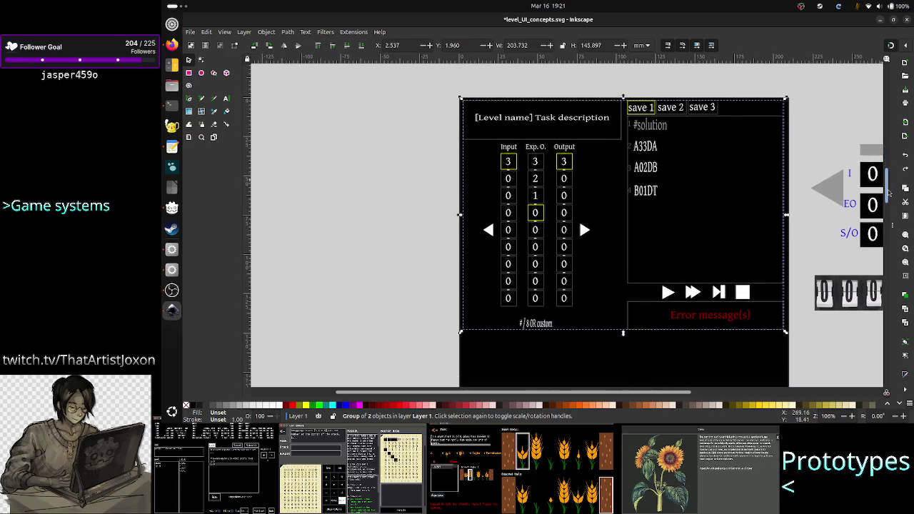
{"action": "right_click", "coordinate": [654, 169]}
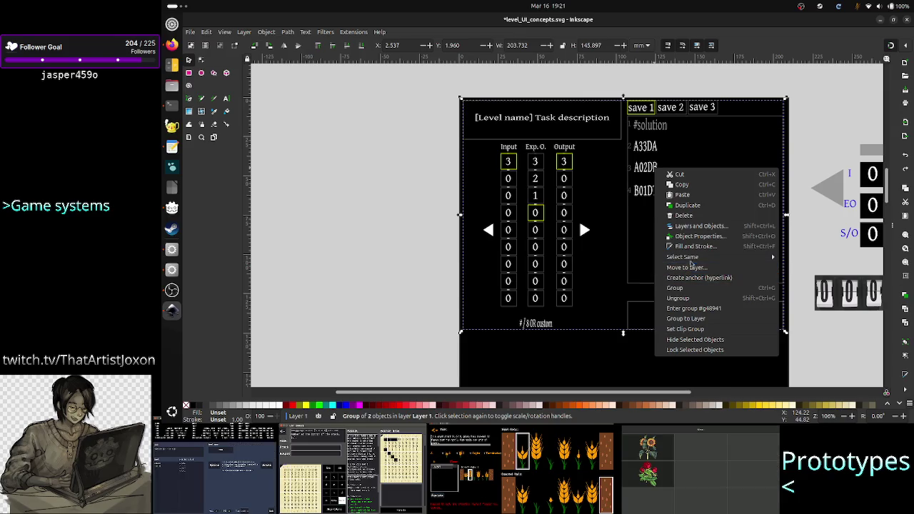
{"action": "left_click", "coordinate": [689, 298]}
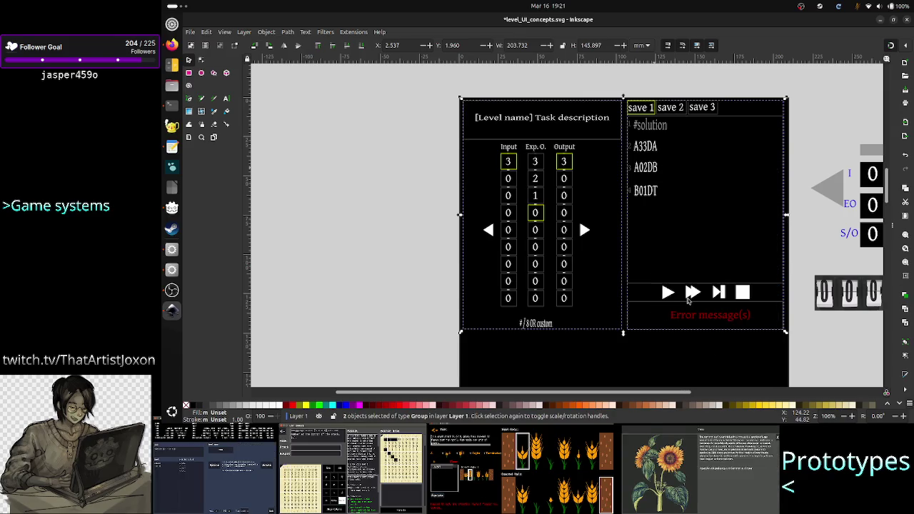
Ungroup the left panel group and show Fill and Stroke for the title group
{"action": "left_click", "coordinate": [407, 225]}
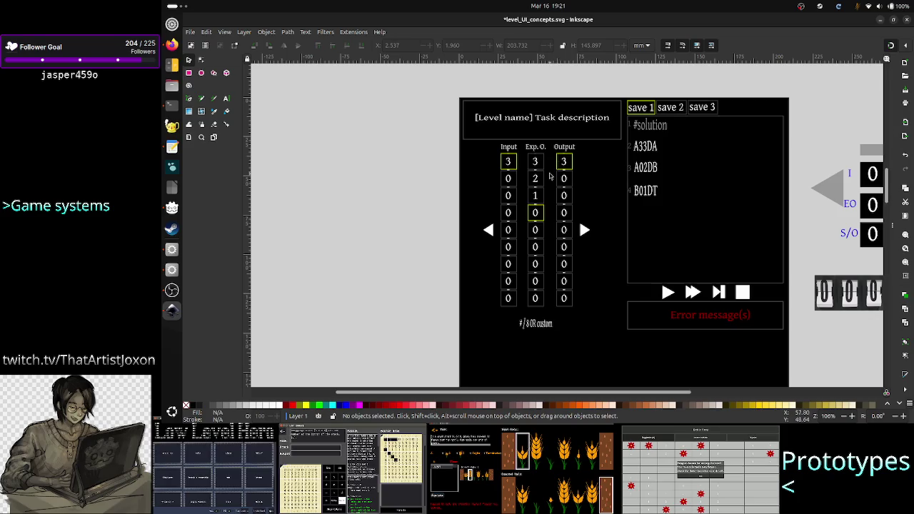
{"action": "left_click", "coordinate": [561, 119]}
{"action": "right_click", "coordinate": [561, 119]}
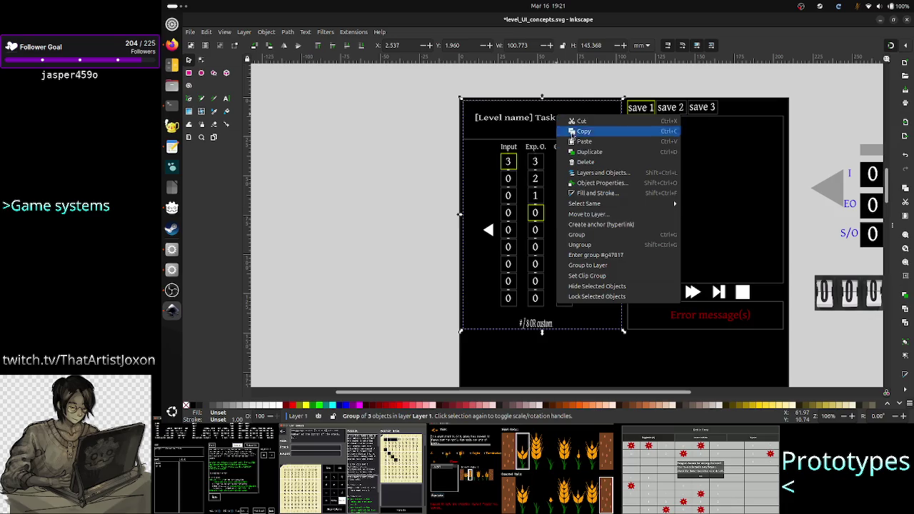
{"action": "left_click", "coordinate": [590, 245]}
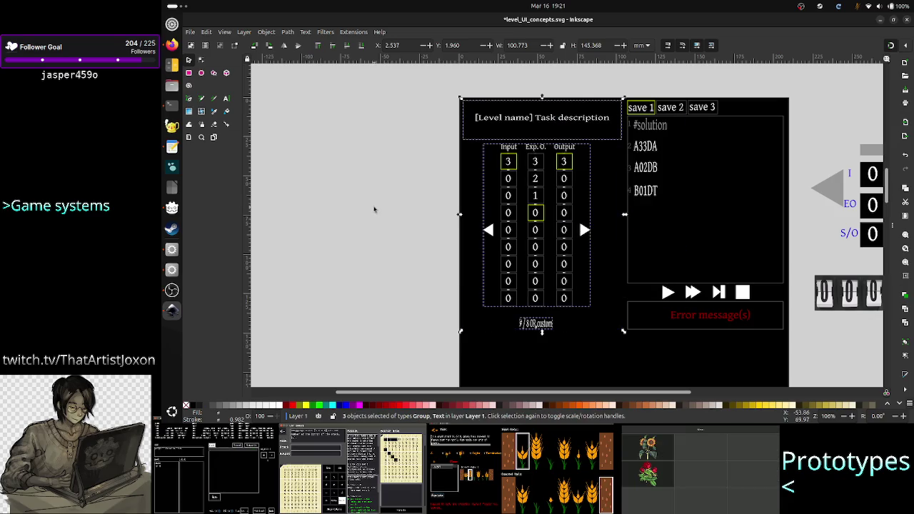
{"action": "left_click", "coordinate": [374, 207]}
{"action": "left_click", "coordinate": [482, 144]}
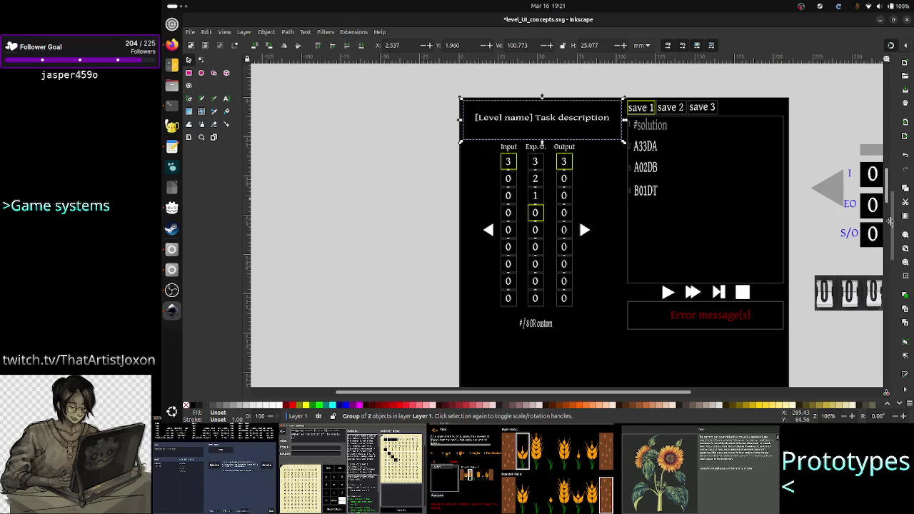
{"action": "key", "text": "ctrl+shift+f"}
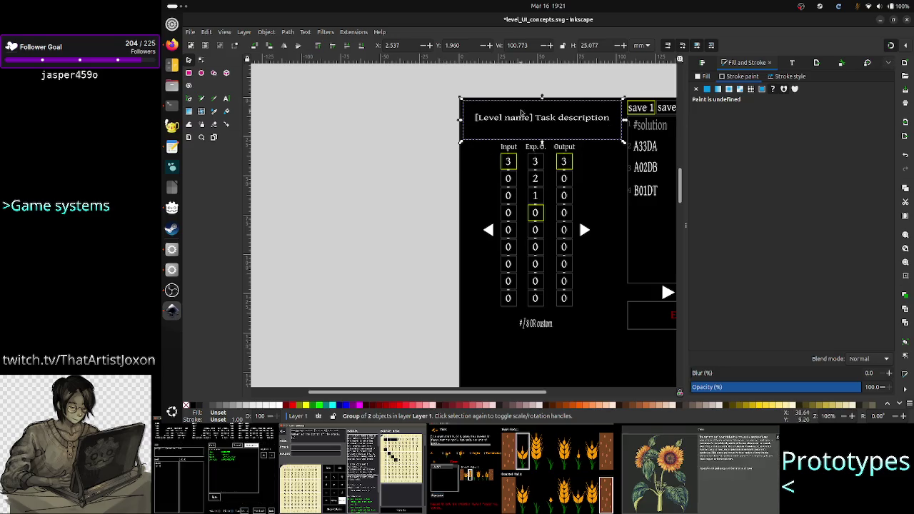
Ungroup the title into text and rectangle and copy the rectangle's 4d4d4dff colour
{"action": "right_click", "coordinate": [519, 122]}
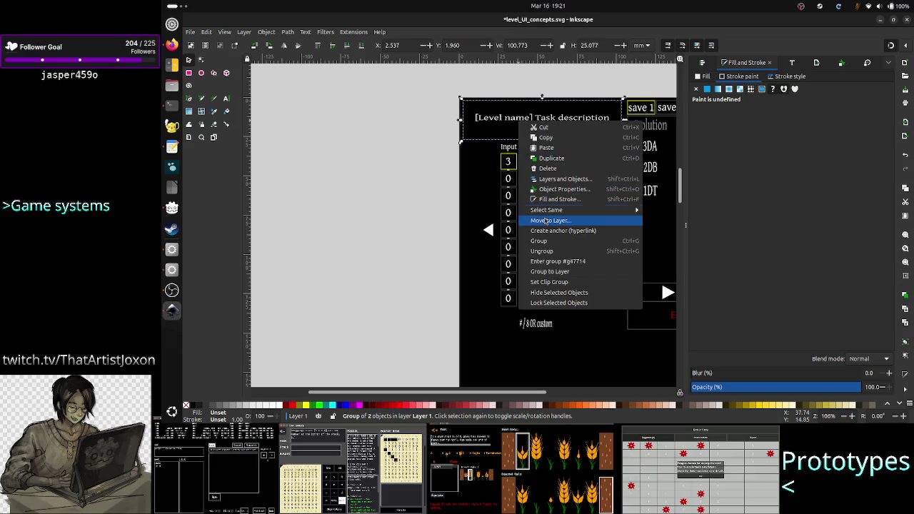
{"action": "left_click", "coordinate": [541, 250]}
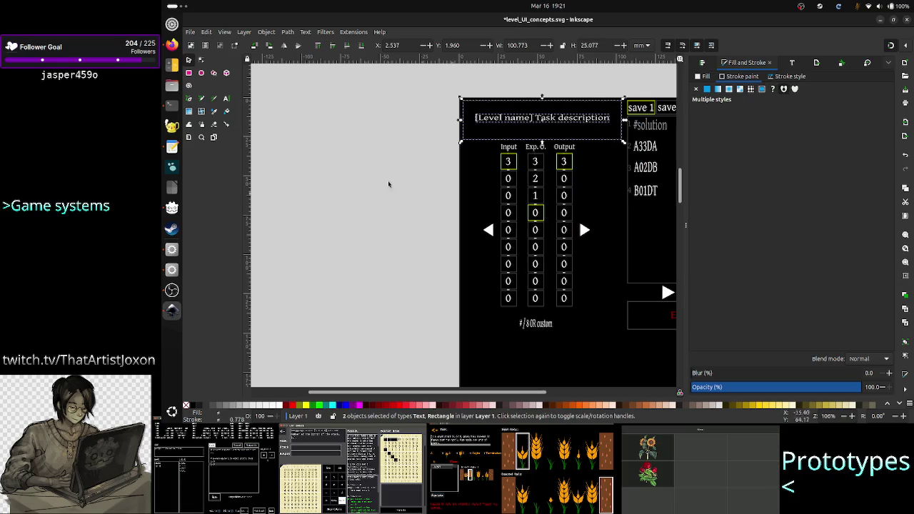
{"action": "left_click", "coordinate": [353, 177]}
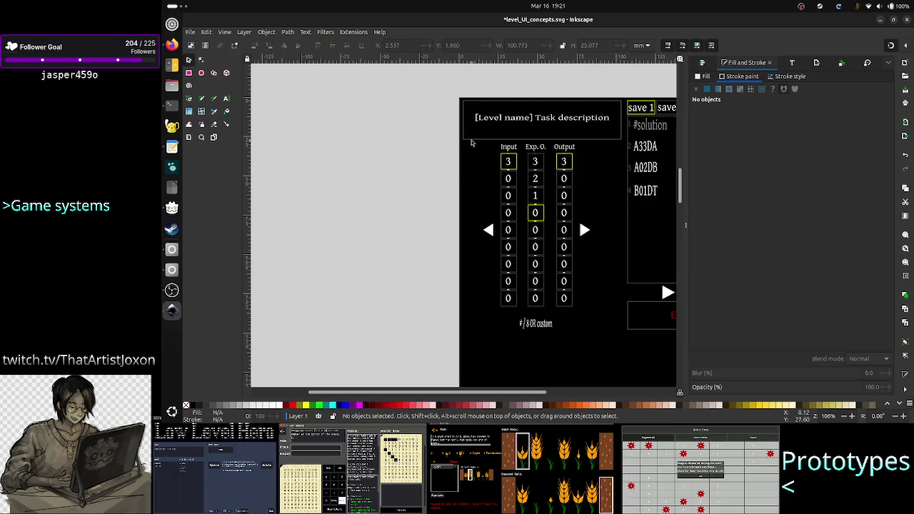
{"action": "left_click", "coordinate": [471, 142]}
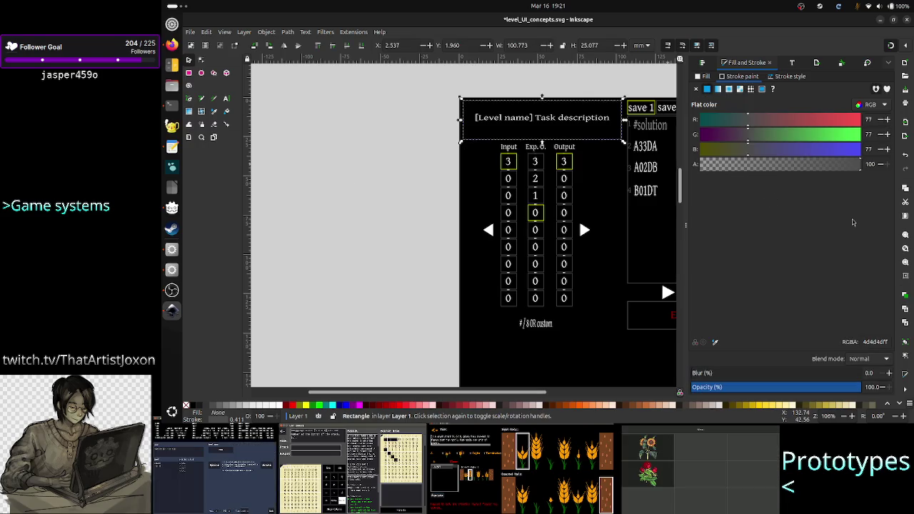
{"action": "double_click", "coordinate": [876, 342]}
{"action": "key", "text": "ctrl+c"}
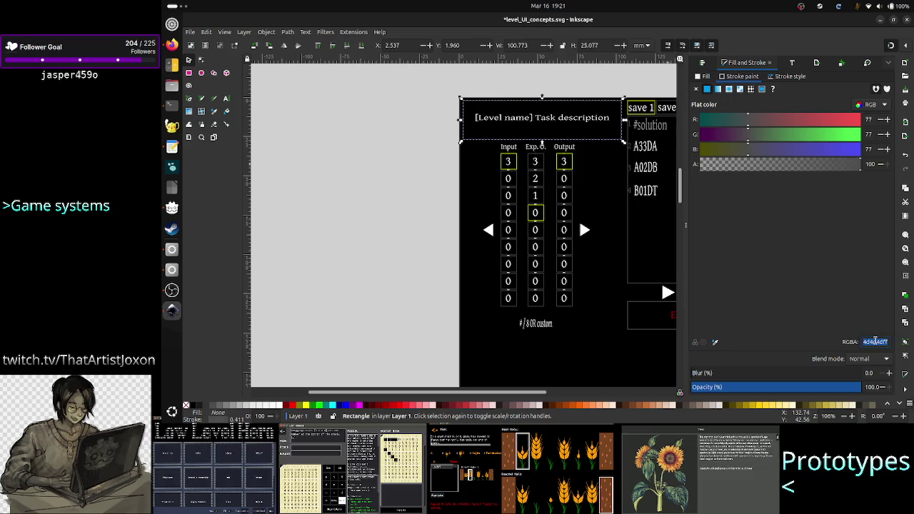
{"action": "key", "text": "alt+Tab"}
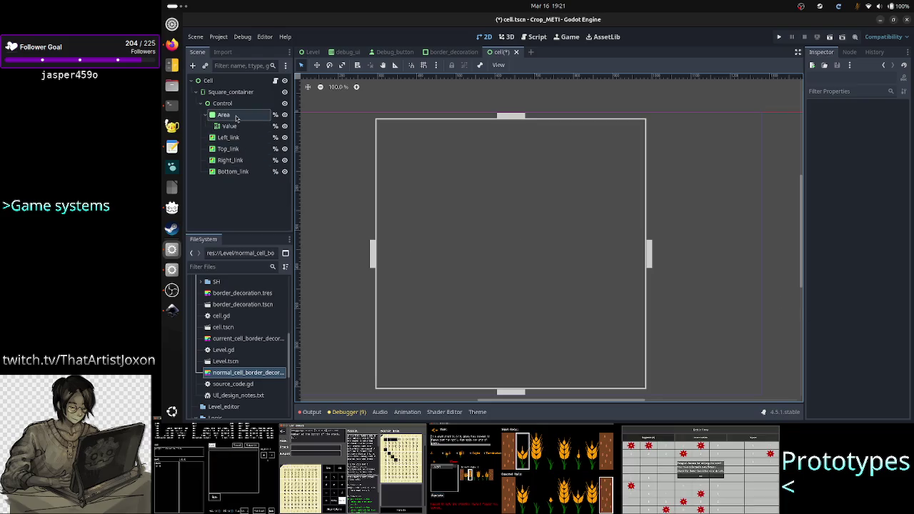
Paste 4d4d4dff as the Area panel's border colour
{"action": "left_click", "coordinate": [236, 117]}
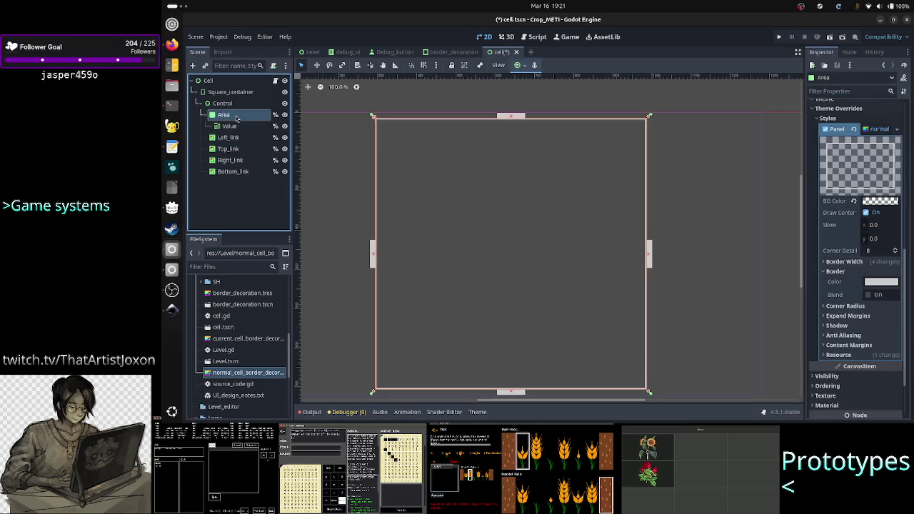
{"action": "left_click", "coordinate": [882, 282]}
{"action": "left_click", "coordinate": [852, 238]}
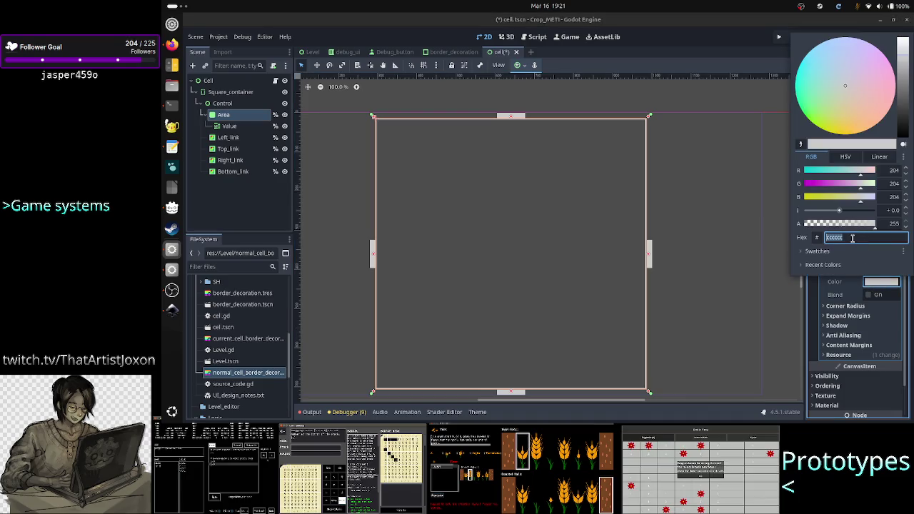
{"action": "key", "text": "ctrl+v"}
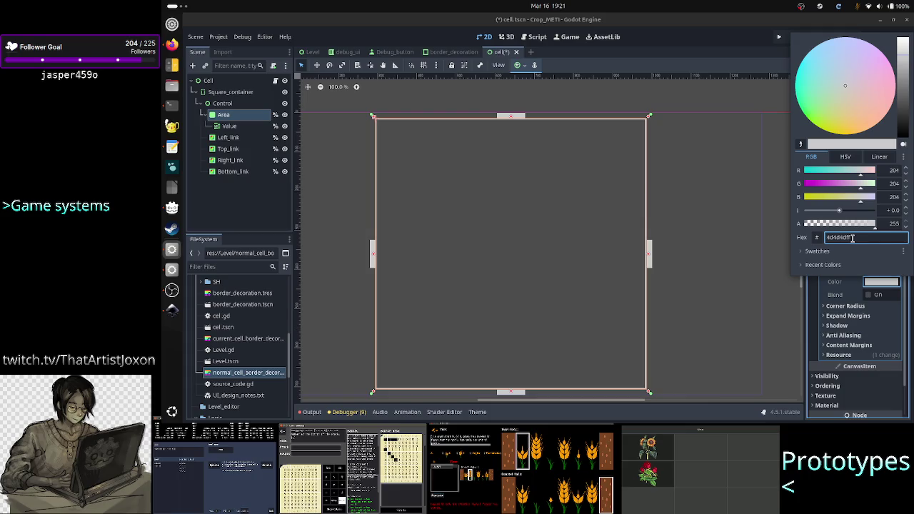
{"action": "key", "text": "Return"}
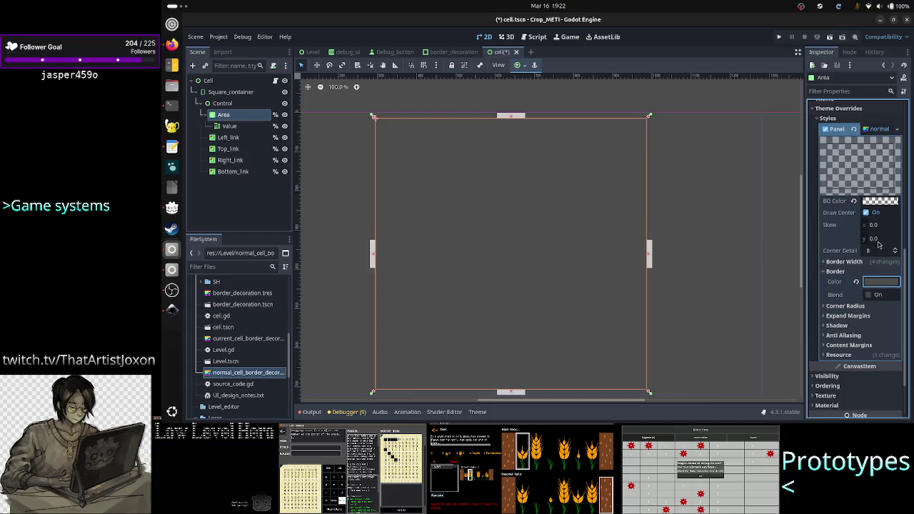
{"action": "left_click", "coordinate": [357, 163]}
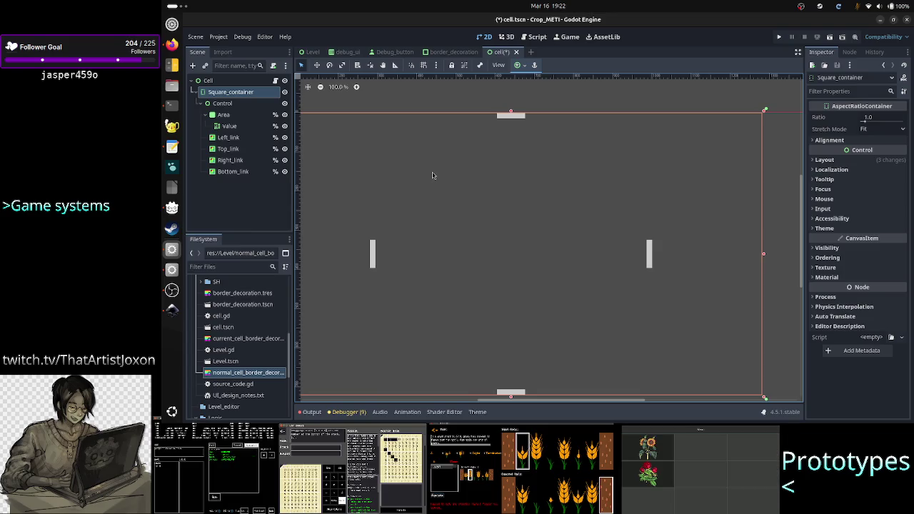
{"action": "key", "text": "alt+Tab"}
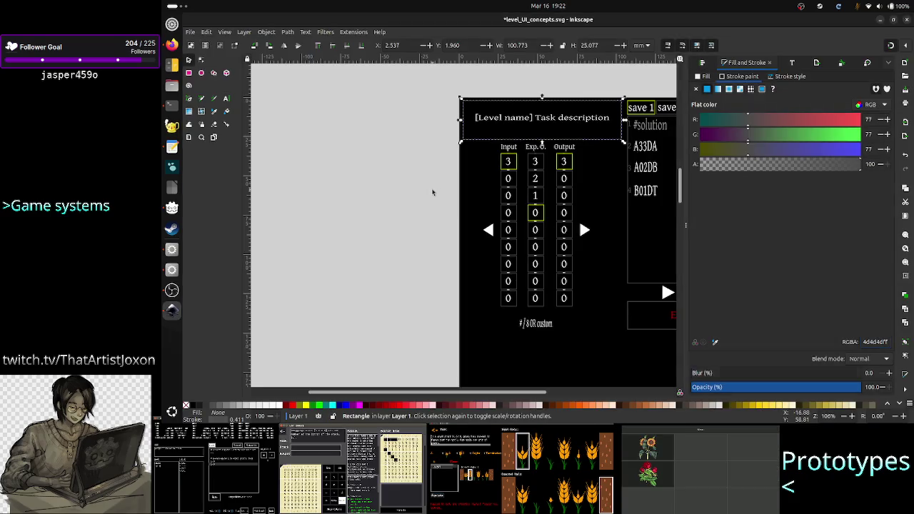
{"action": "left_click", "coordinate": [432, 192]}
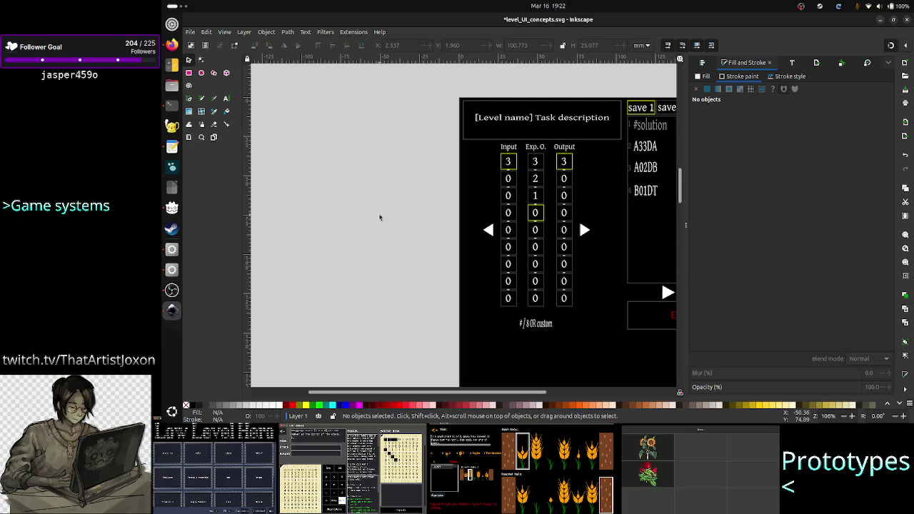
Select the Inkscape header rectangle to confirm its 4d4d4dff stroke colour, then return to Godot
{"action": "left_click", "coordinate": [498, 142]}
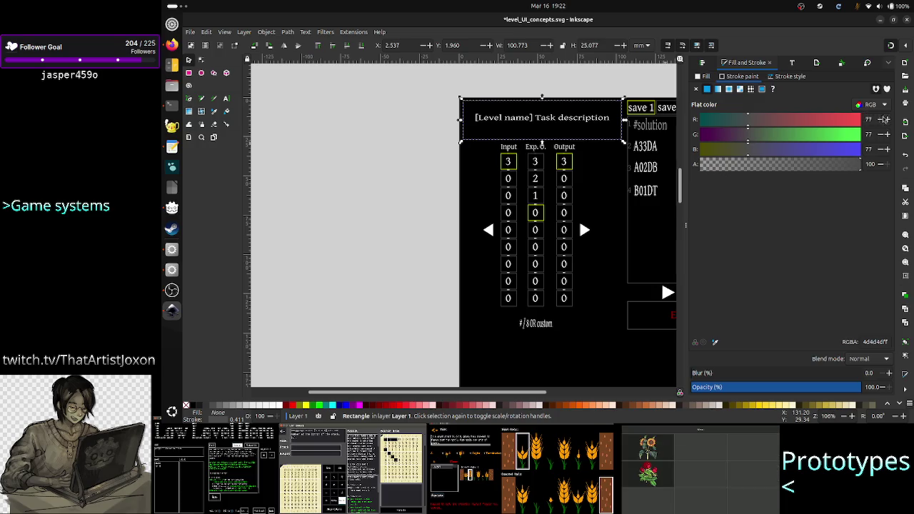
{"action": "key", "text": "alt+Tab"}
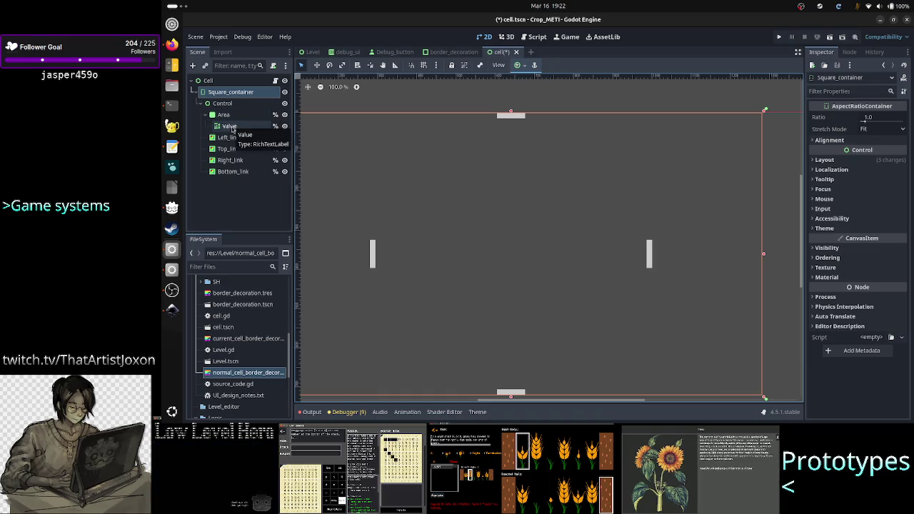
Verify the Area node's border colour reads 4d4d4d, then save cell.tscn with Ctrl+S
{"action": "left_click", "coordinate": [224, 114]}
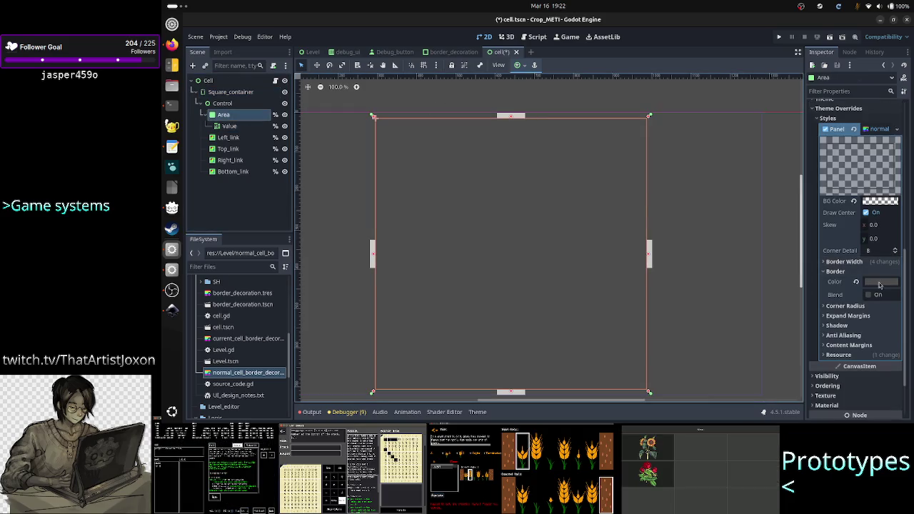
{"action": "left_click", "coordinate": [881, 283]}
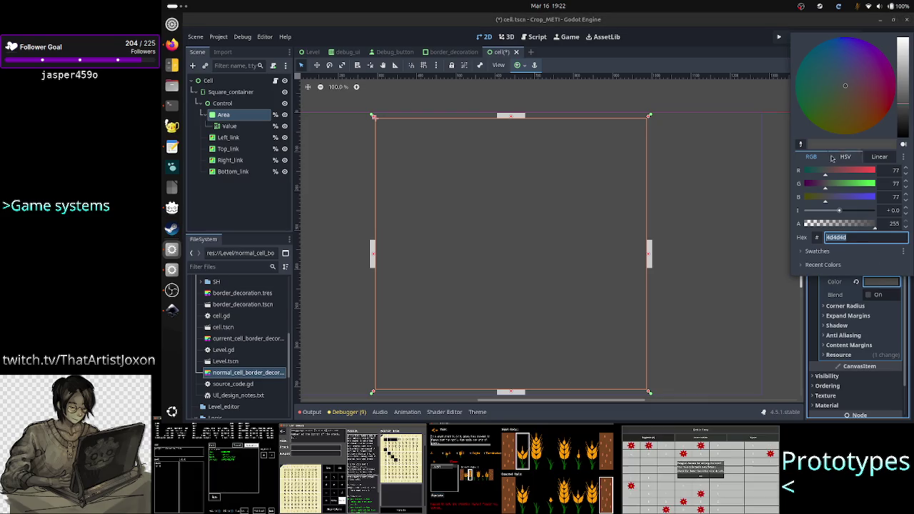
{"action": "left_click", "coordinate": [685, 93]}
{"action": "left_click", "coordinate": [682, 91]}
{"action": "key", "text": "ctrl+s"}
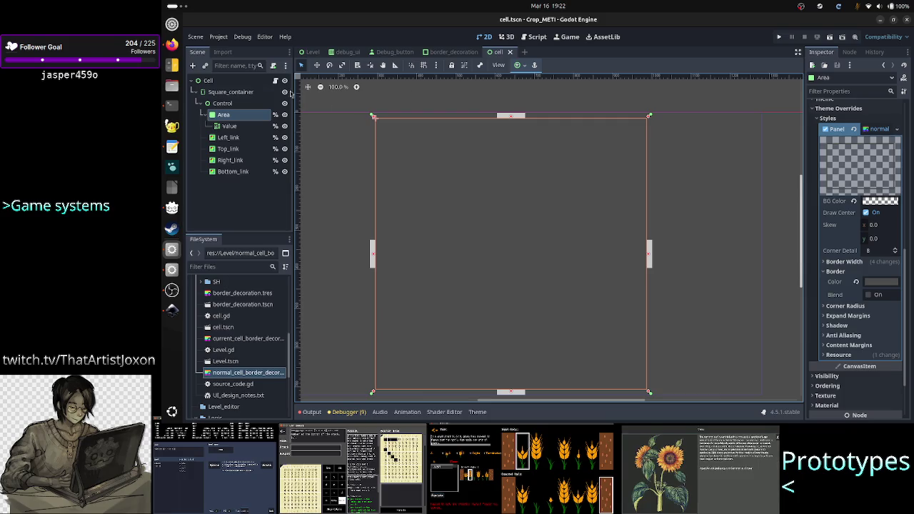
{"action": "left_click", "coordinate": [232, 80]}
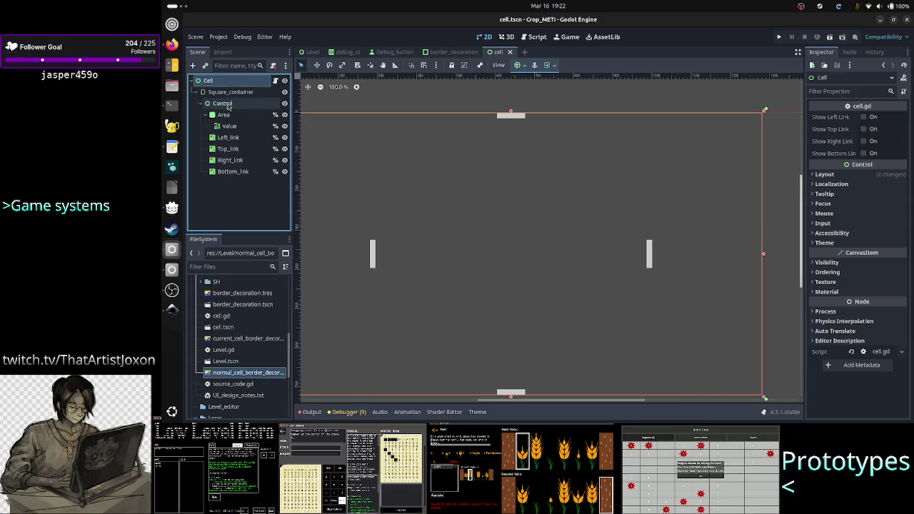
{"action": "left_click", "coordinate": [224, 115]}
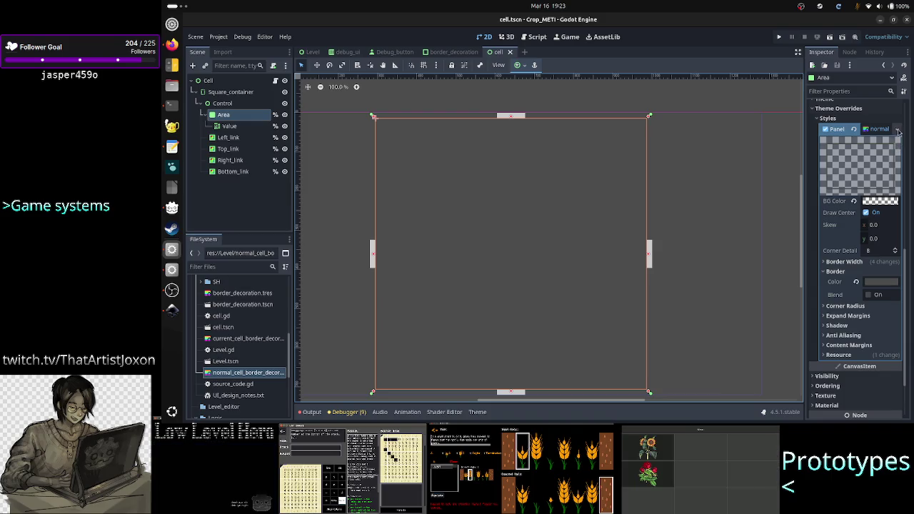
Save the Panel style resource, apply current_cell_border_decoration as Area's panel style, and switch to Inkscape
{"action": "left_click", "coordinate": [898, 130]}
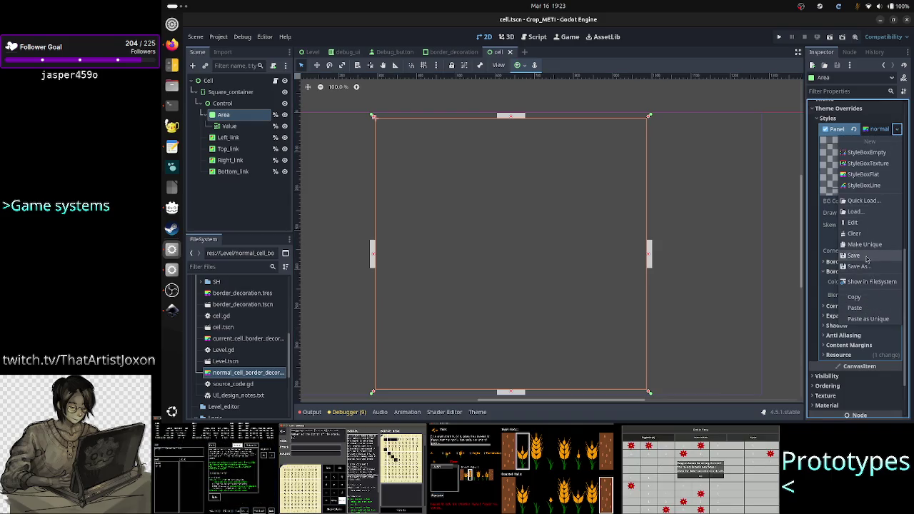
{"action": "left_click", "coordinate": [867, 258]}
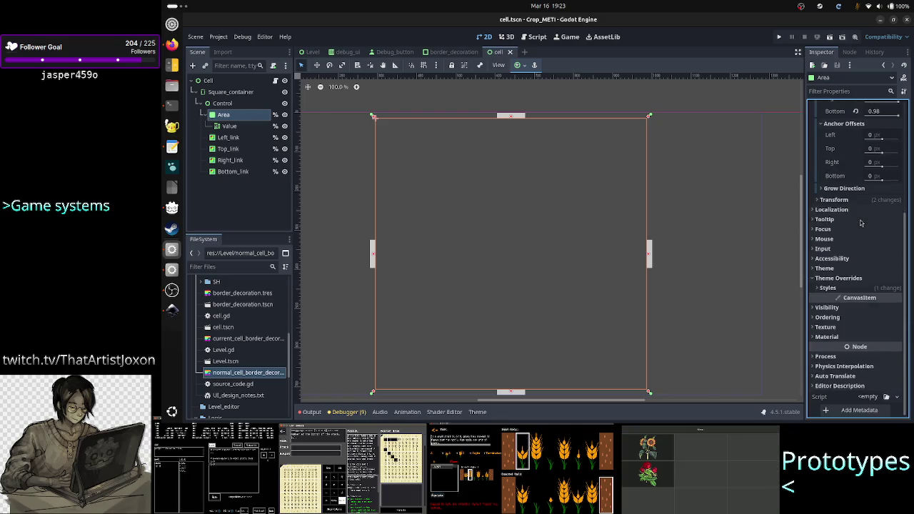
{"action": "left_click", "coordinate": [864, 288]}
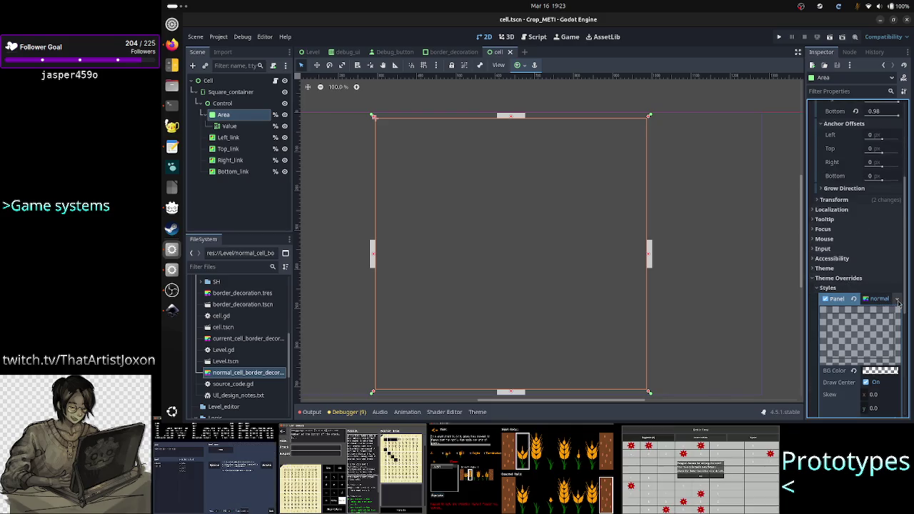
{"action": "left_click", "coordinate": [898, 303]}
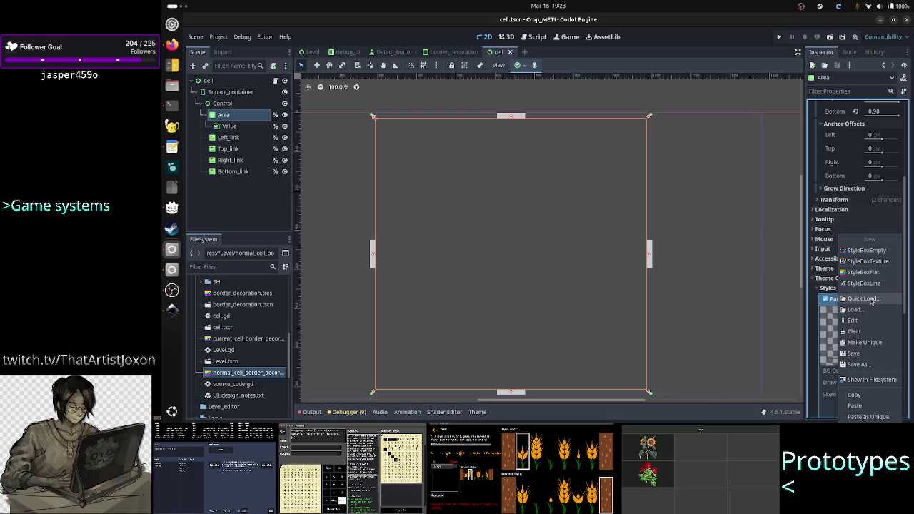
{"action": "left_click", "coordinate": [865, 299]}
{"action": "left_click", "coordinate": [465, 153]}
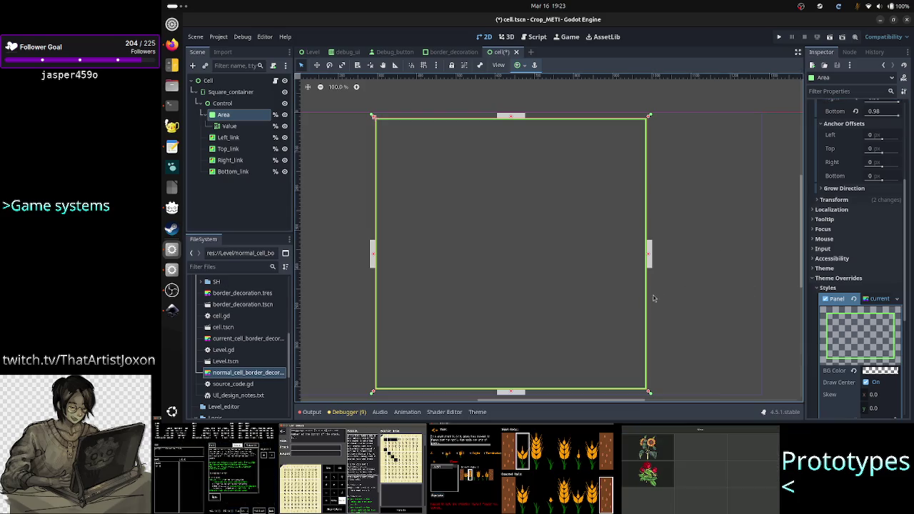
{"action": "key", "text": "alt+Tab"}
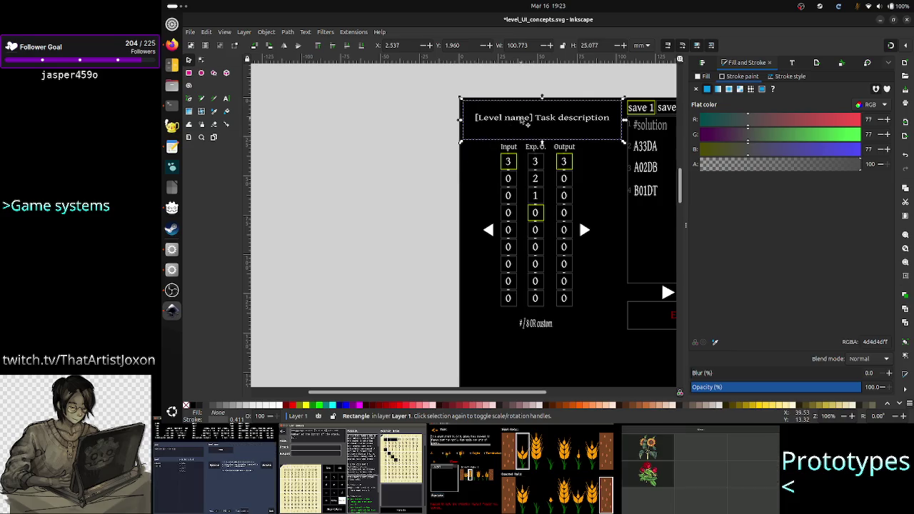
Ungroup the save panel group and then its save 1 header group
{"action": "left_click", "coordinate": [510, 163]}
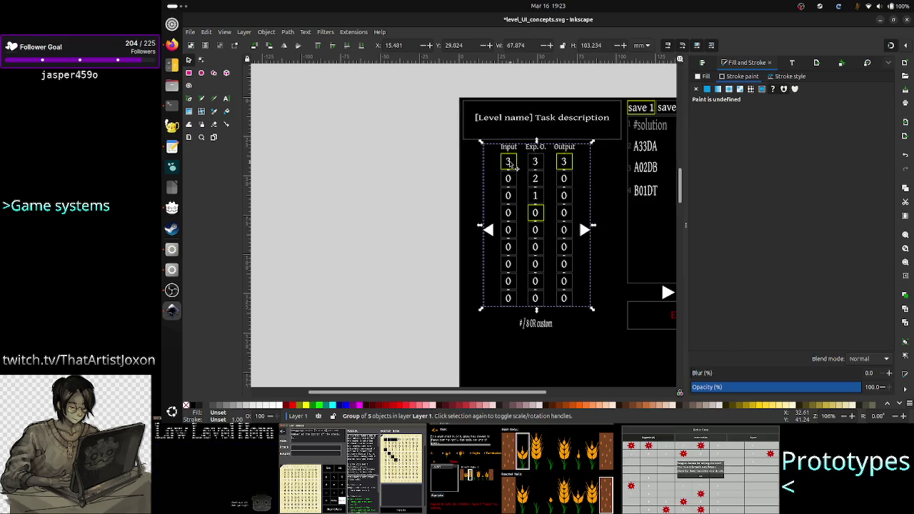
{"action": "left_click", "coordinate": [648, 112]}
{"action": "right_click", "coordinate": [647, 111]}
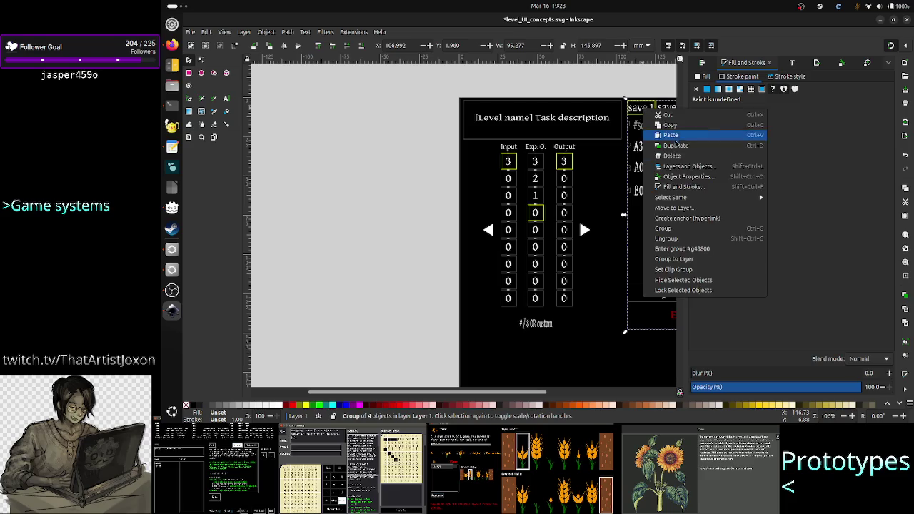
{"action": "left_click", "coordinate": [672, 238]}
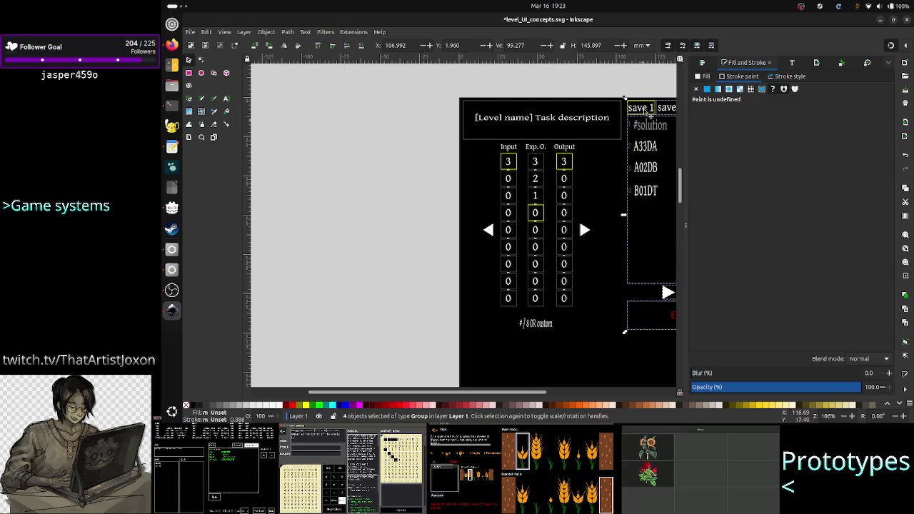
{"action": "left_click", "coordinate": [647, 111]}
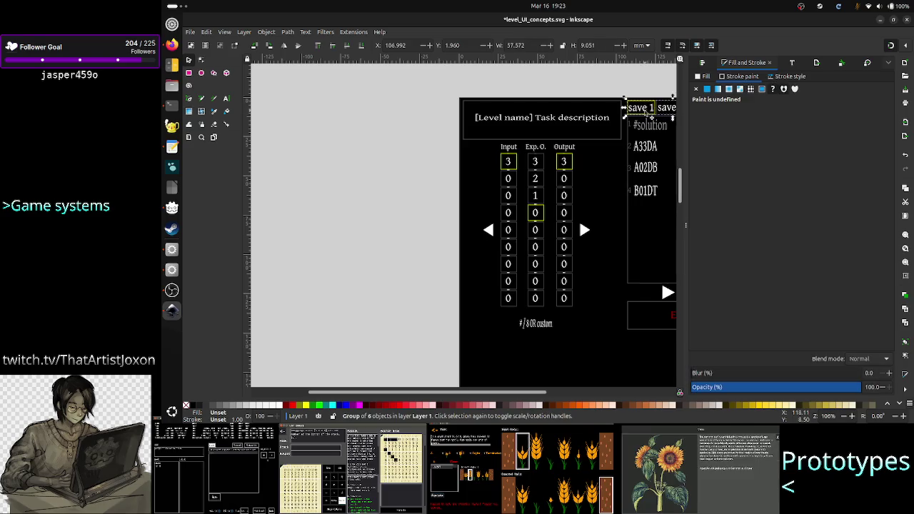
{"action": "right_click", "coordinate": [648, 113]}
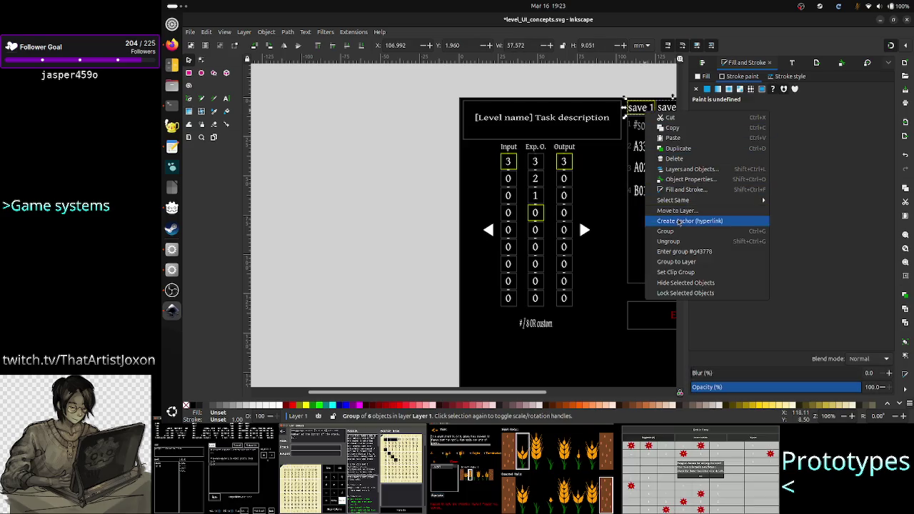
{"action": "left_click", "coordinate": [672, 243]}
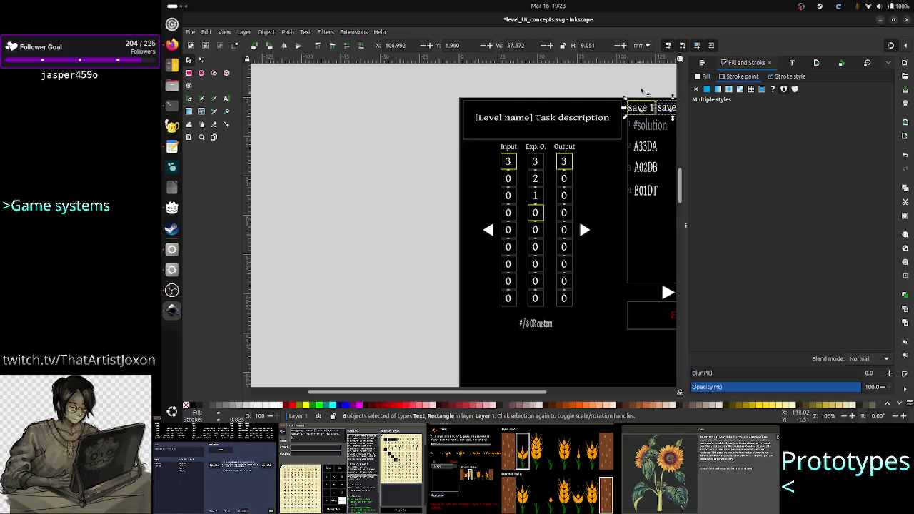
Select the yellow box around save 1, copy its ffff00ff outline hex, and return to Godot
{"action": "left_click", "coordinate": [641, 108]}
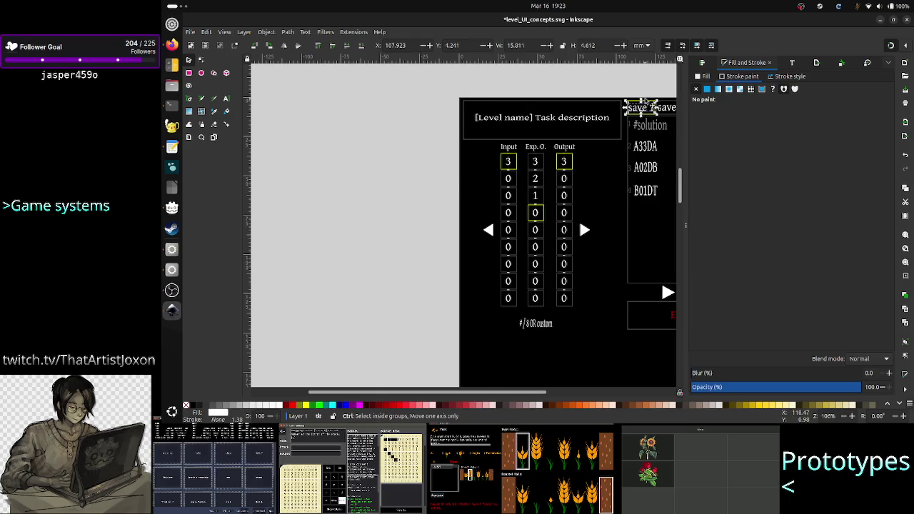
{"action": "scroll", "coordinate": [643, 105], "scroll_direction": "up", "scroll_amount": 3, "text": "ctrl"}
{"action": "scroll", "coordinate": [646, 101], "scroll_direction": "up", "scroll_amount": 2, "text": "ctrl"}
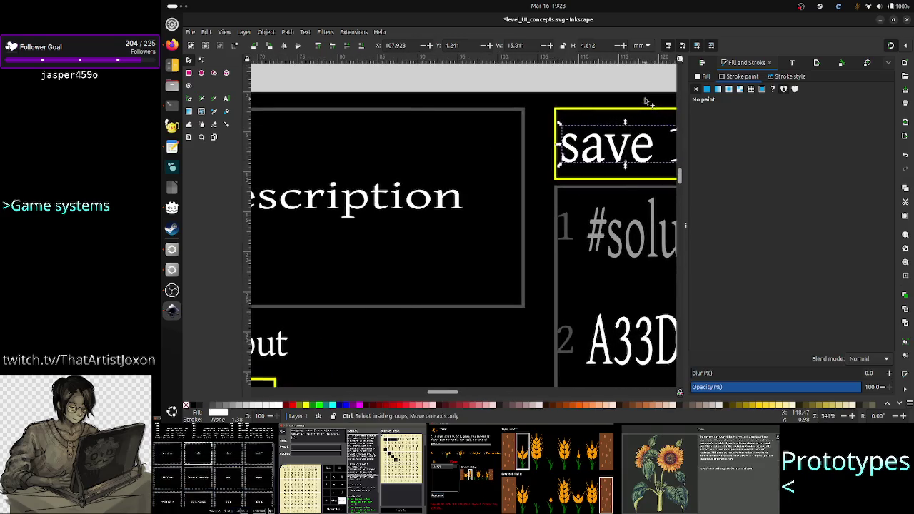
{"action": "left_click", "coordinate": [599, 114]}
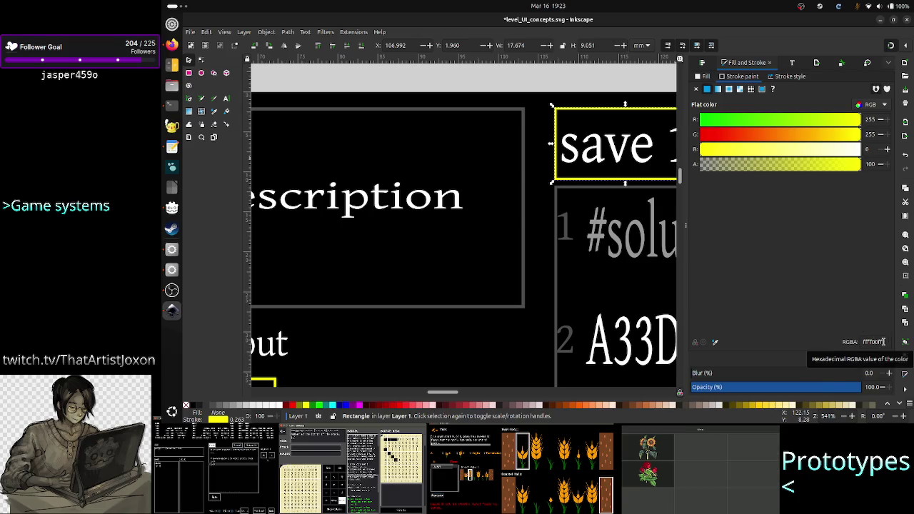
{"action": "double_click", "coordinate": [884, 342]}
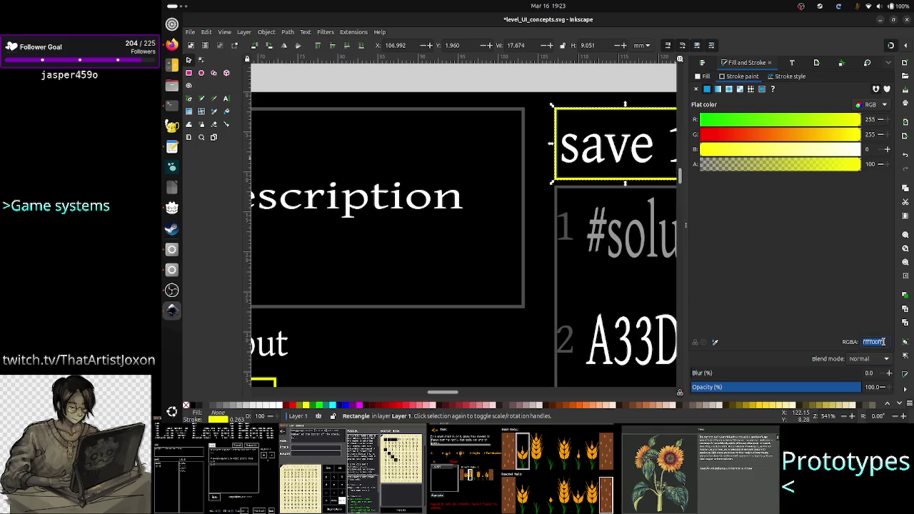
{"action": "key", "text": "alt+Tab"}
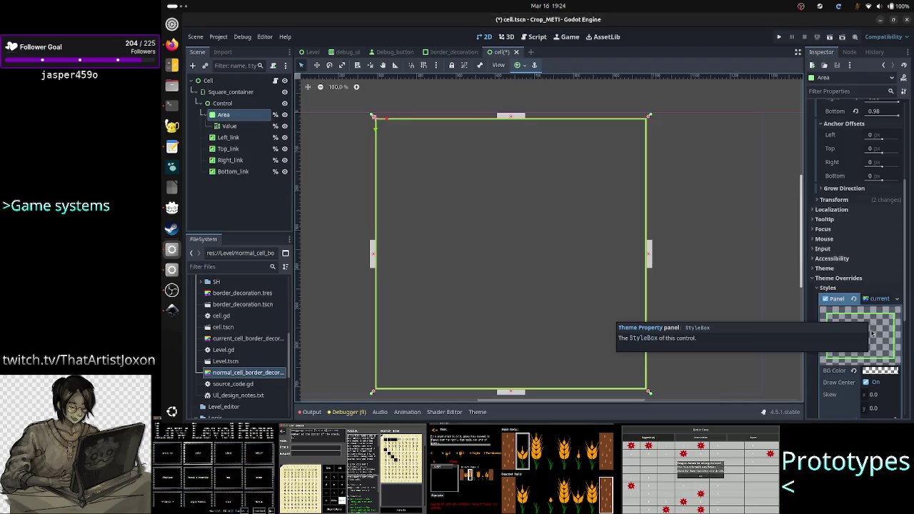
Enter ffff00ff as the panel style's Border Color in the Inspector, replacing green 7aec60
{"action": "scroll", "coordinate": [873, 336], "scroll_direction": "down", "scroll_amount": 3}
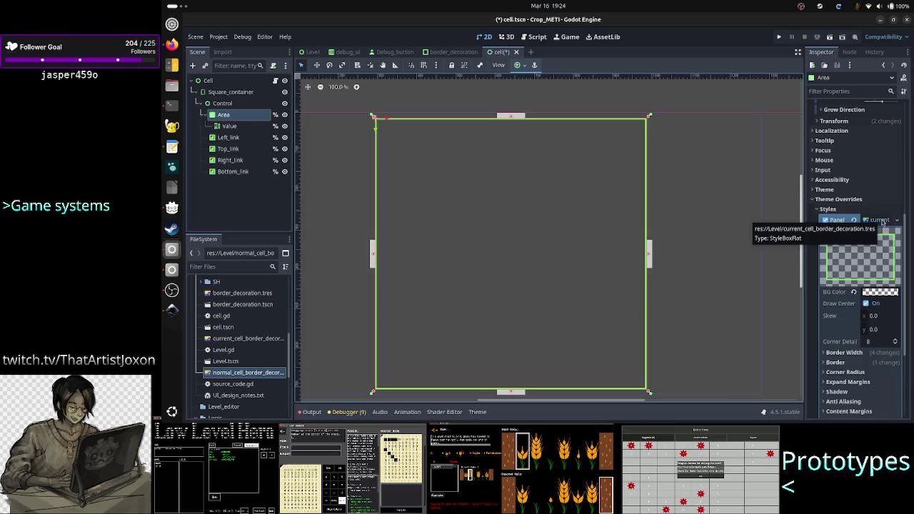
{"action": "scroll", "coordinate": [872, 283], "scroll_direction": "down", "scroll_amount": 5}
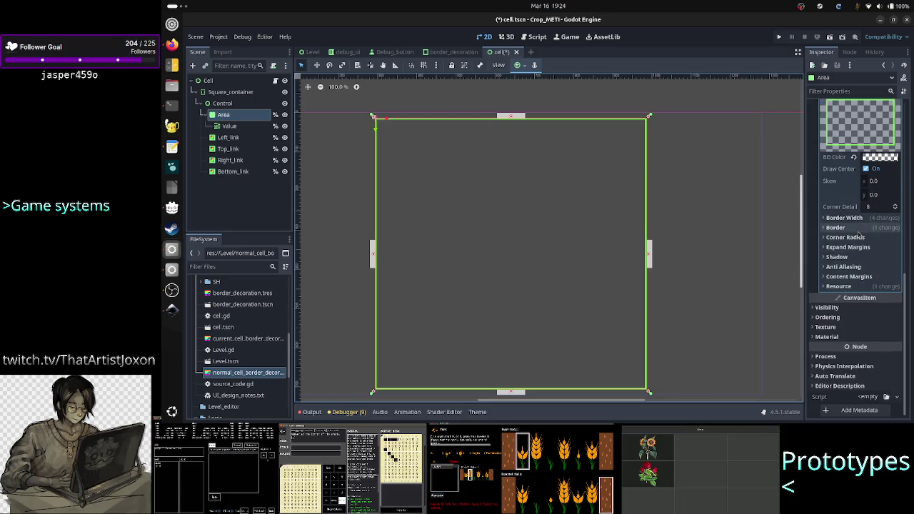
{"action": "left_click", "coordinate": [862, 229]}
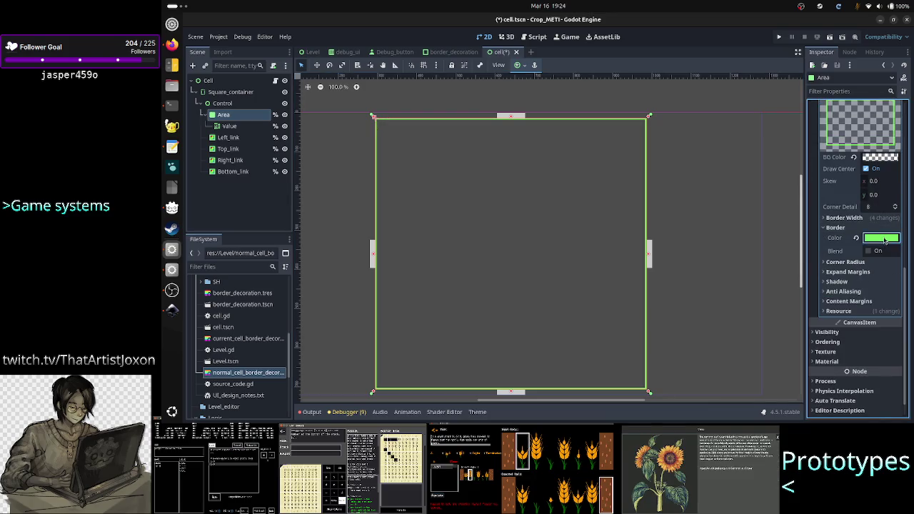
{"action": "left_click", "coordinate": [883, 243]}
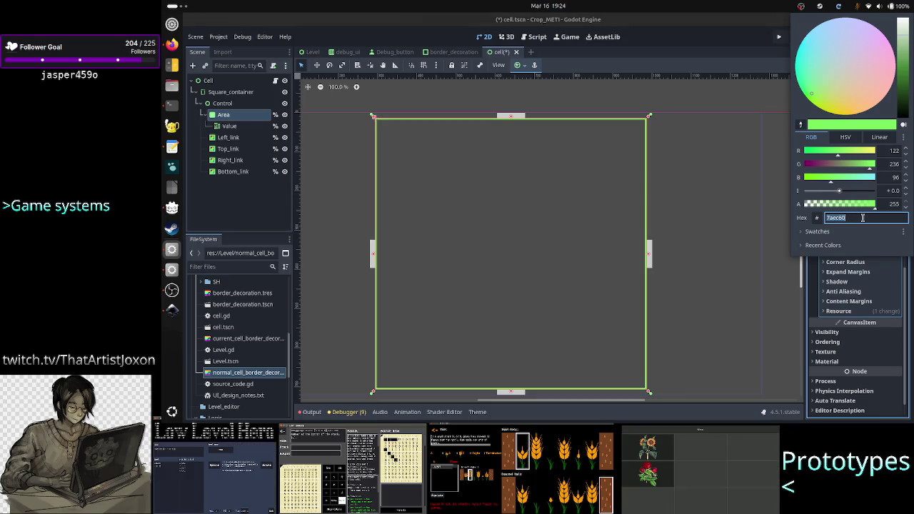
{"action": "type", "text": "ffff00ff"}
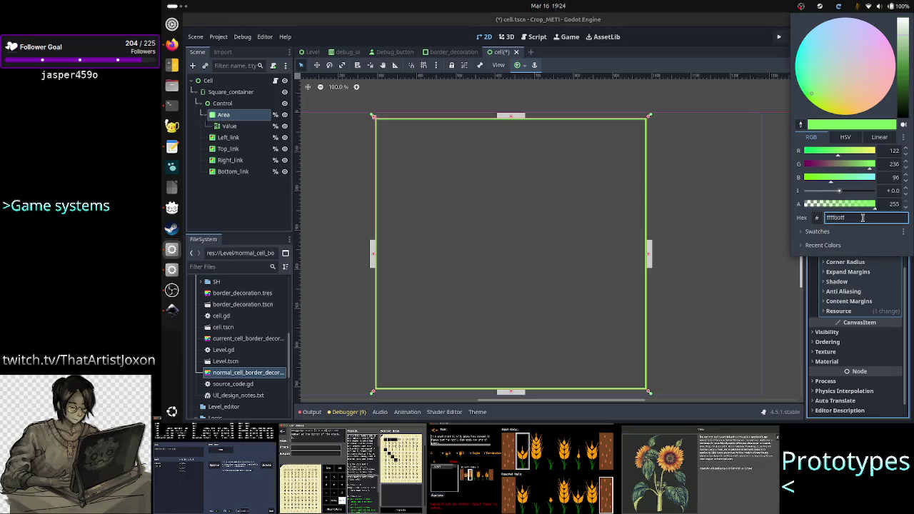
{"action": "key", "text": "Return"}
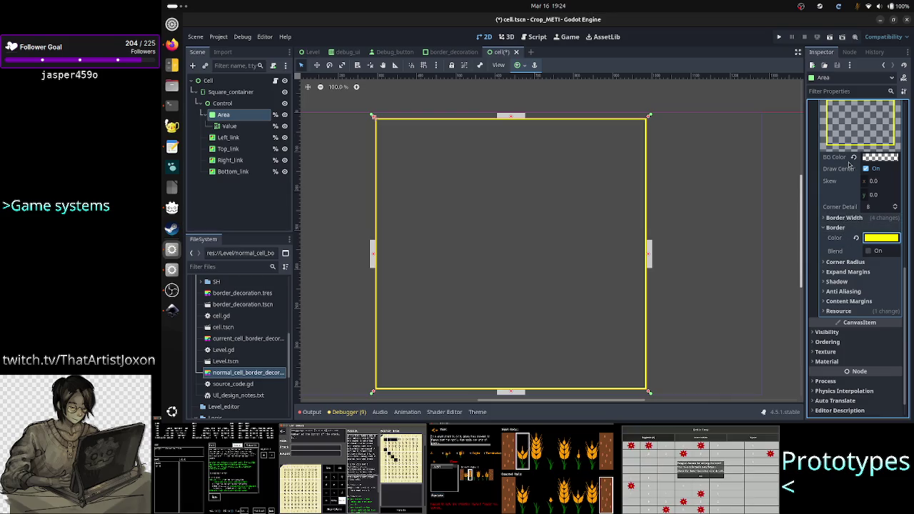
{"action": "scroll", "coordinate": [849, 164], "scroll_direction": "up", "scroll_amount": 3}
{"action": "left_click", "coordinate": [898, 165]}
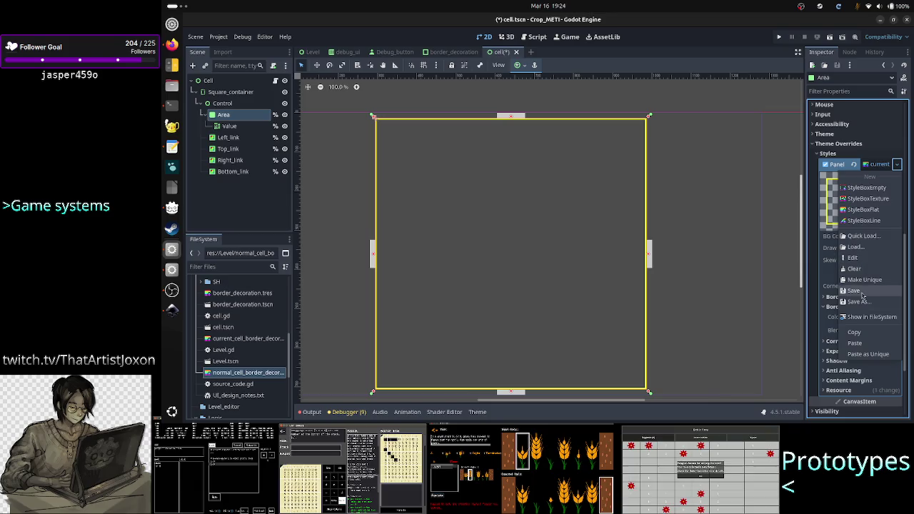
Save the yellow style resource, quick-load normal_cell_border_decoration.tres onto Area, and save cell.tscn
{"action": "left_click", "coordinate": [862, 292]}
{"action": "left_click", "coordinate": [898, 165]}
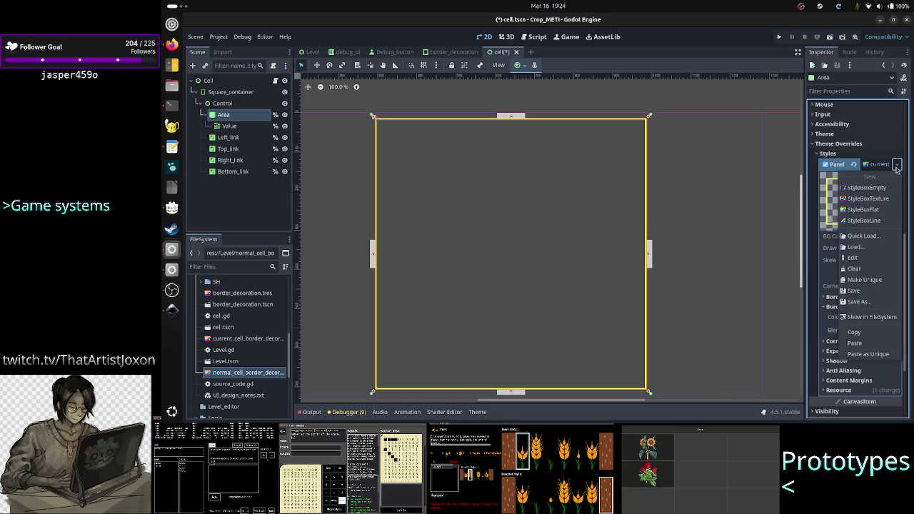
{"action": "left_click", "coordinate": [863, 235]}
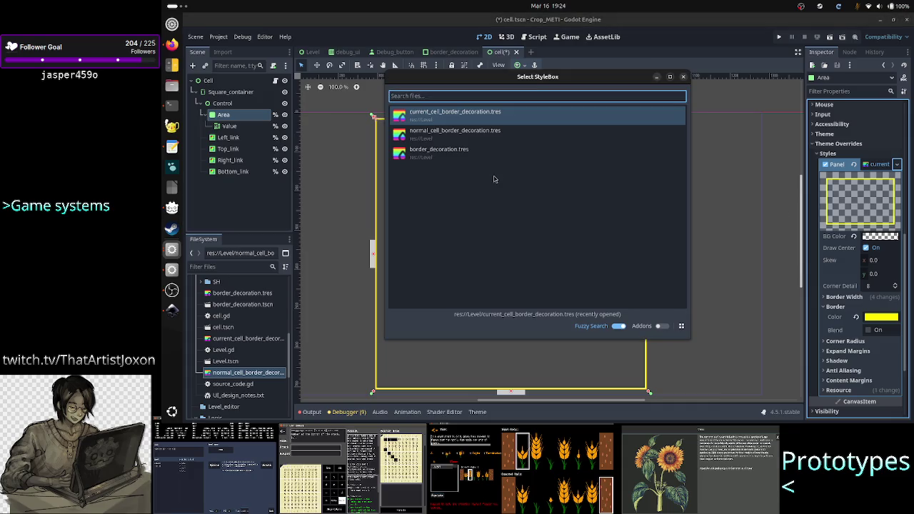
{"action": "double_click", "coordinate": [457, 143]}
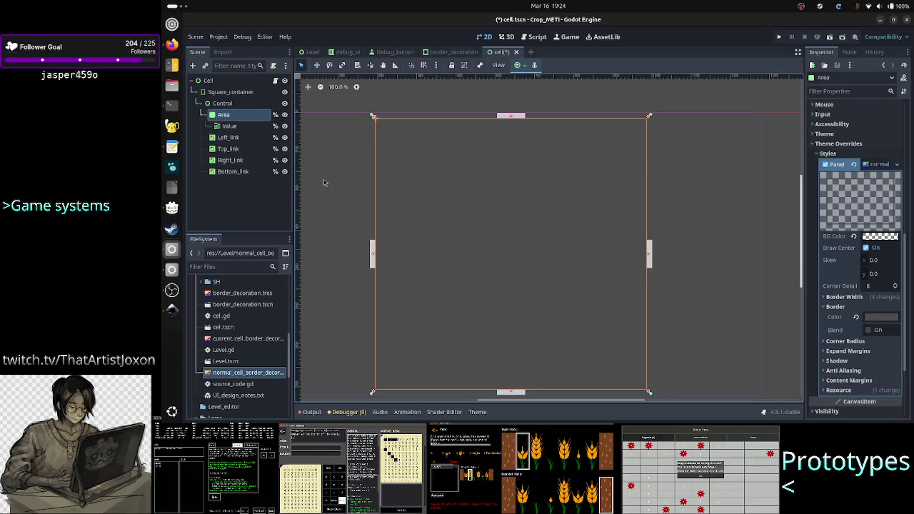
{"action": "left_click", "coordinate": [333, 190]}
{"action": "key", "text": "ctrl+s"}
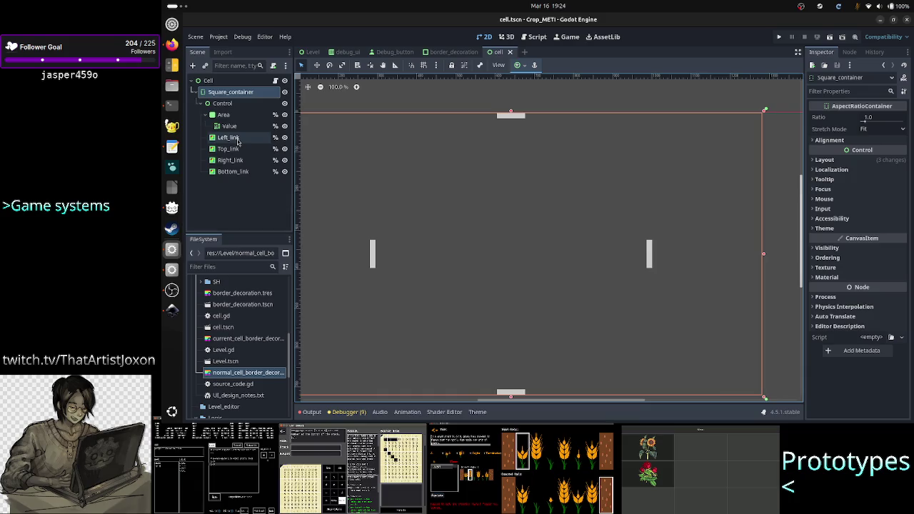
Open Left_link's ColorRect colour to confirm light grey cccccc, then bring OBS Studio forward
{"action": "left_click", "coordinate": [237, 139]}
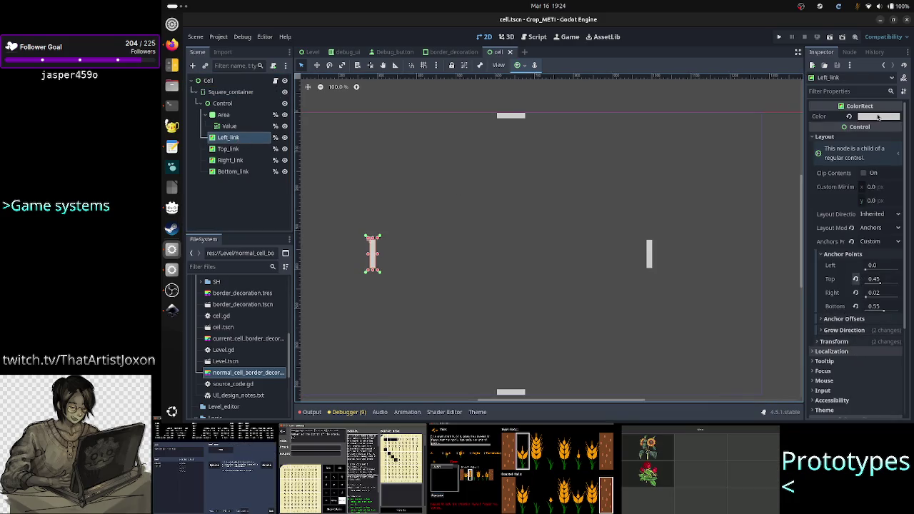
{"action": "left_click", "coordinate": [879, 116]}
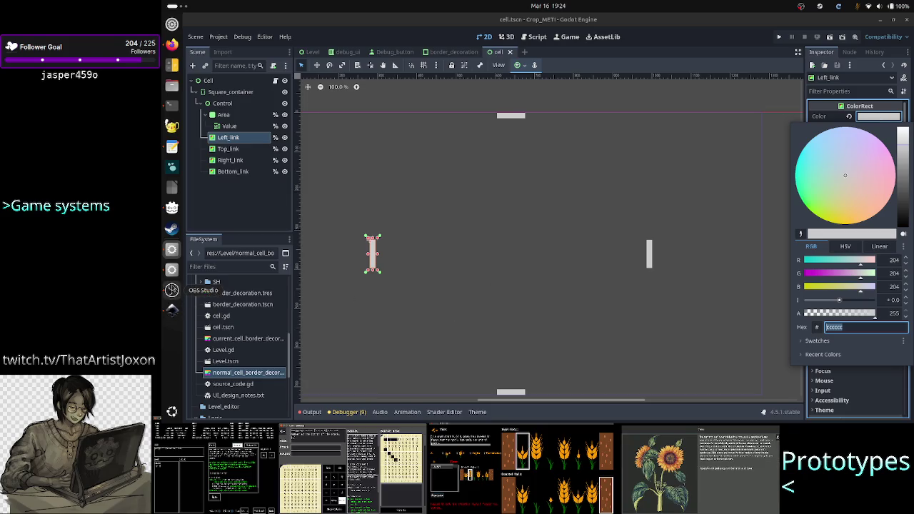
{"action": "left_click", "coordinate": [171, 289]}
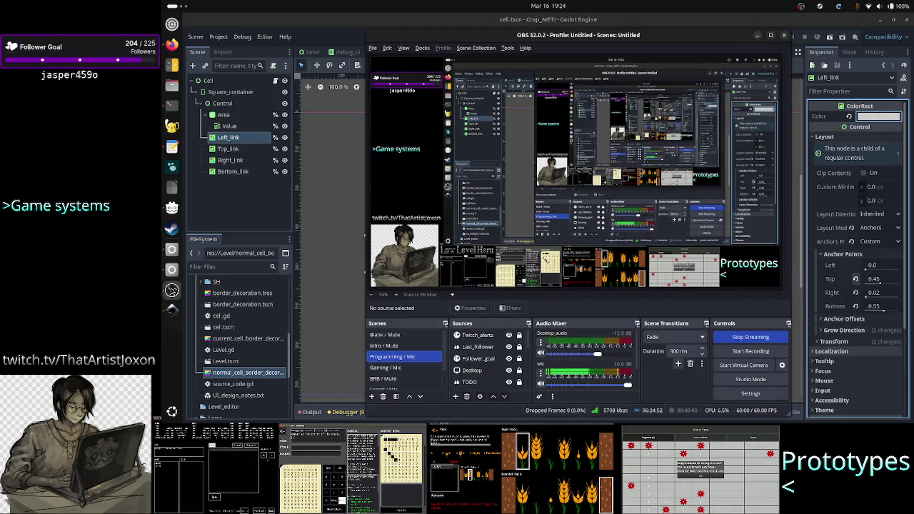
Back in Inkscape, ungroup the Input/Exp. O./Output level grid into its parts
{"action": "left_click", "coordinate": [171, 310]}
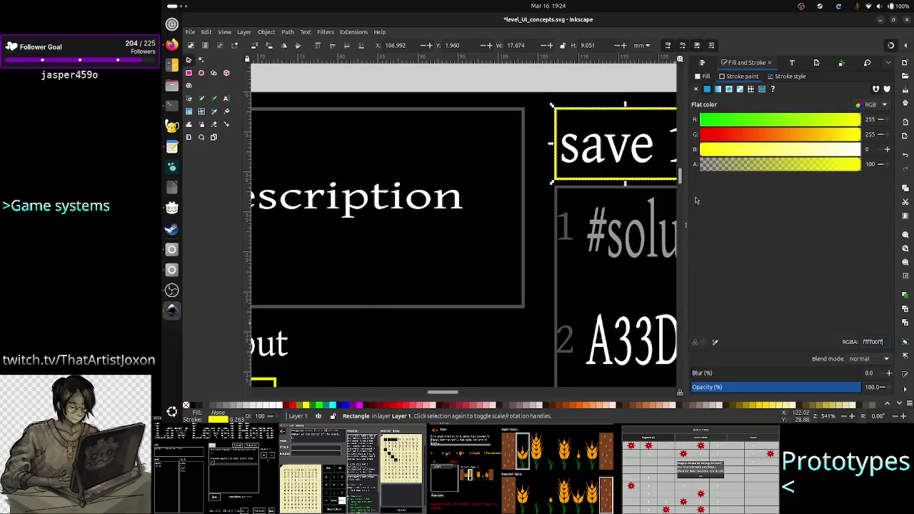
{"action": "left_click", "coordinate": [602, 84]}
{"action": "scroll", "coordinate": [560, 125], "scroll_direction": "down", "scroll_amount": 3}
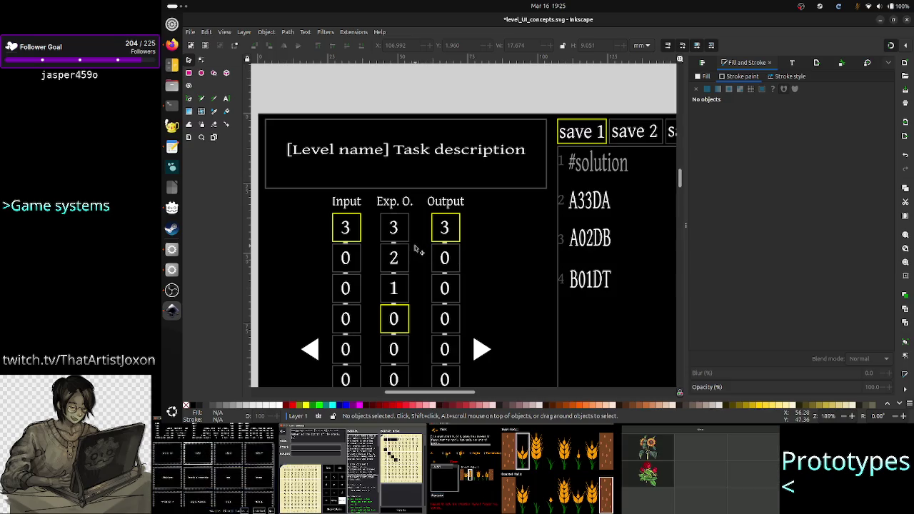
{"action": "scroll", "coordinate": [543, 308], "scroll_direction": "right", "scroll_amount": 3}
{"action": "scroll", "coordinate": [541, 309], "scroll_direction": "right", "scroll_amount": 3}
{"action": "scroll", "coordinate": [540, 311], "scroll_direction": "right", "scroll_amount": 6}
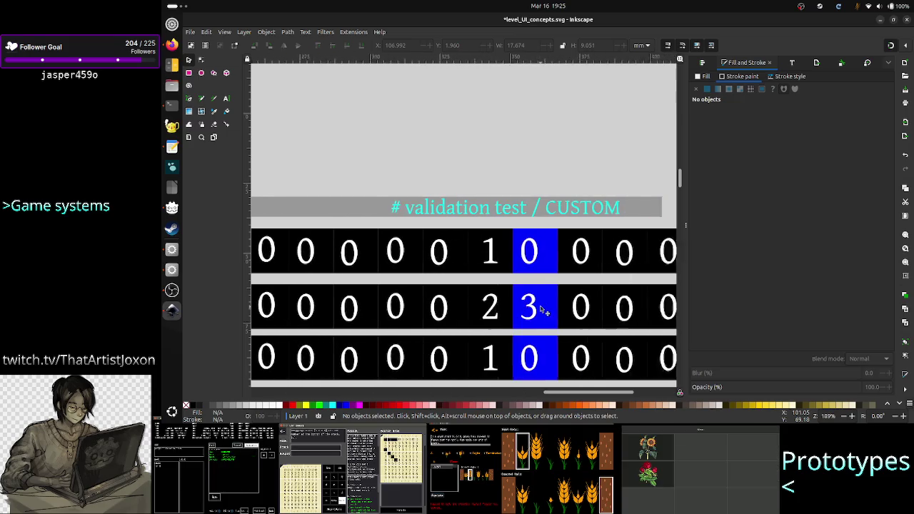
{"action": "scroll", "coordinate": [540, 309], "scroll_direction": "left", "scroll_amount": 10}
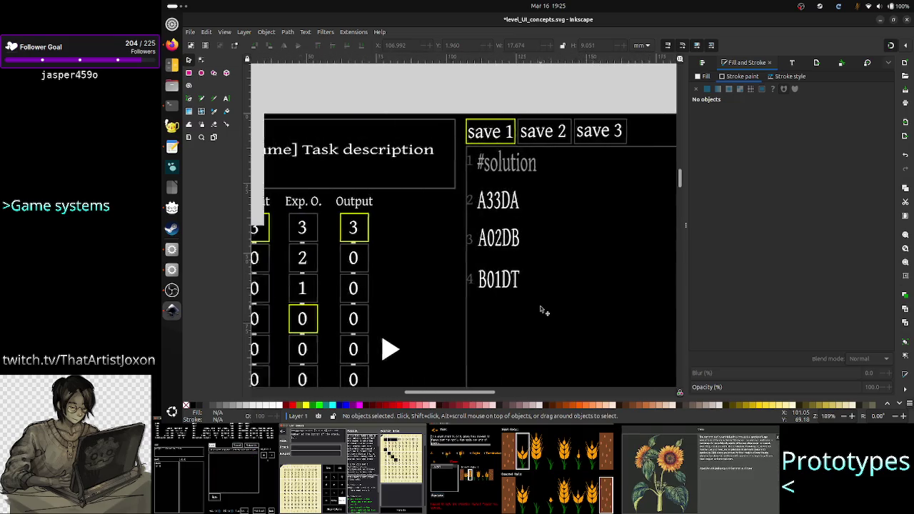
{"action": "right_click", "coordinate": [520, 276]}
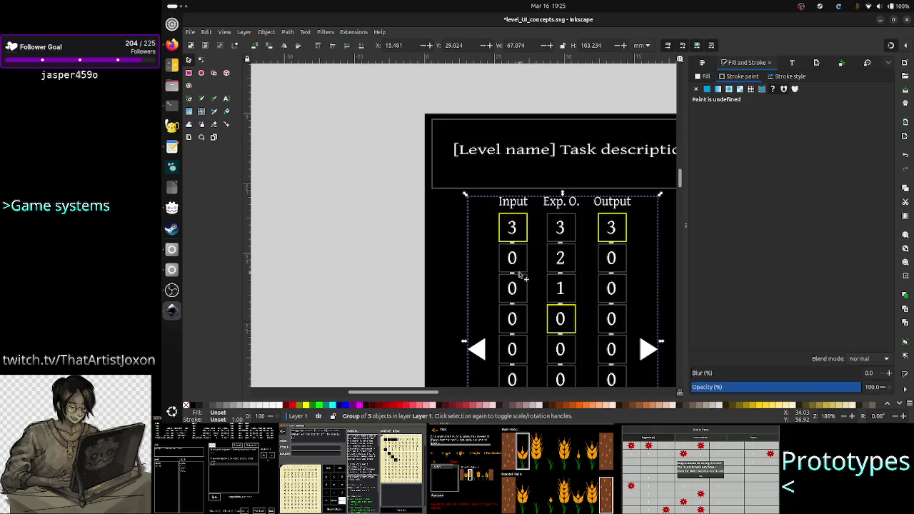
{"action": "left_click", "coordinate": [549, 214]}
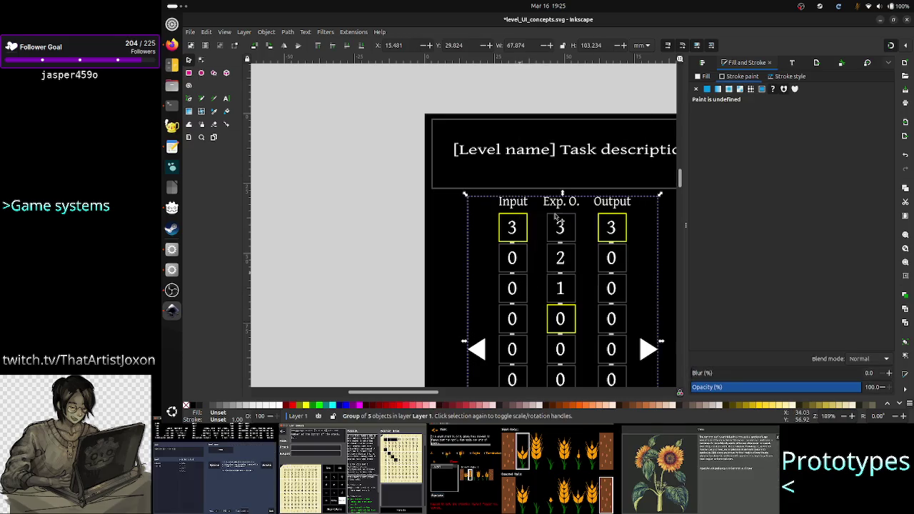
Ungroup the Input column into its separate number cells and grey links
{"action": "left_click", "coordinate": [362, 274]}
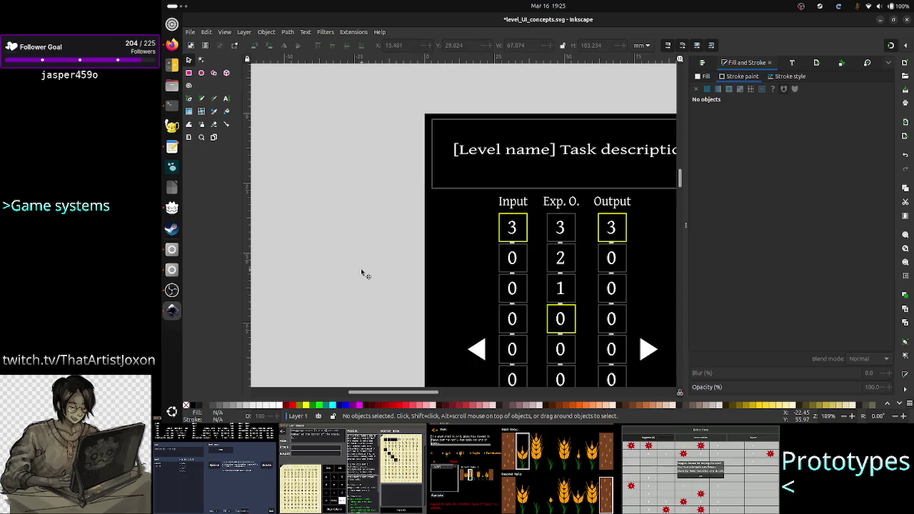
{"action": "left_click", "coordinate": [517, 247]}
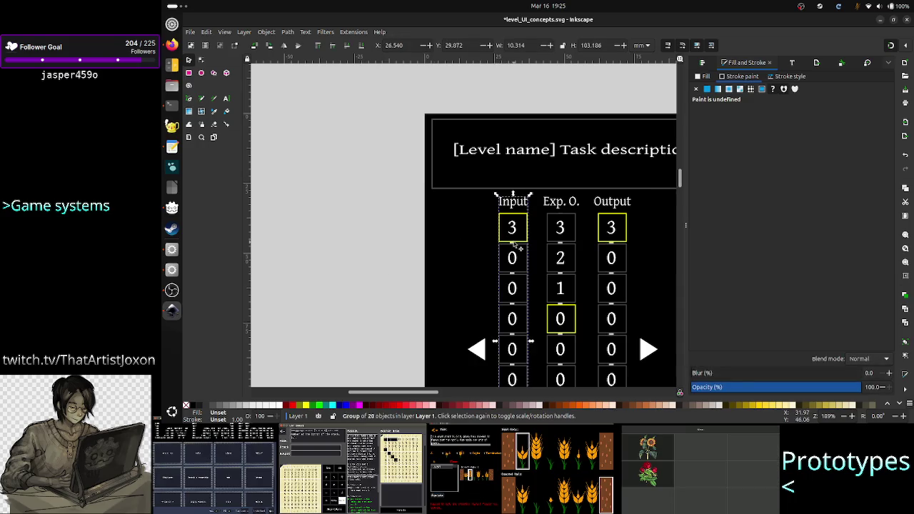
{"action": "right_click", "coordinate": [516, 246]}
{"action": "left_click", "coordinate": [546, 183]}
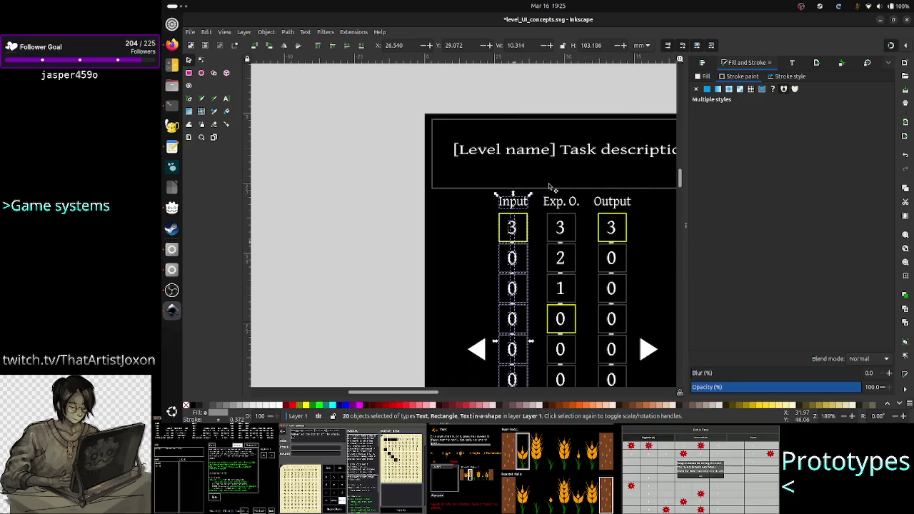
{"action": "left_click", "coordinate": [355, 268]}
{"action": "scroll", "coordinate": [510, 274], "scroll_direction": "up", "scroll_amount": 7}
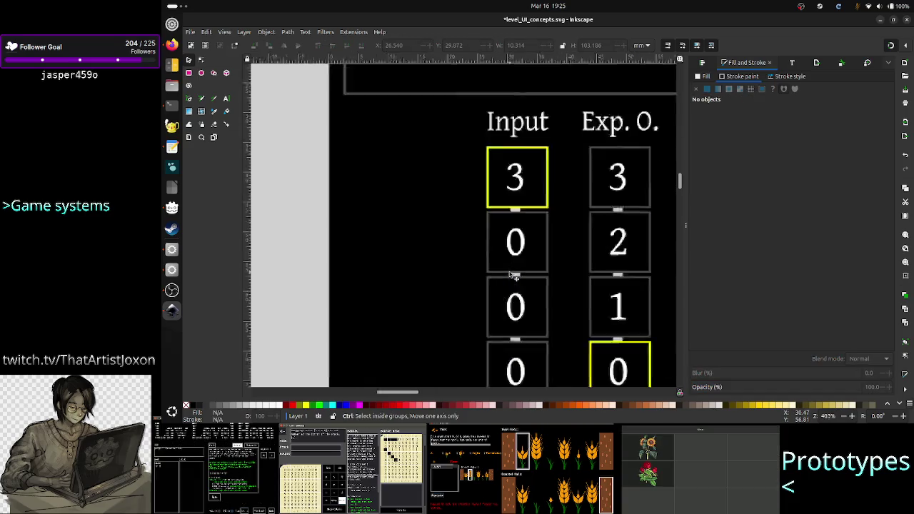
Read the grey Input connector's fill as RGB 204, 204, 204 (cccccc), then switch to Godot
{"action": "left_click", "coordinate": [549, 288]}
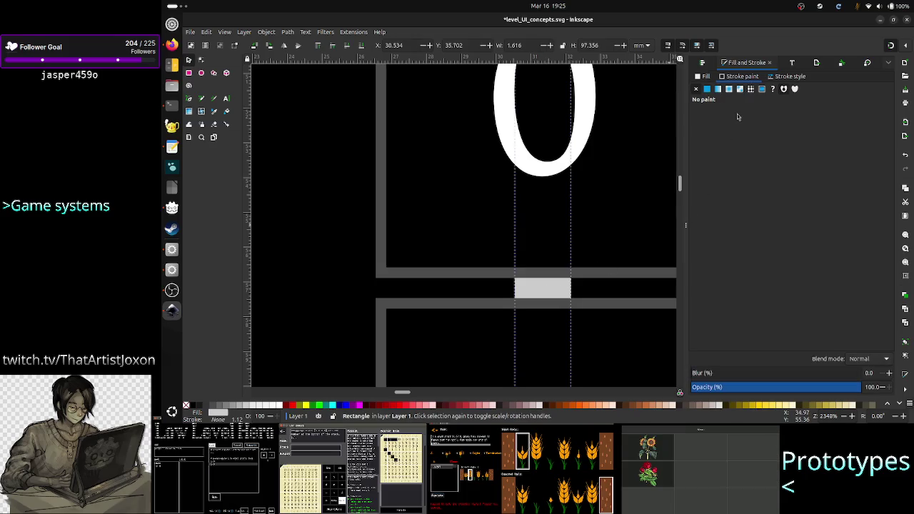
{"action": "left_click", "coordinate": [704, 77]}
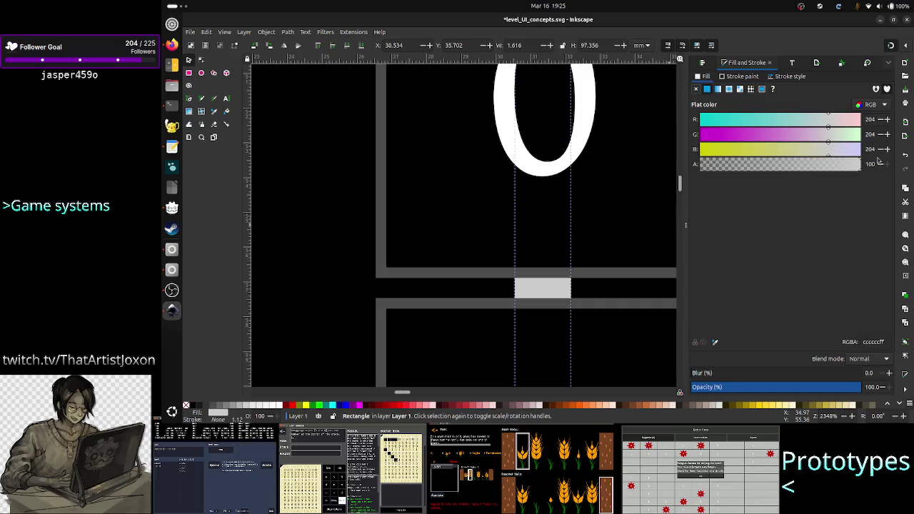
{"action": "key", "text": "alt+Tab"}
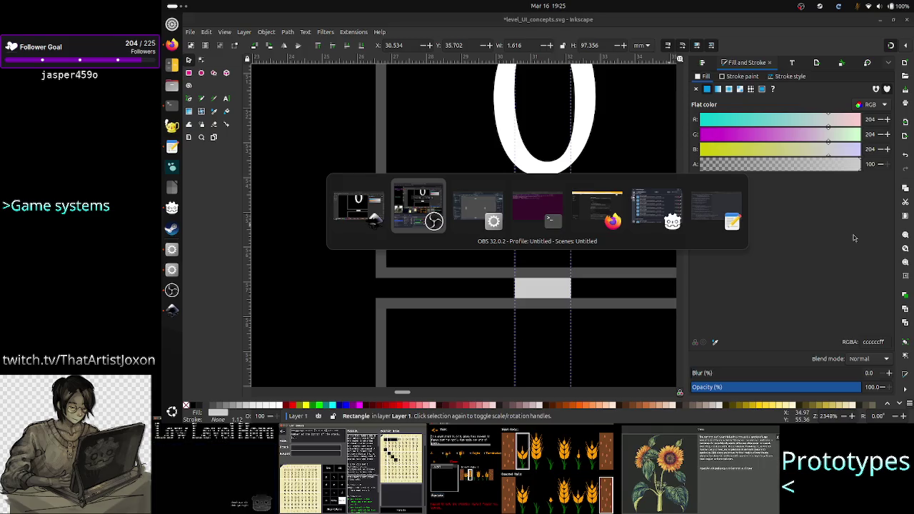
{"action": "key", "text": "alt+Tab"}
{"action": "key", "text": "alt+Tab"}
{"action": "key", "text": "alt+Tab"}
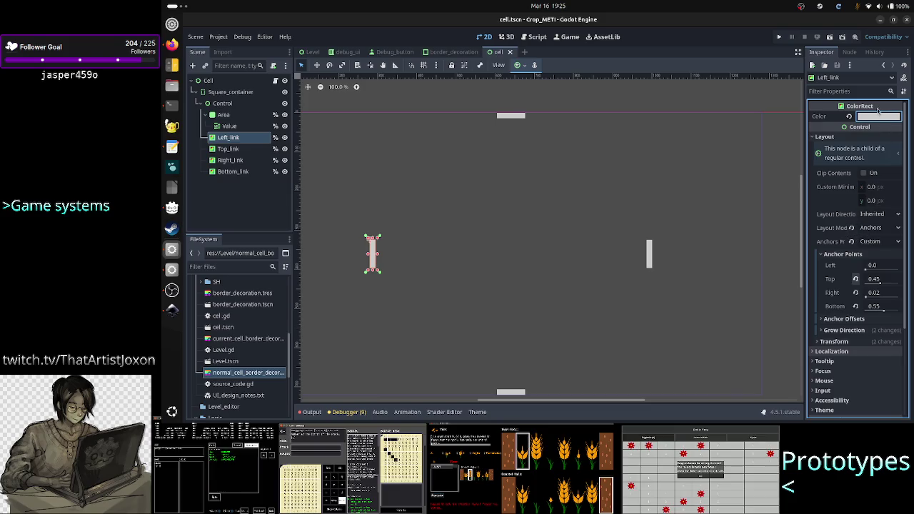
Confirm Left_link's ColorRect hex is cccccc, then open cell.gd in the Script workspace
{"action": "left_click", "coordinate": [873, 118]}
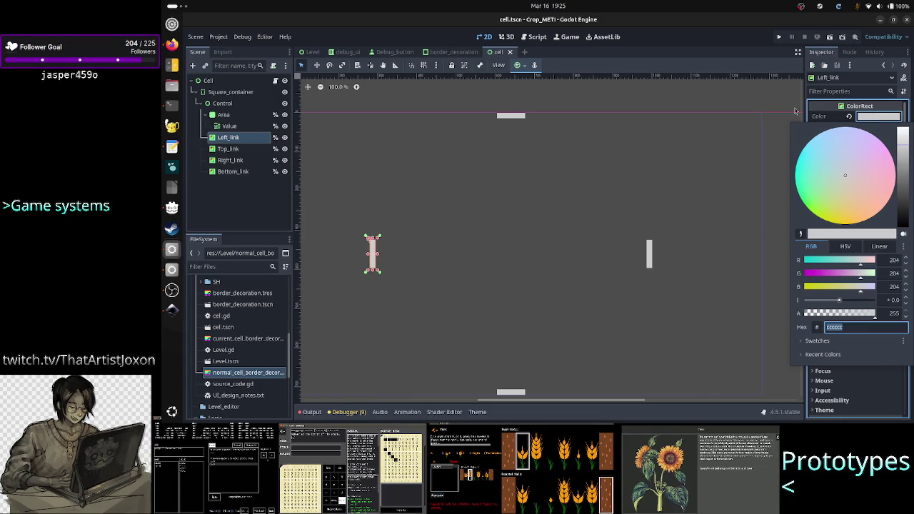
{"action": "left_click", "coordinate": [236, 194]}
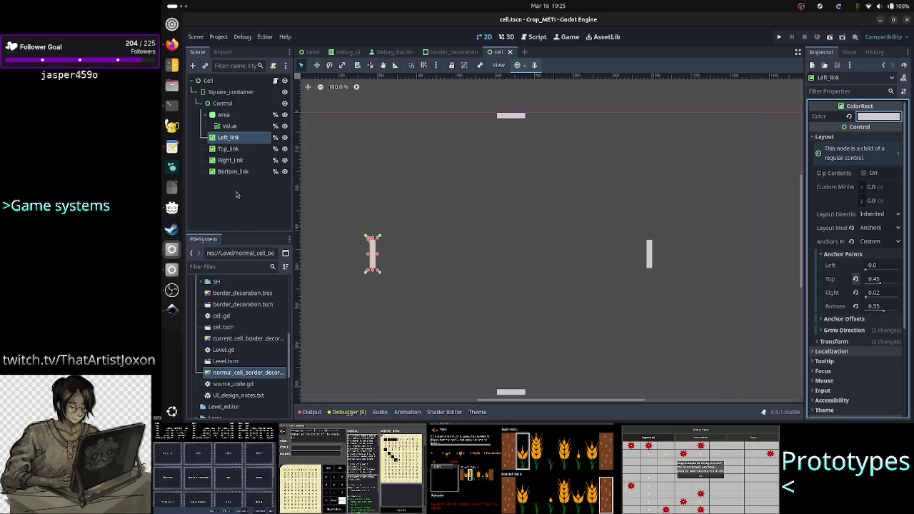
{"action": "scroll", "coordinate": [230, 323], "scroll_direction": "up", "scroll_amount": 10}
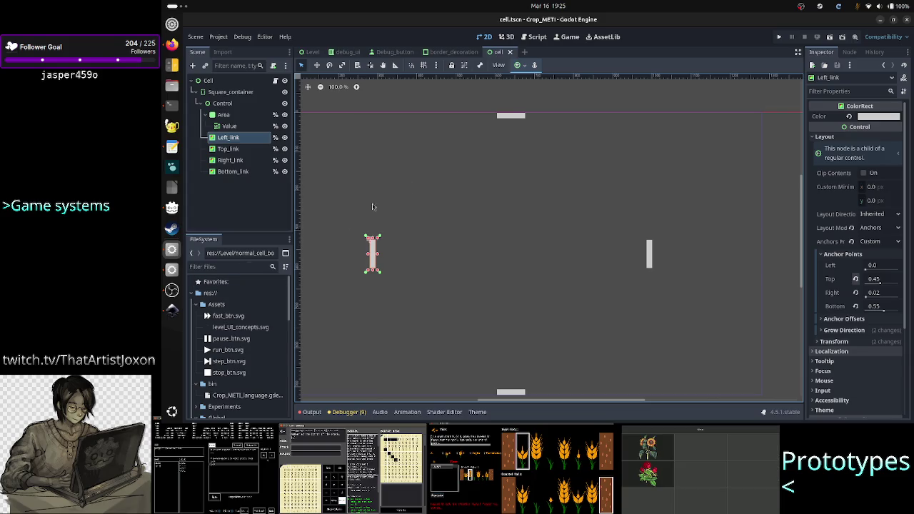
{"action": "left_click", "coordinate": [537, 36]}
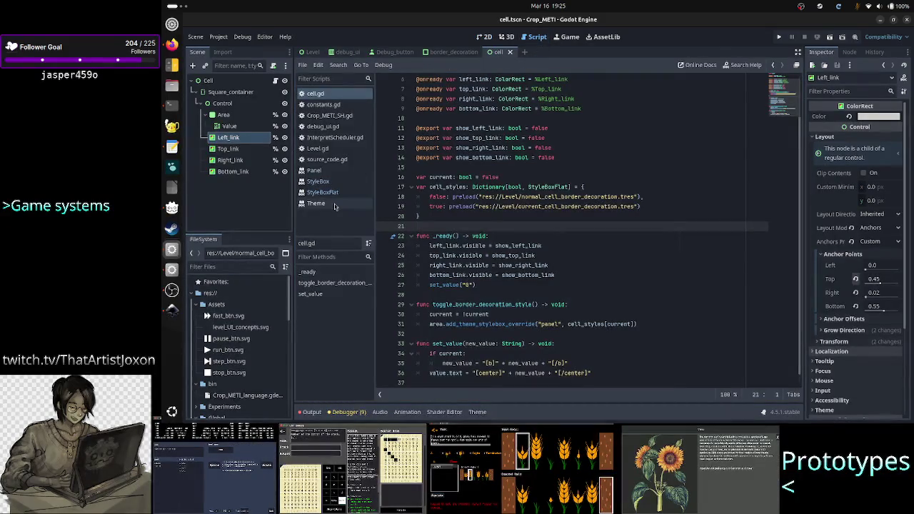
Insert 'const GAME_BACKGROUND_COLOR: Color = Color.BLACK' above the tokens comment in constants.gd
{"action": "left_click", "coordinate": [339, 105]}
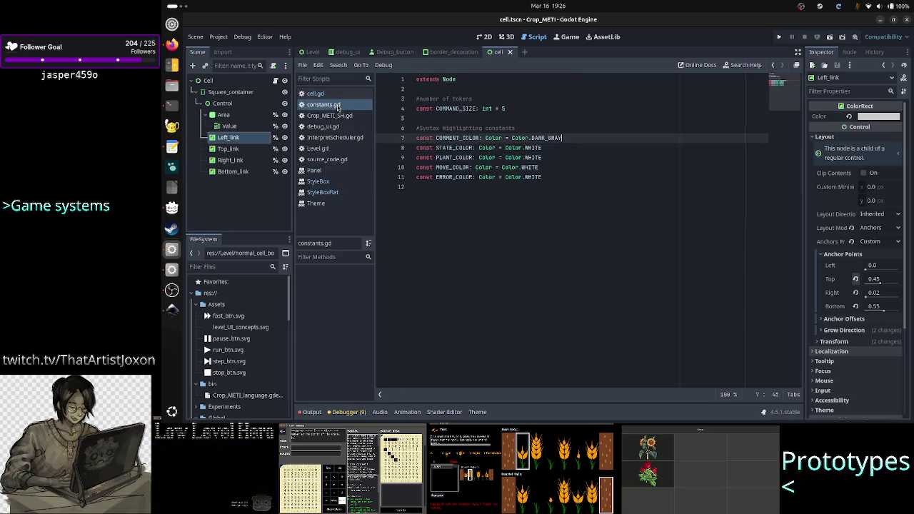
{"action": "left_click", "coordinate": [526, 105]}
{"action": "key", "text": "Up"}
{"action": "key", "text": "ctrl+shift+Return"}
{"action": "key", "text": "ctrl+shift+Return"}
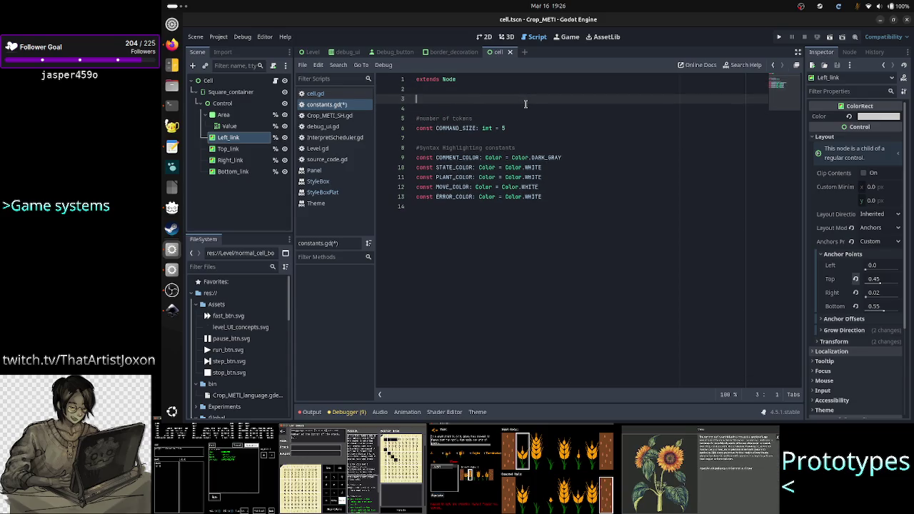
{"action": "type", "text": "cons"}
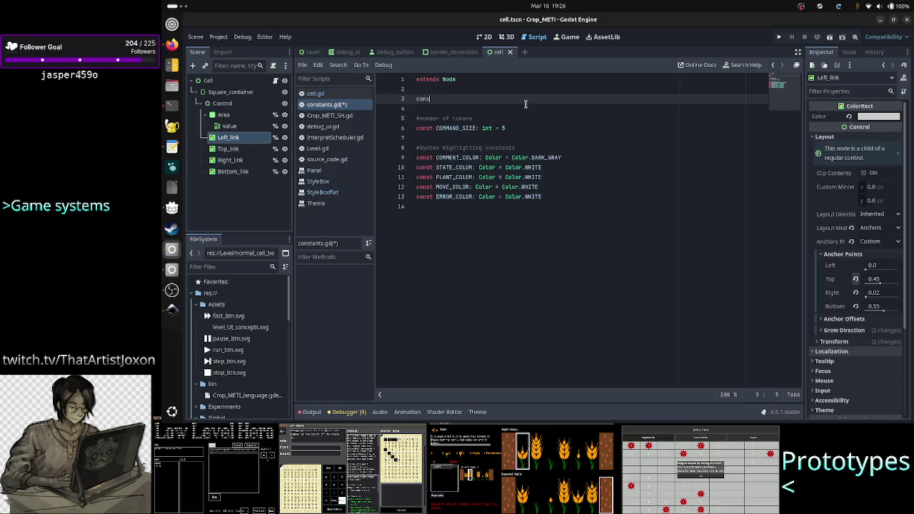
{"action": "type", "text": "GAM"}
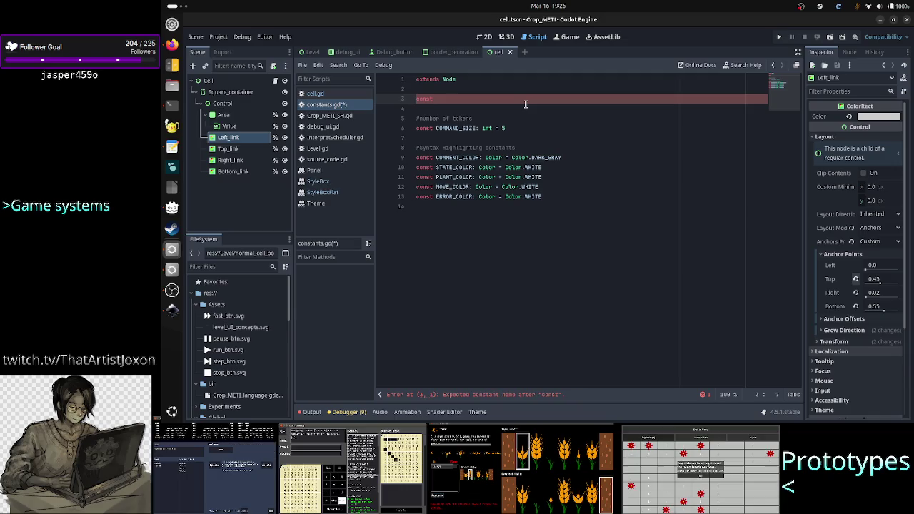
{"action": "type", "text": "KG"}
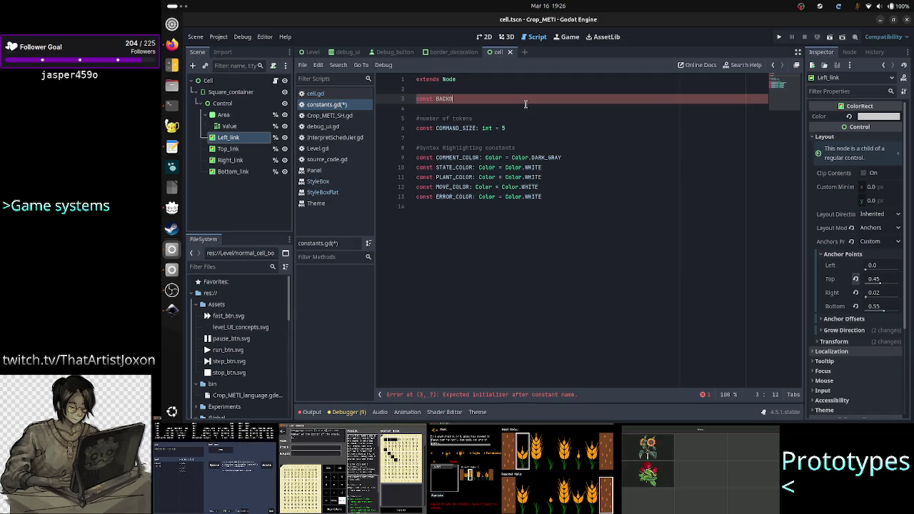
{"action": "key", "text": "BackSpace"}
{"action": "key", "text": "BackSpace"}
{"action": "key", "text": "BackSpace"}
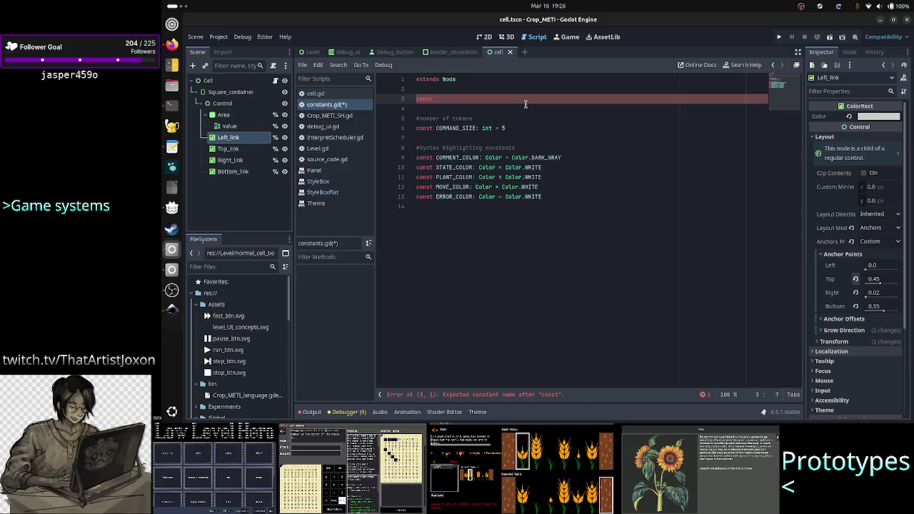
{"action": "type", "text": "C"}
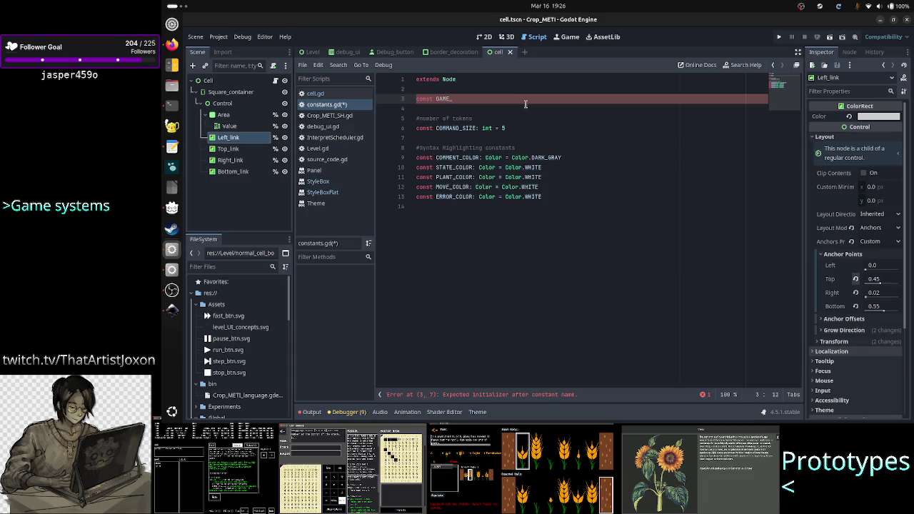
{"action": "type", "text": "BACK"}
{"action": "type", "text": "GROUND_"}
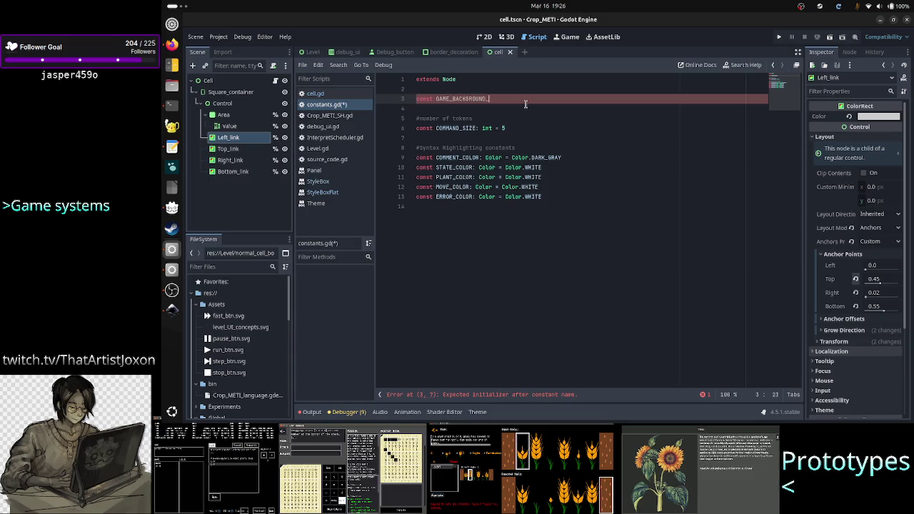
{"action": "type", "text": "COLOR"}
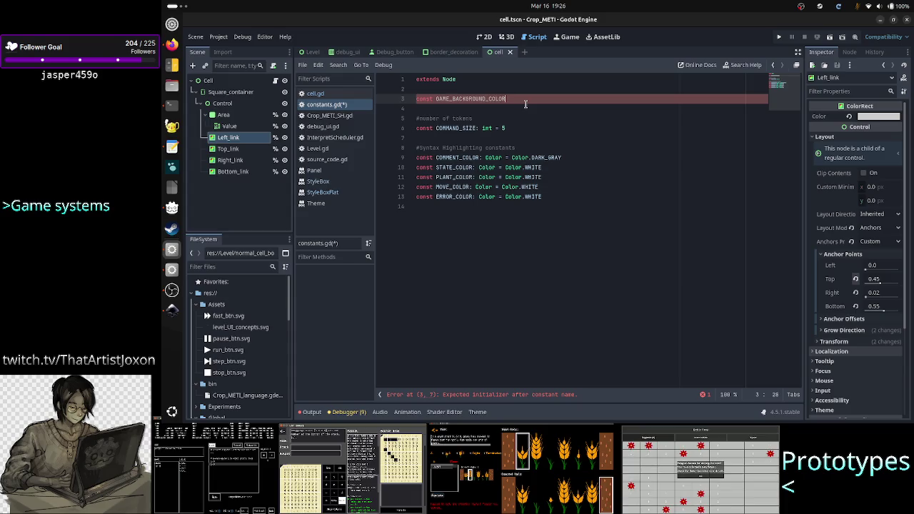
{"action": "type", "text": " Color"}
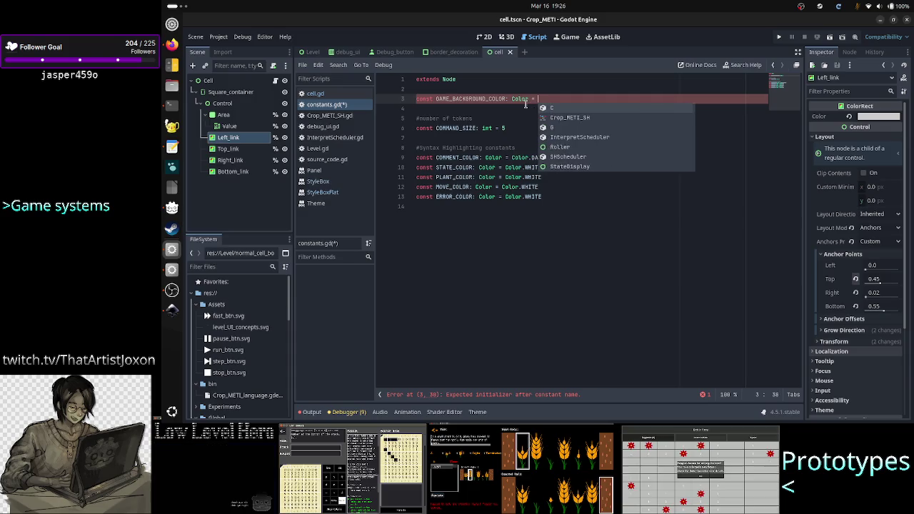
{"action": "type", "text": "= blac"}
{"action": "key", "text": "BackSpace"}
{"action": "key", "text": "BackSpace"}
{"action": "key", "text": "BackSpace"}
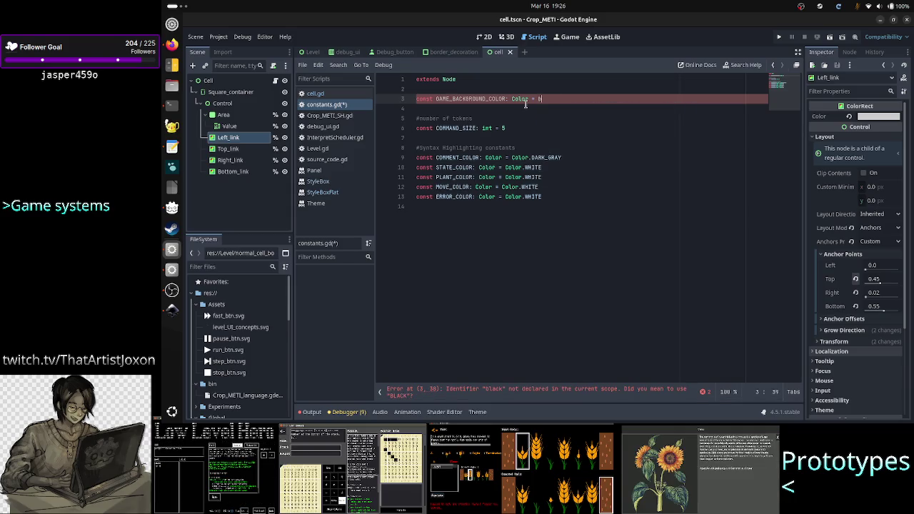
{"action": "type", "text": "Color.bla"}
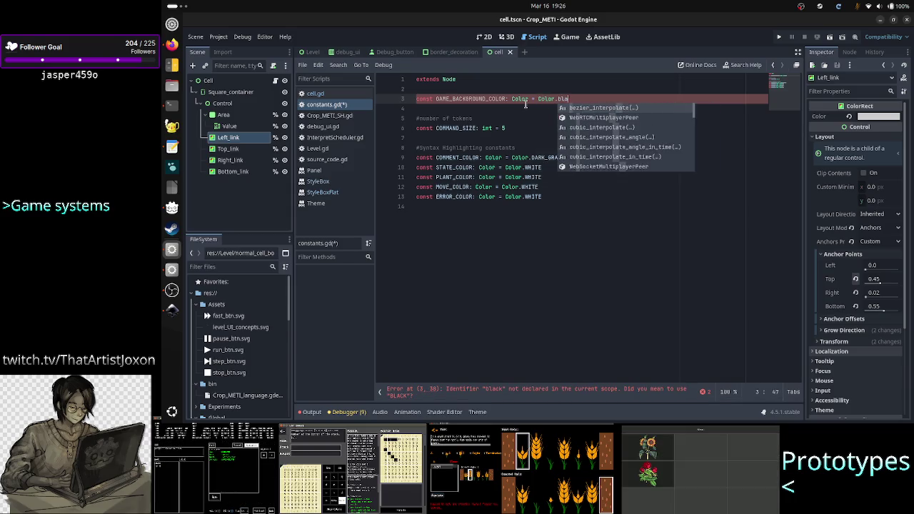
{"action": "key", "text": "Return"}
Save constants.gd and open Global.gd from the FileSystem
{"action": "key", "text": "ctrl+s"}
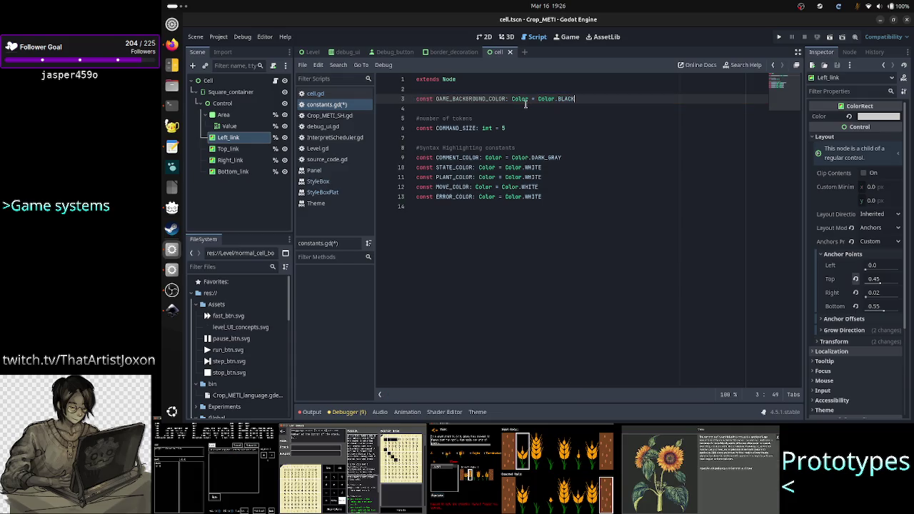
{"action": "key", "text": "Down"}
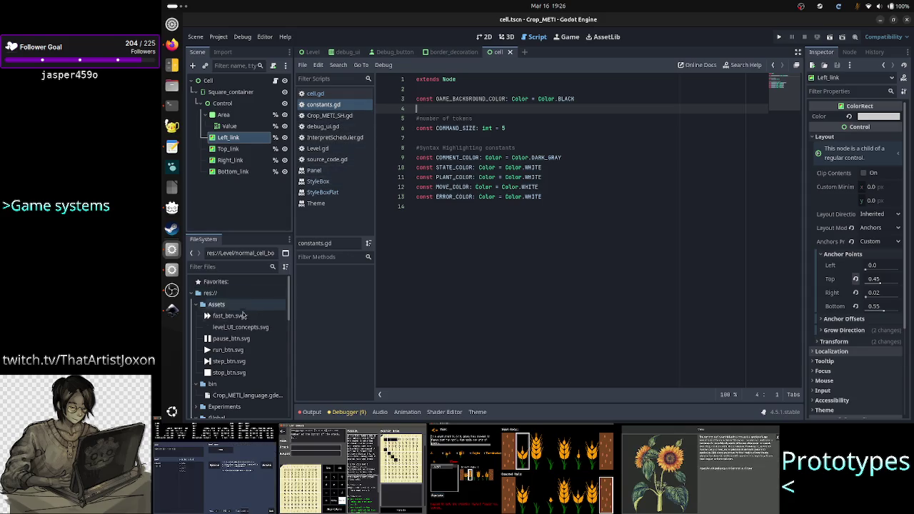
{"action": "scroll", "coordinate": [235, 336], "scroll_direction": "down", "scroll_amount": 3}
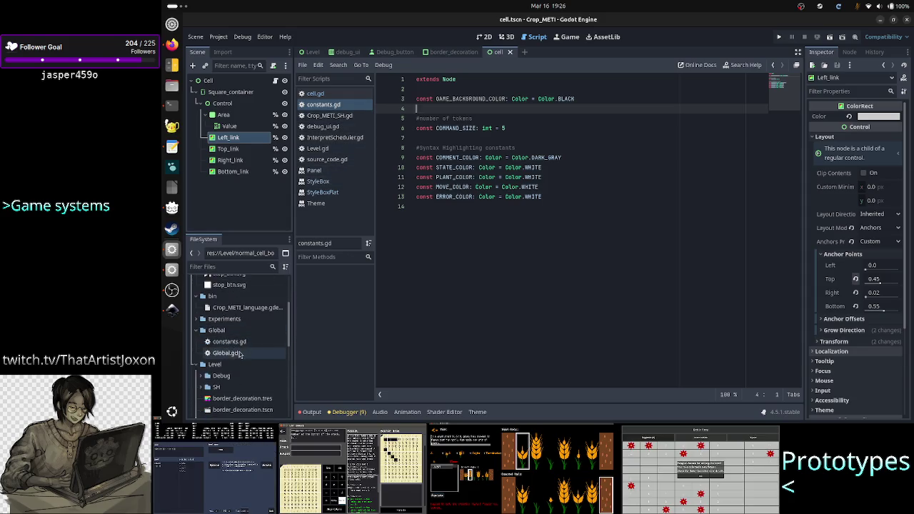
{"action": "double_click", "coordinate": [227, 352]}
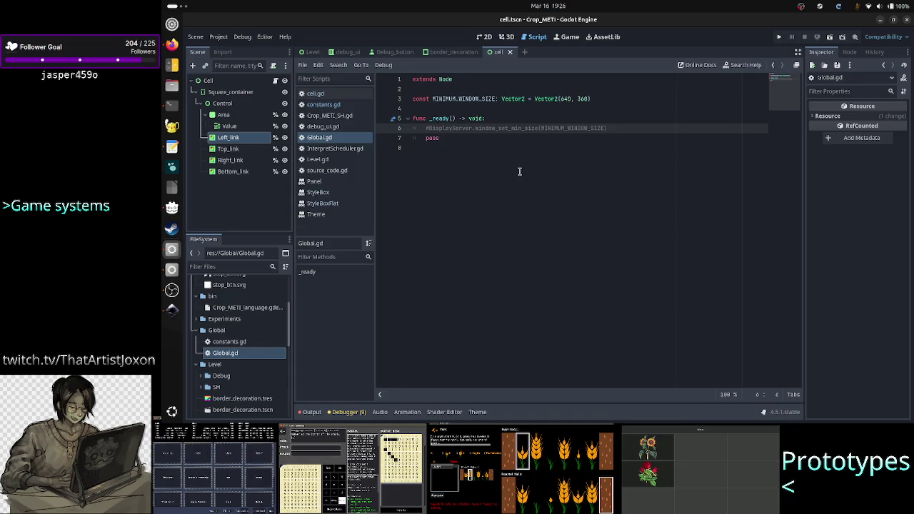
Add a blank line in Global.gd's _ready, then search help for clear_color and open set_default_clear_color
{"action": "key", "text": "End"}
{"action": "key", "text": "Return"}
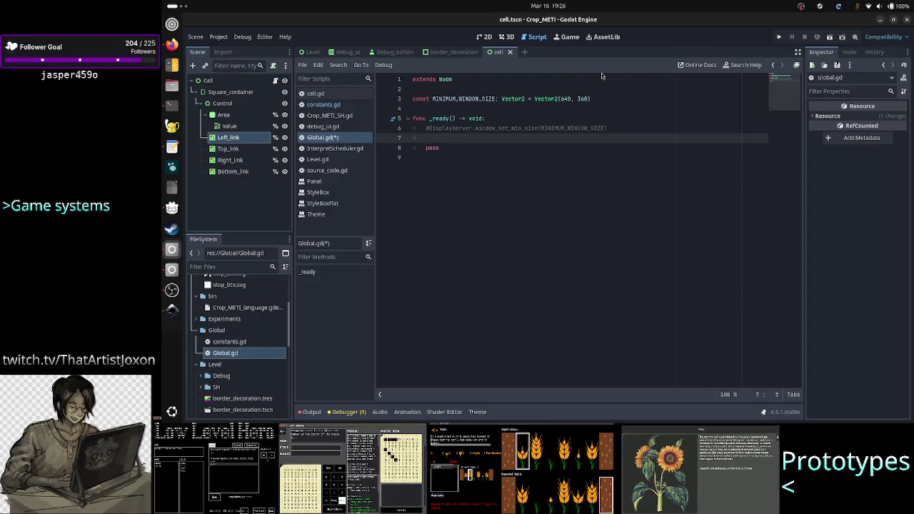
{"action": "left_click", "coordinate": [743, 65]}
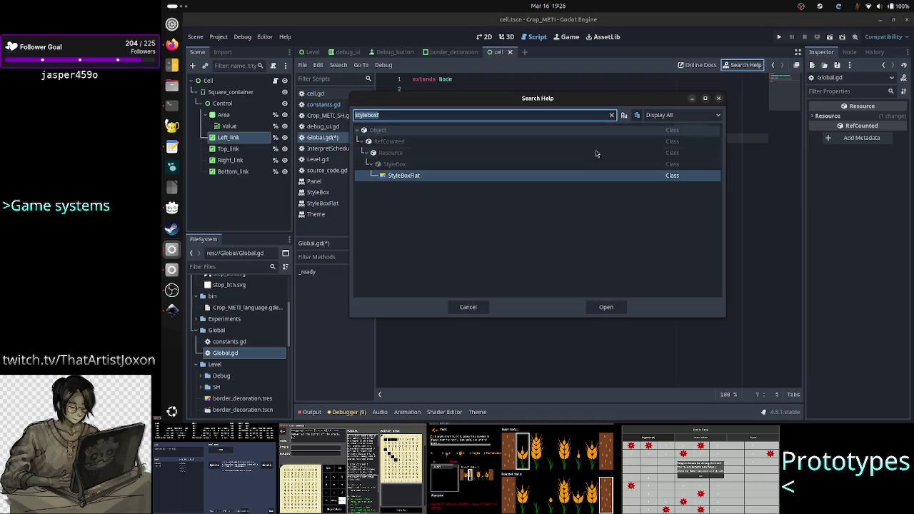
{"action": "type", "text": "clear_colo"}
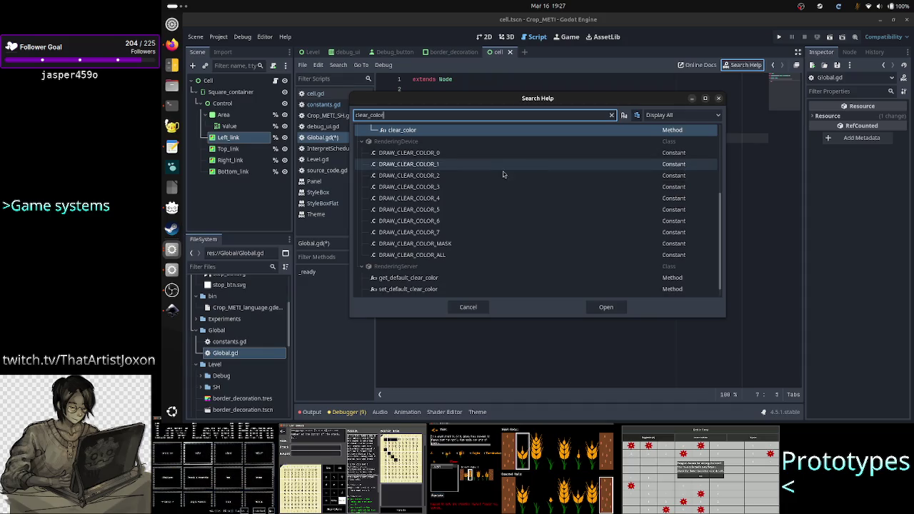
{"action": "type", "text": "r"}
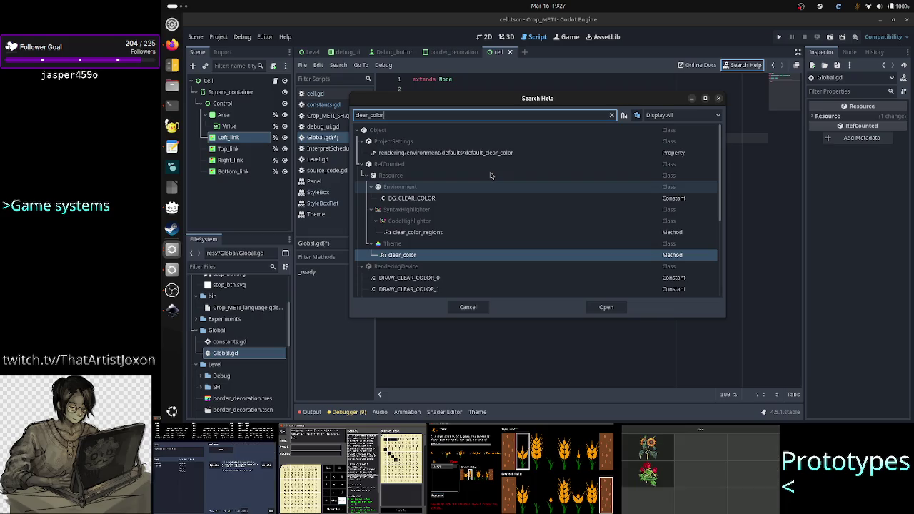
{"action": "scroll", "coordinate": [491, 176], "scroll_direction": "down", "scroll_amount": 5}
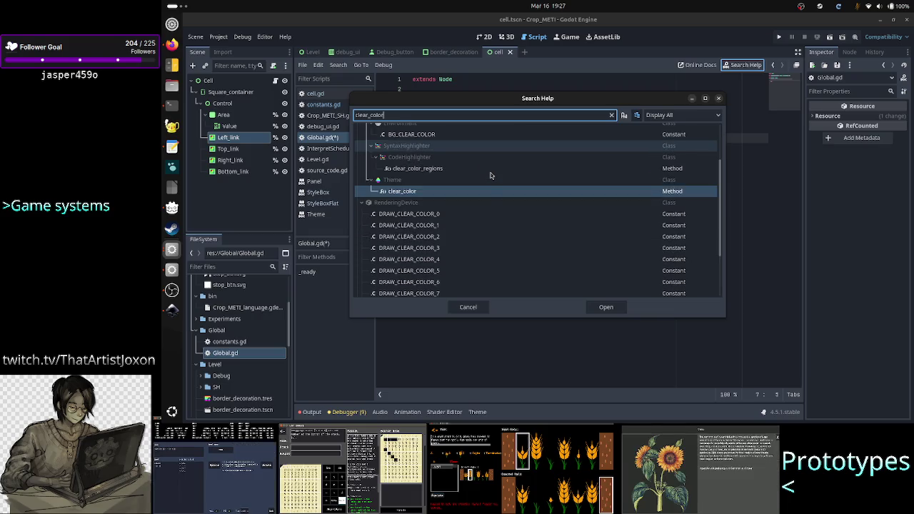
{"action": "scroll", "coordinate": [491, 176], "scroll_direction": "down", "scroll_amount": 2}
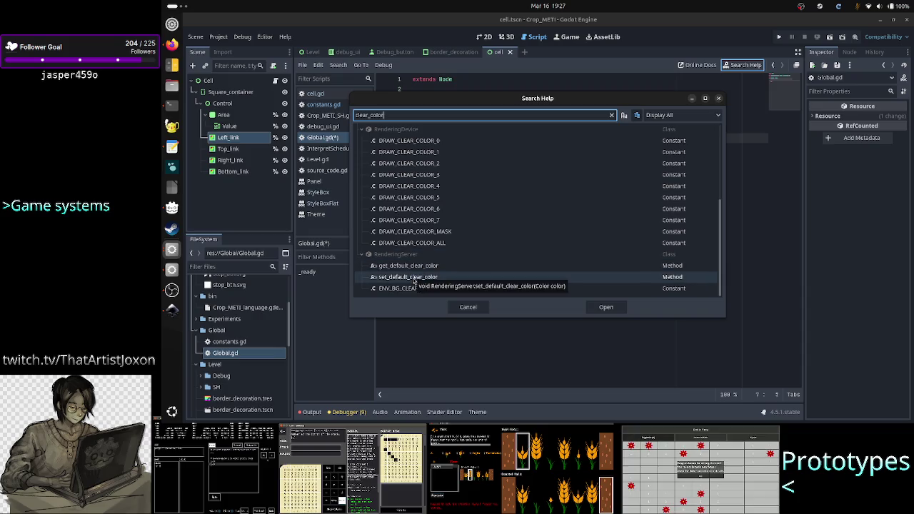
{"action": "double_click", "coordinate": [413, 278]}
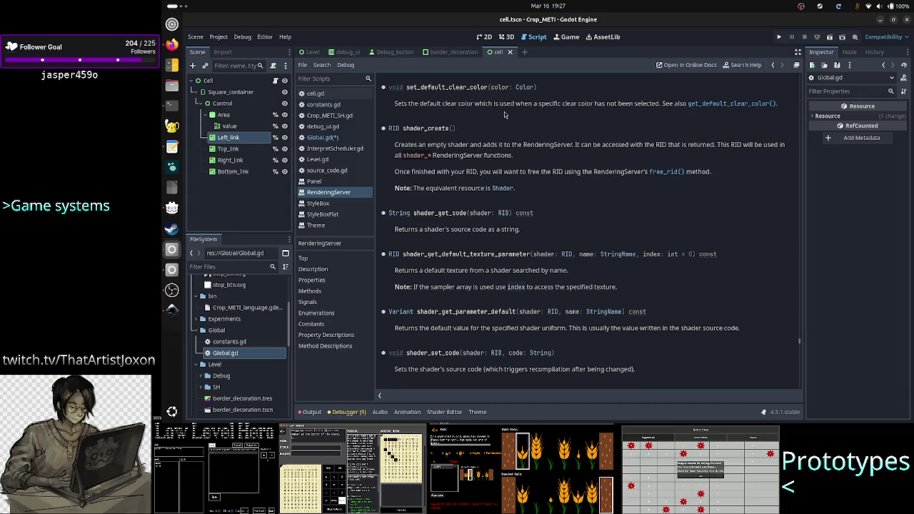
Read up the RenderingServer reference from set_default_clear_color to the class description, then reopen help search
{"action": "scroll", "coordinate": [504, 114], "scroll_direction": "up", "scroll_amount": 20}
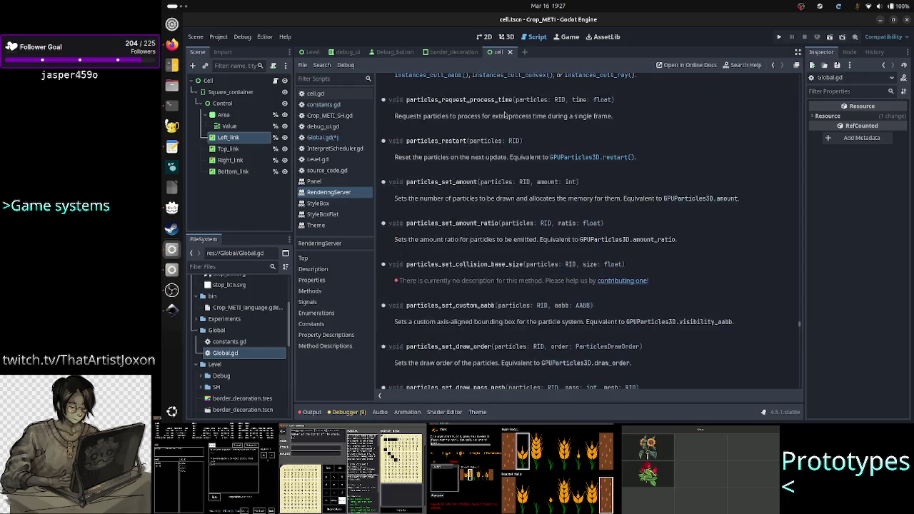
{"action": "scroll", "coordinate": [505, 114], "scroll_direction": "up", "scroll_amount": 10}
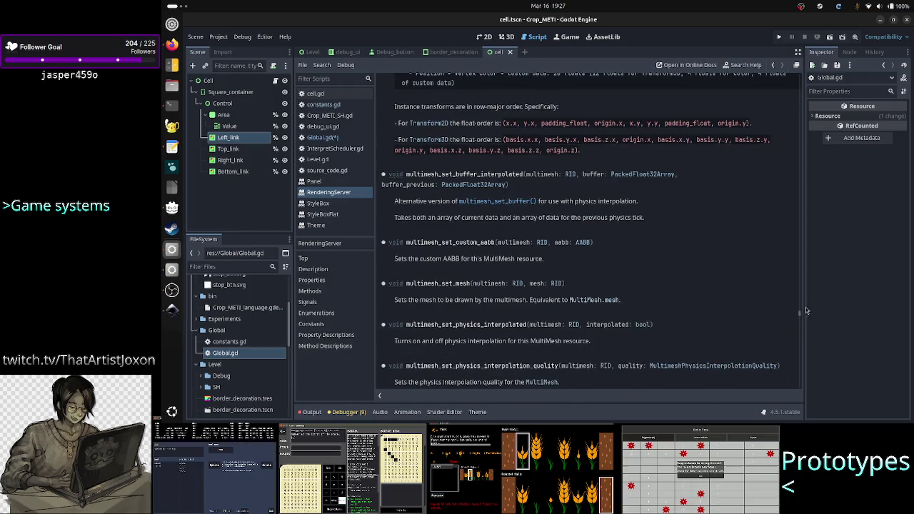
{"action": "left_click_drag", "start_coordinate": [799, 315], "coordinate": [781, 69]}
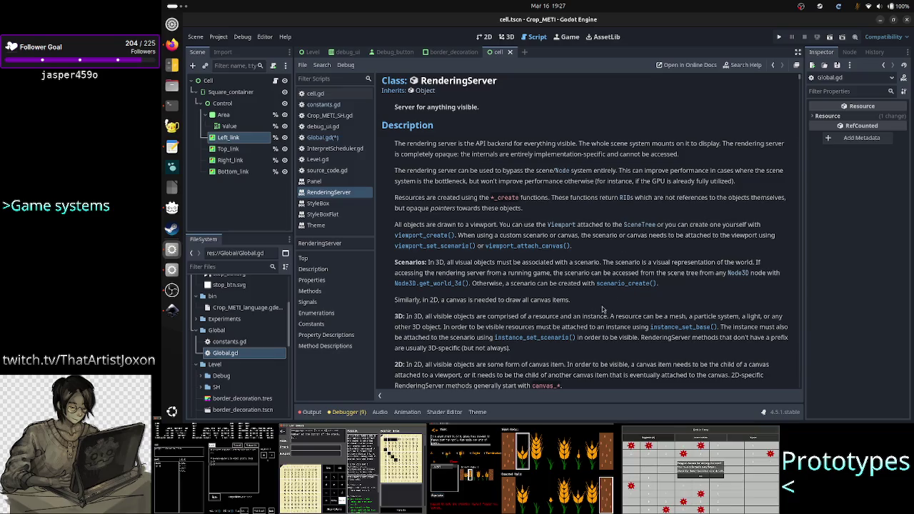
{"action": "scroll", "coordinate": [605, 311], "scroll_direction": "down", "scroll_amount": 4}
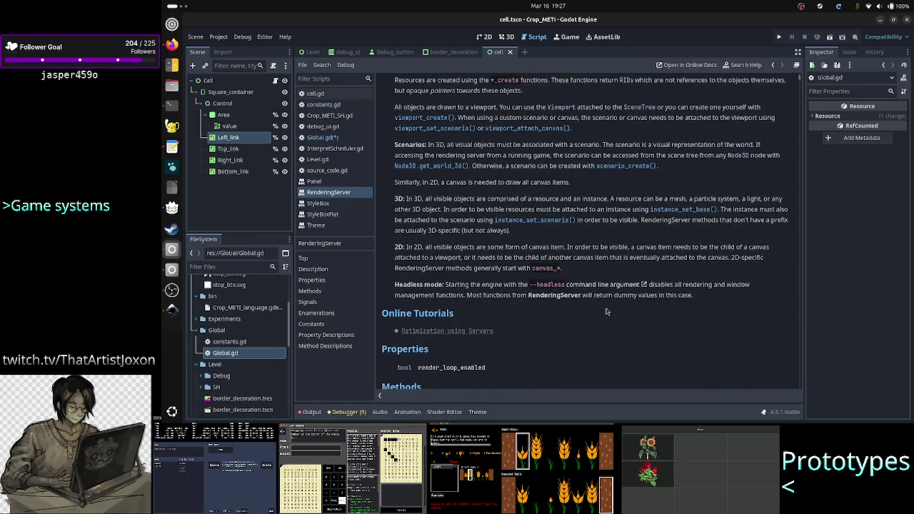
{"action": "scroll", "coordinate": [606, 311], "scroll_direction": "down", "scroll_amount": 4}
{"action": "scroll", "coordinate": [606, 311], "scroll_direction": "up", "scroll_amount": 9}
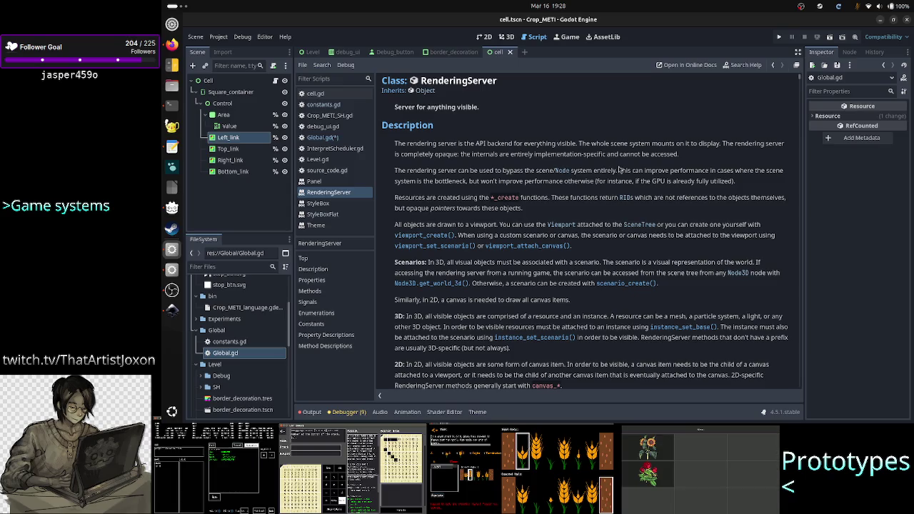
{"action": "left_click", "coordinate": [729, 68]}
Search help for 'get_renderi', cancel the search, and switch to the Firefox ChatGPT chat
{"action": "type", "text": "get_"}
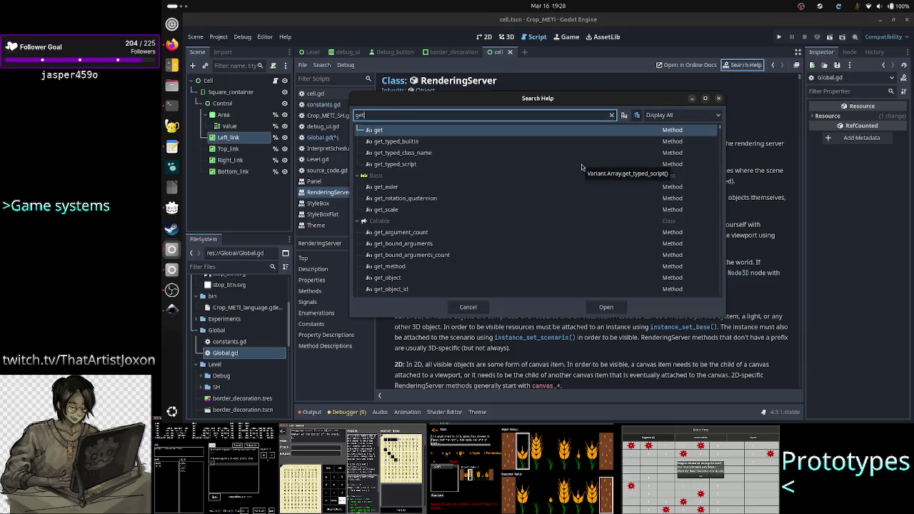
{"action": "type", "text": "render"}
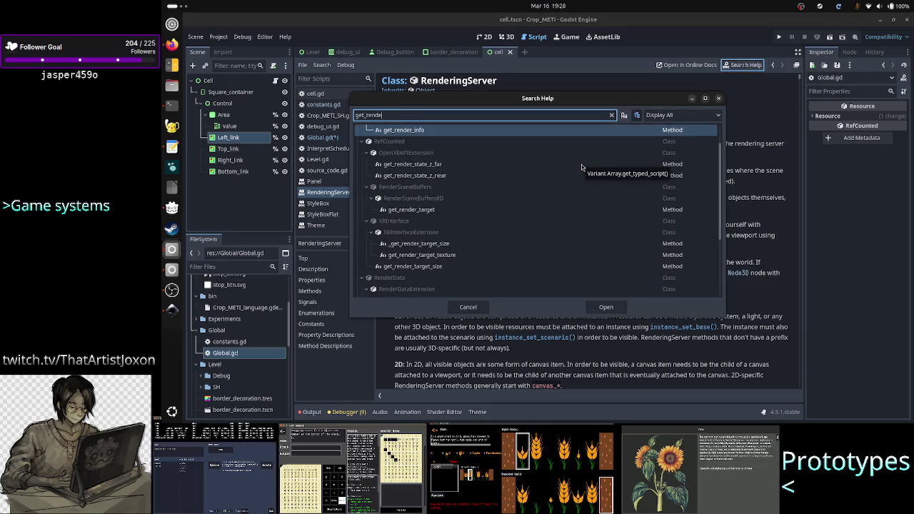
{"action": "type", "text": "i"}
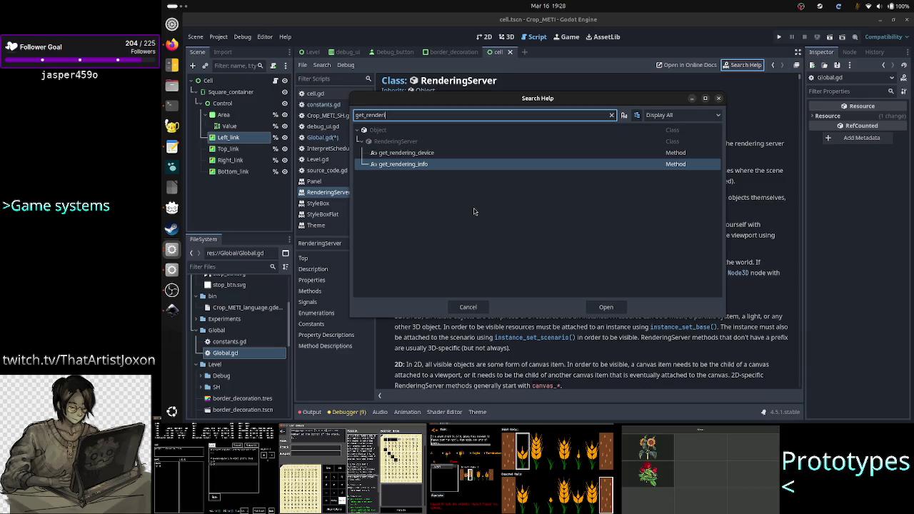
{"action": "left_click", "coordinate": [475, 312]}
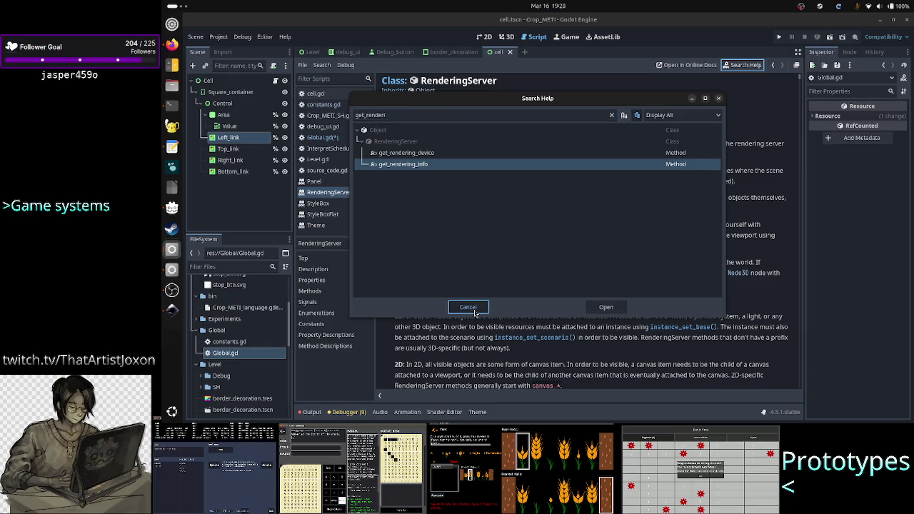
{"action": "key", "text": "alt+Tab"}
{"action": "key", "text": "alt+Tab"}
{"action": "key", "text": "alt+Tab"}
{"action": "key", "text": "alt+Tab"}
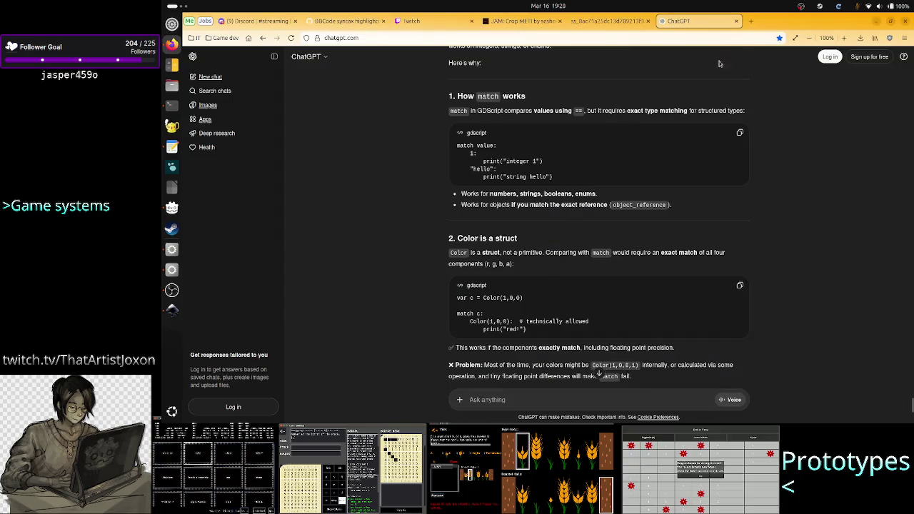
Google 'godot 4.5 change window background color' in a new tab and open the Godot Docs Window page
{"action": "left_click", "coordinate": [750, 20]}
{"action": "type", "text": "godot"}
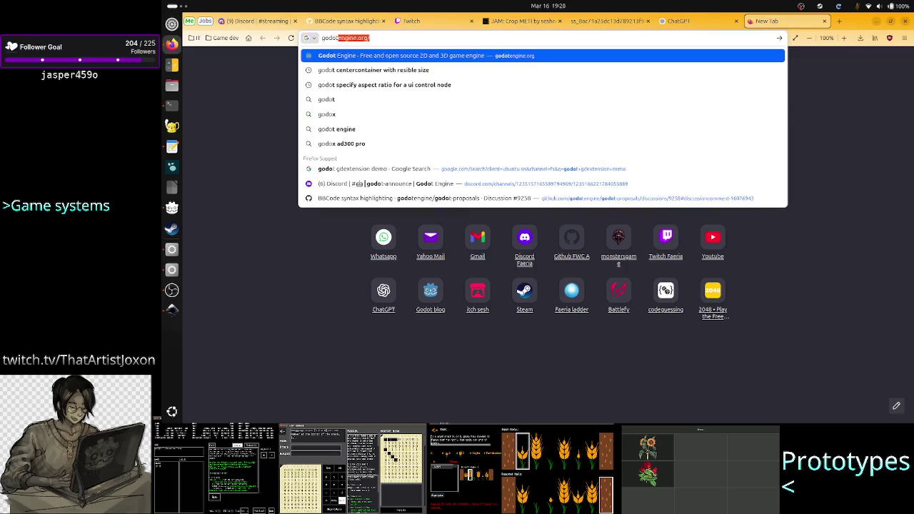
{"action": "type", "text": " change"}
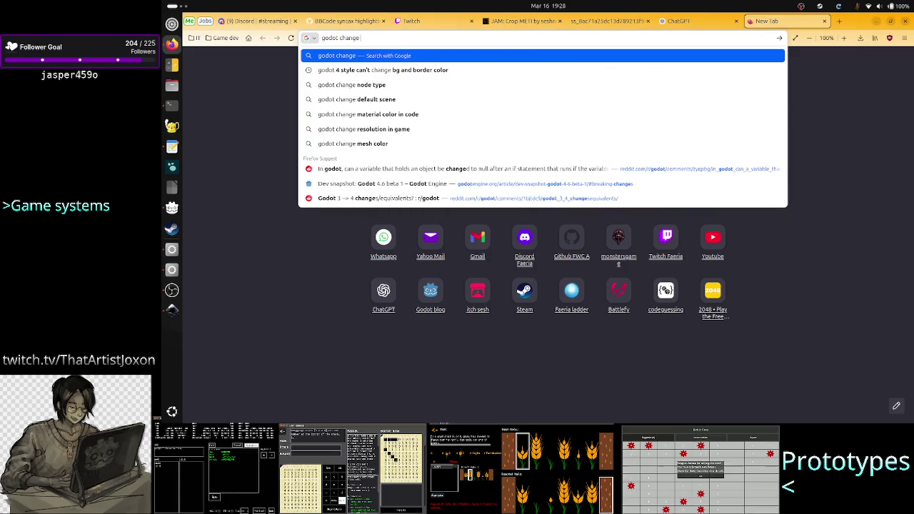
{"action": "type", "text": " window backgr"}
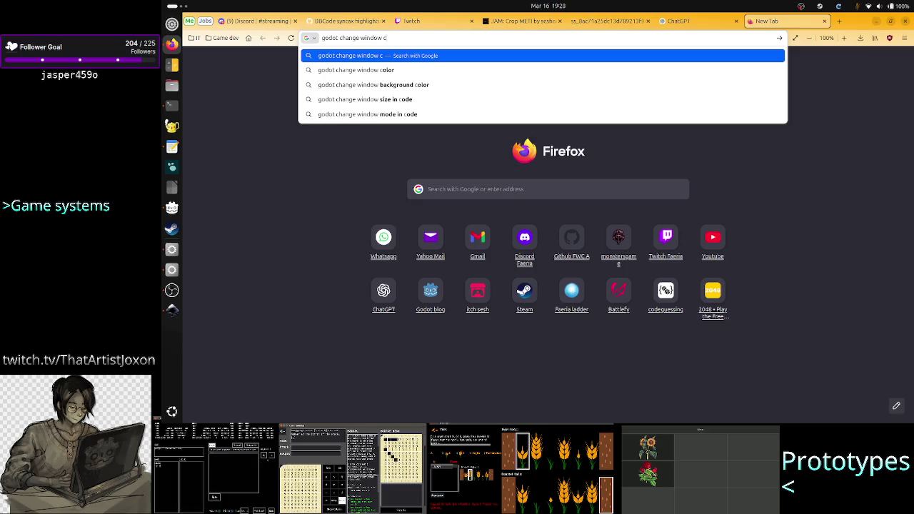
{"action": "type", "text": "ound color"}
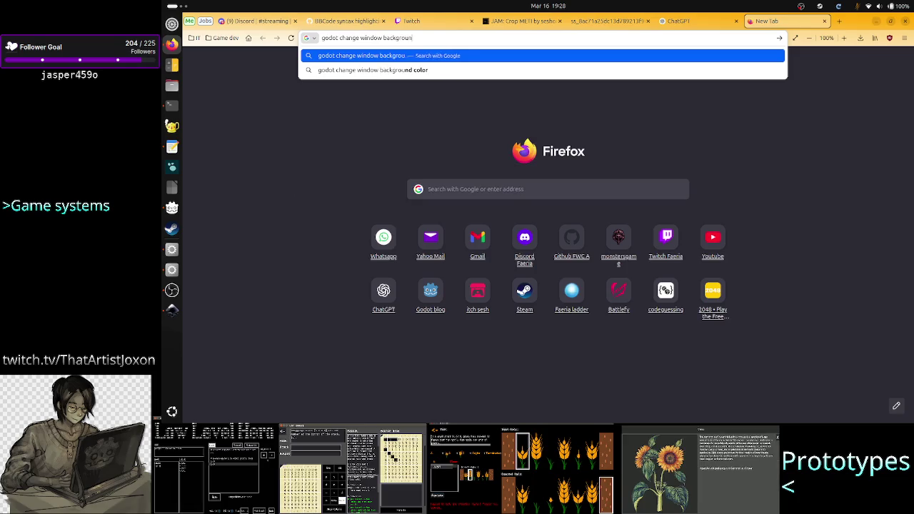
{"action": "left_click", "coordinate": [416, 38]}
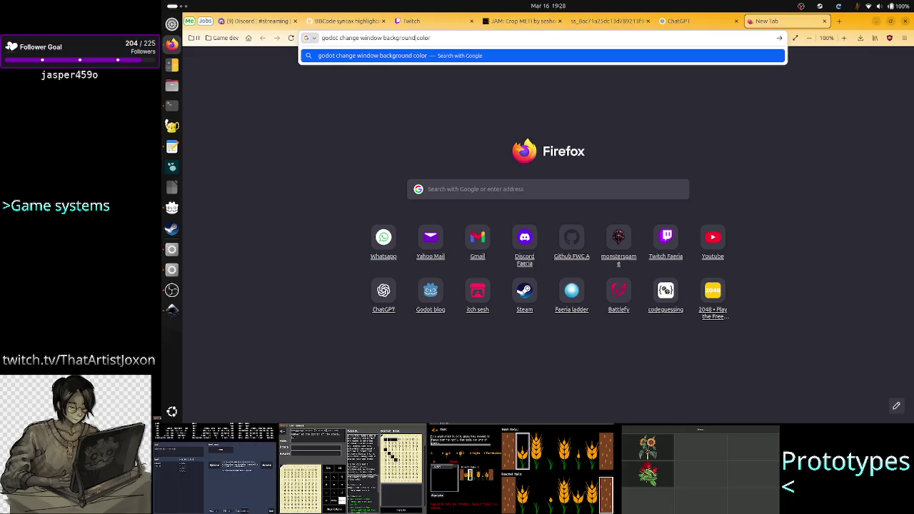
{"action": "type", "text": "4.5"}
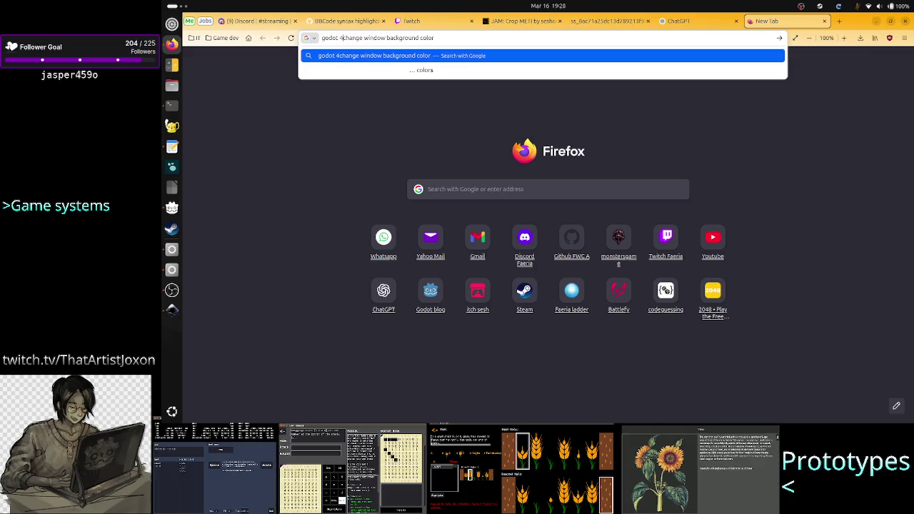
{"action": "key", "text": "Return"}
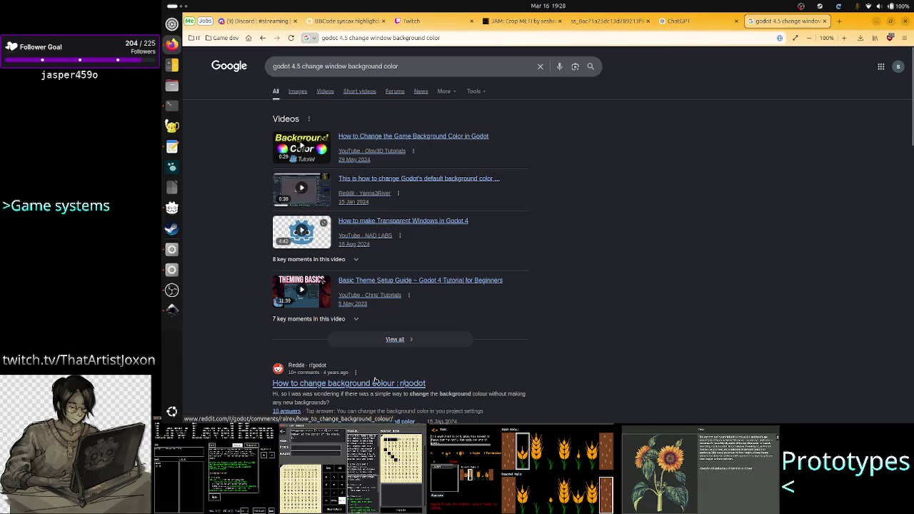
{"action": "scroll", "coordinate": [386, 371], "scroll_direction": "down", "scroll_amount": 1}
{"action": "scroll", "coordinate": [374, 350], "scroll_direction": "down", "scroll_amount": 2}
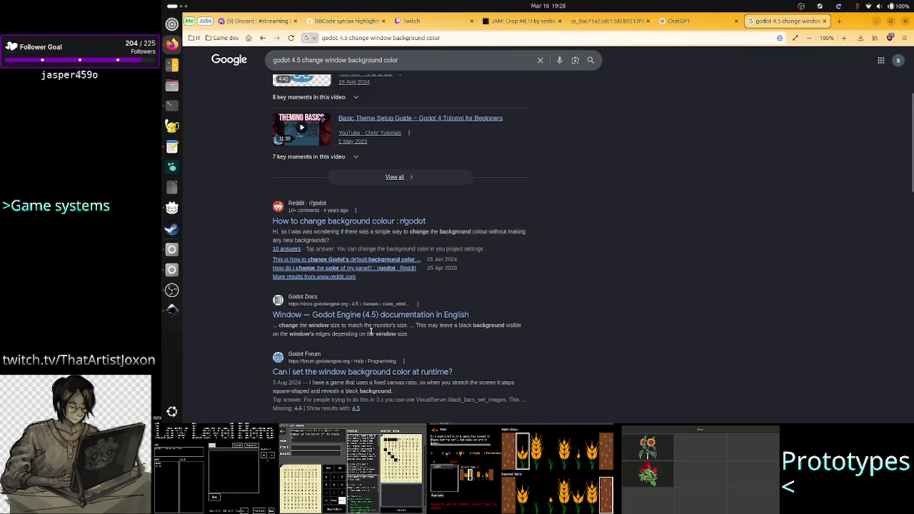
{"action": "left_click", "coordinate": [395, 317]}
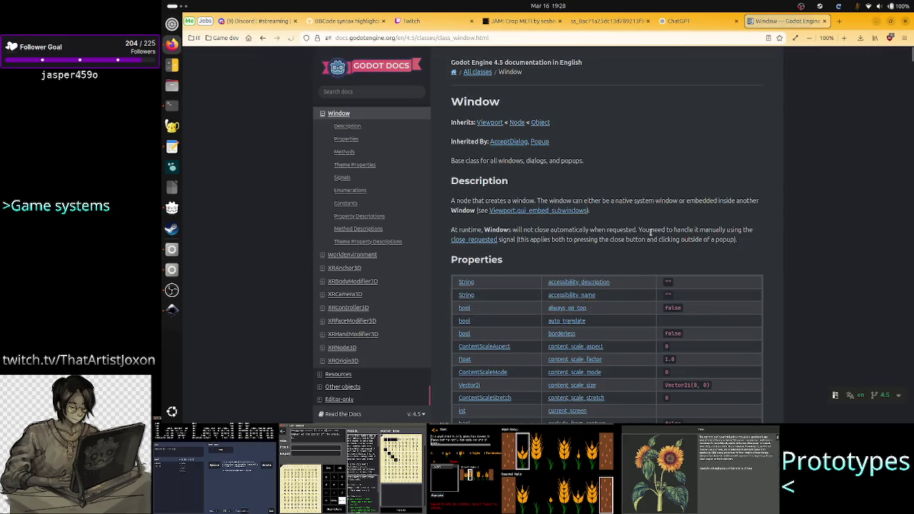
Find 'backgr' on the Window docs page, step through its matches, then return to Google results
{"action": "key", "text": "ctrl+f"}
{"action": "type", "text": "backgr"}
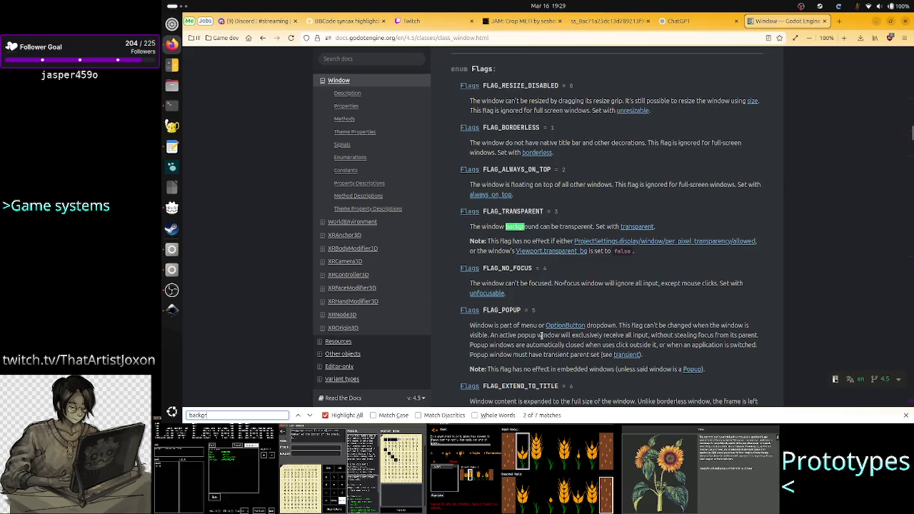
{"action": "left_click", "coordinate": [315, 417]}
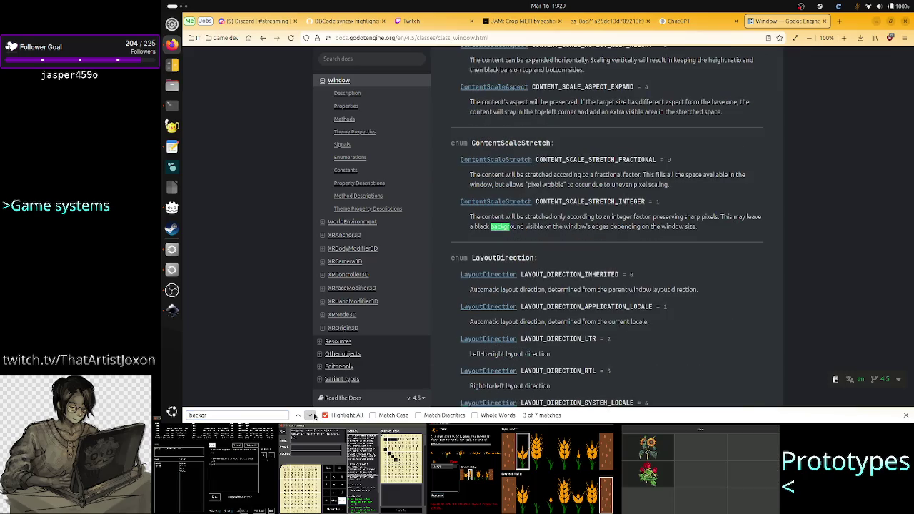
{"action": "left_click", "coordinate": [314, 417]}
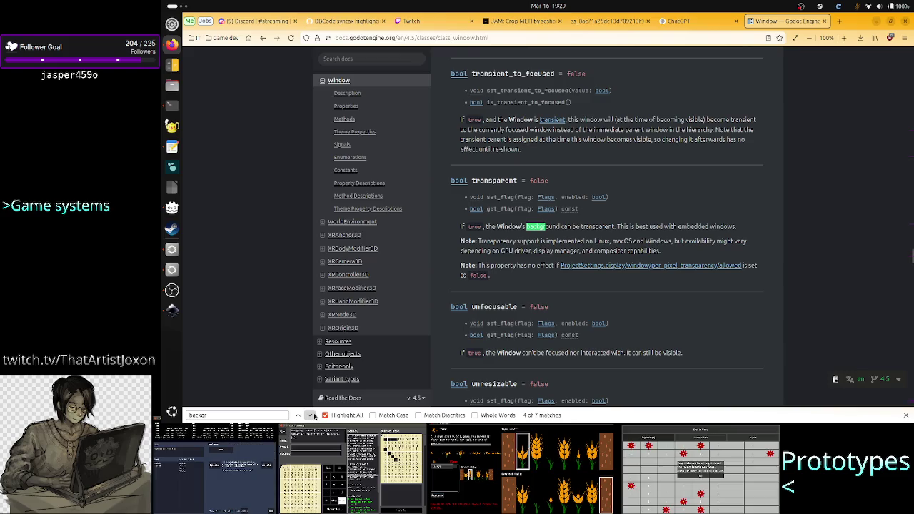
{"action": "left_click", "coordinate": [314, 417]}
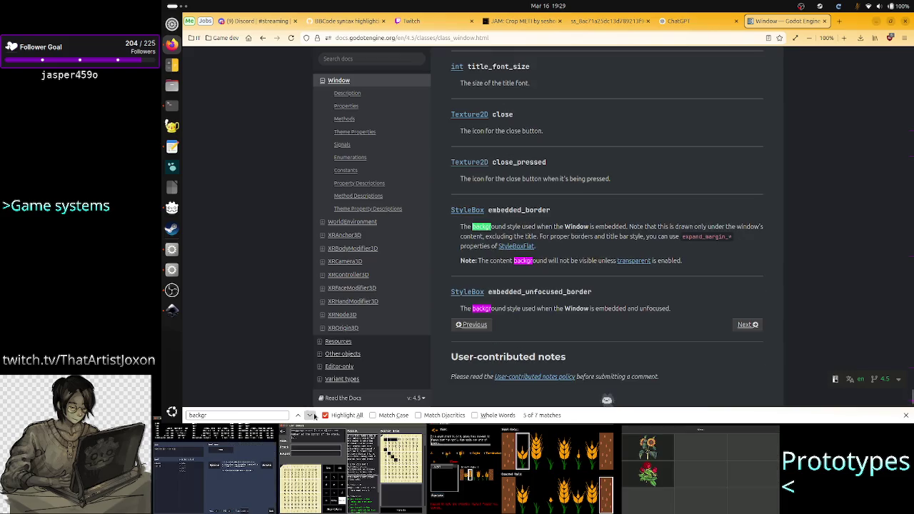
{"action": "left_click", "coordinate": [314, 417]}
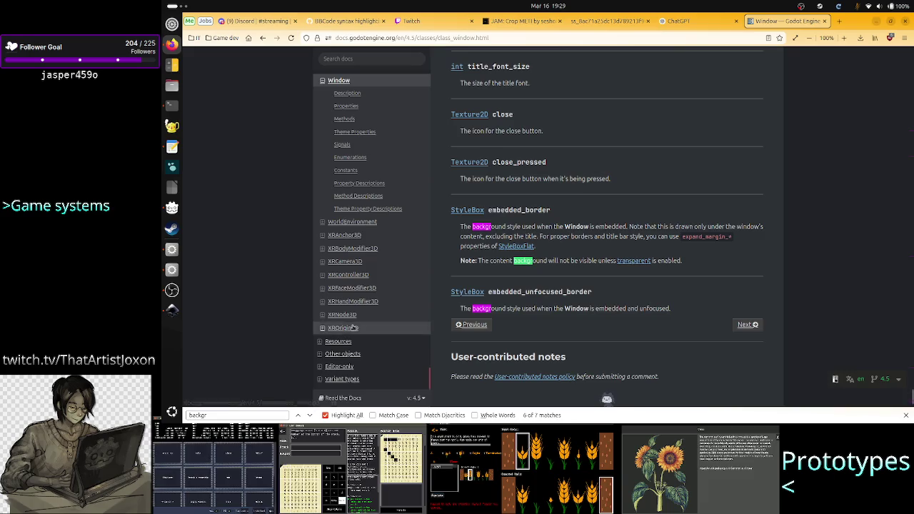
{"action": "left_click", "coordinate": [263, 39]}
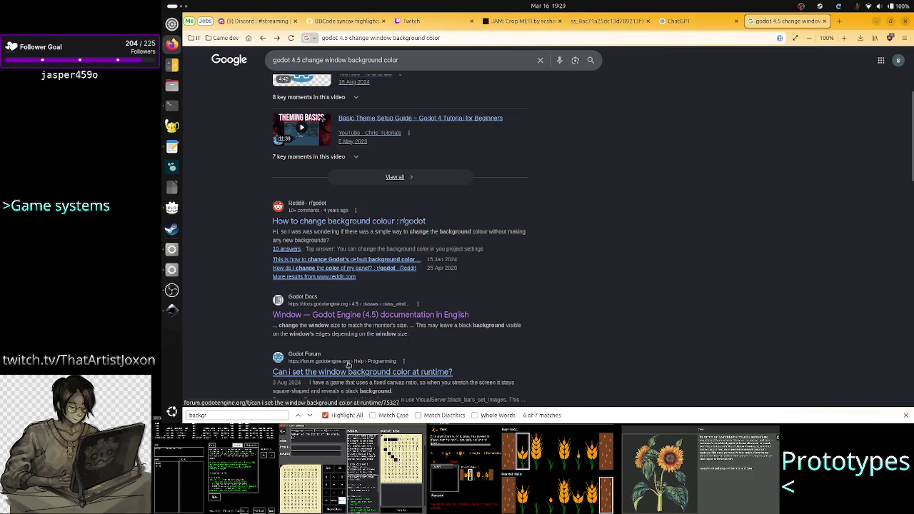
Close the find bar and open the r/godot 'How to change background colour' thread
{"action": "scroll", "coordinate": [518, 317], "scroll_direction": "down", "scroll_amount": 2}
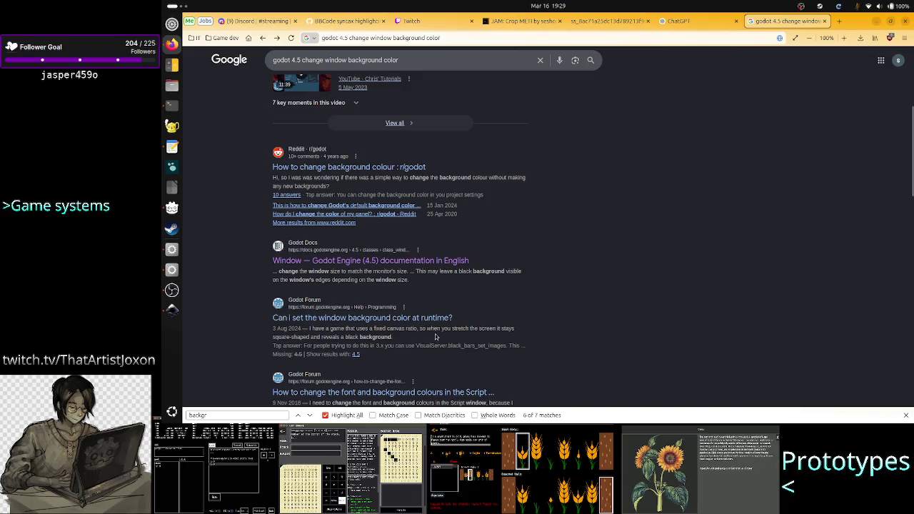
{"action": "scroll", "coordinate": [458, 337], "scroll_direction": "down", "scroll_amount": 4}
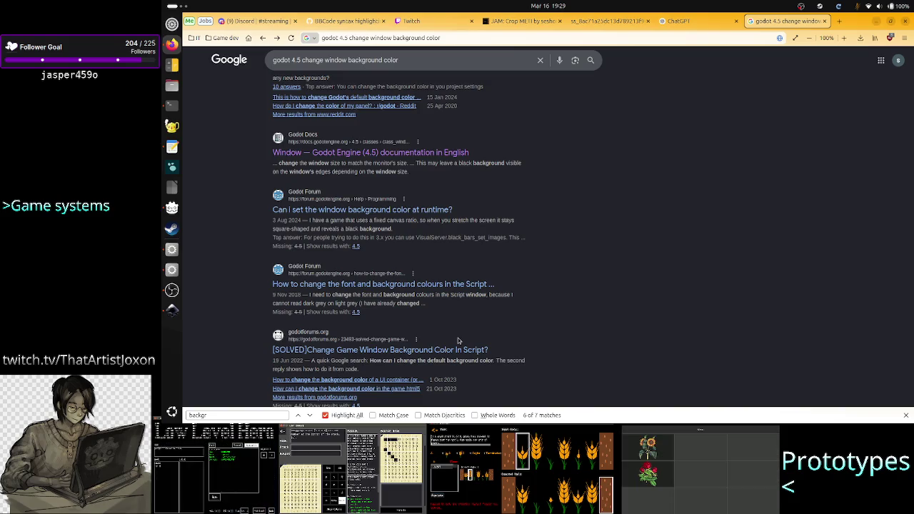
{"action": "scroll", "coordinate": [458, 341], "scroll_direction": "down", "scroll_amount": 10}
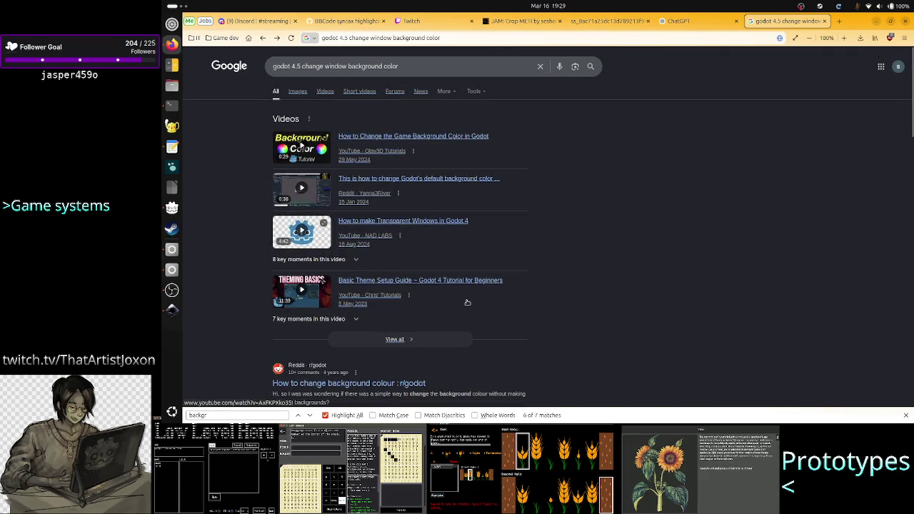
{"action": "left_click", "coordinate": [272, 415]}
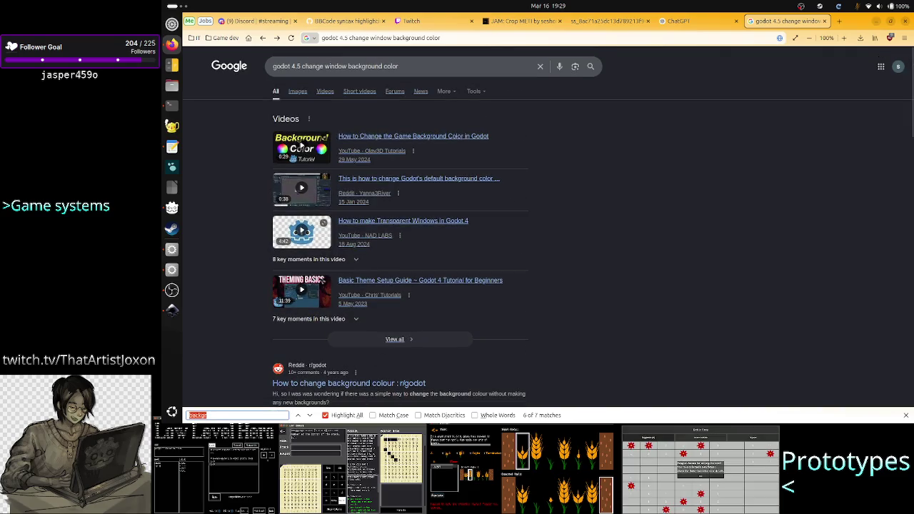
{"action": "key", "text": "Escape"}
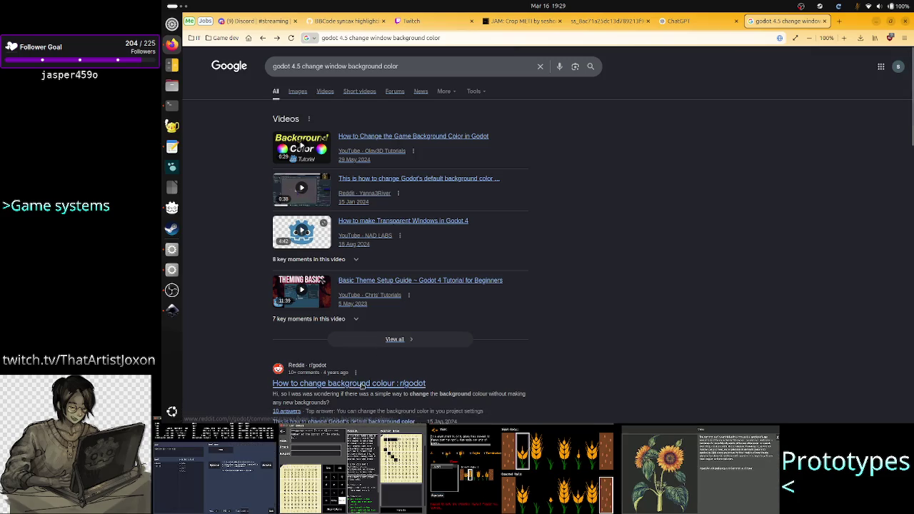
{"action": "scroll", "coordinate": [387, 348], "scroll_direction": "down", "scroll_amount": 3}
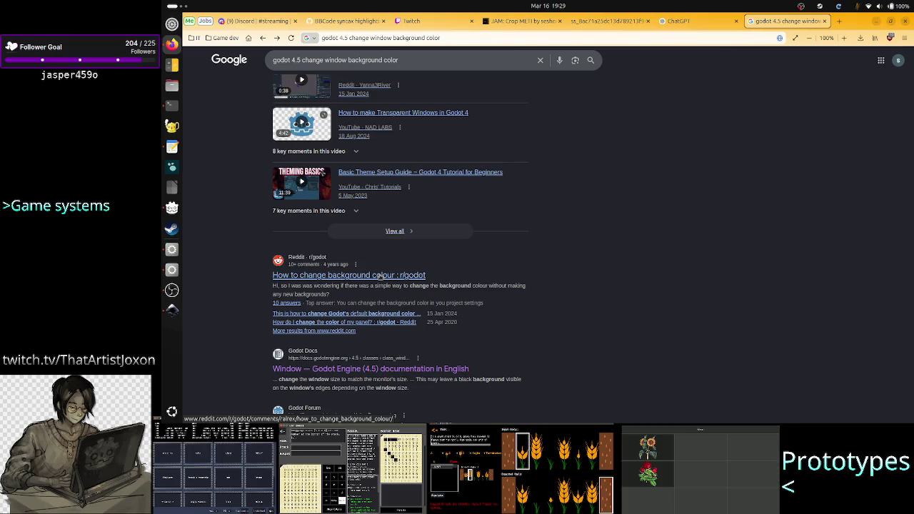
{"action": "left_click", "coordinate": [380, 275]}
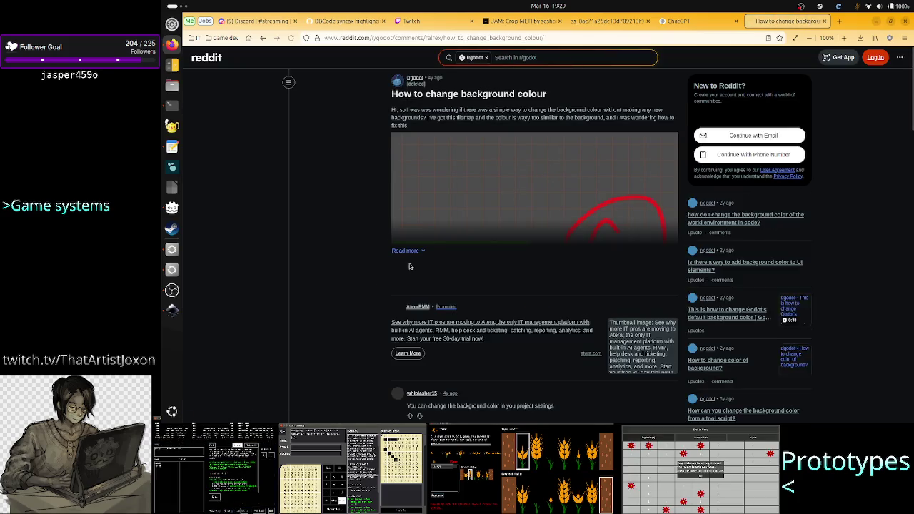
Read the Reddit replies pointing to the Default Clear Color project setting
{"action": "scroll", "coordinate": [368, 286], "scroll_direction": "down", "scroll_amount": 3}
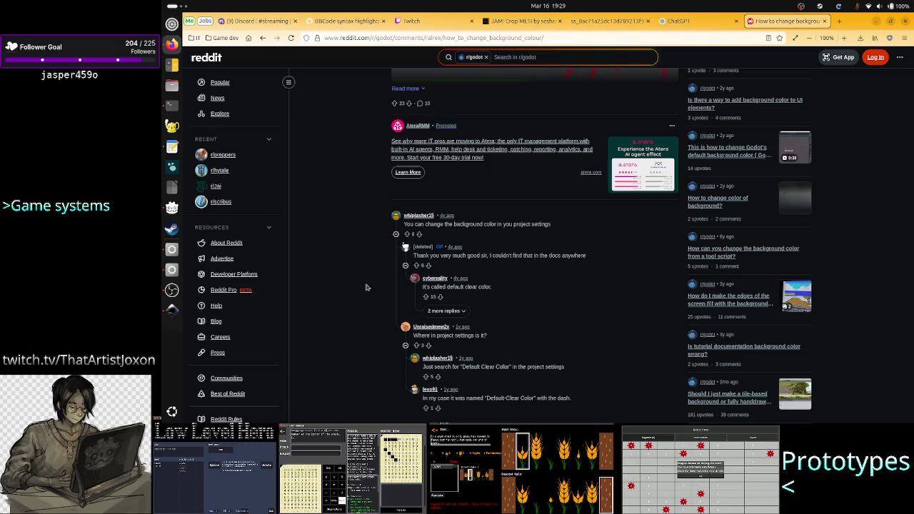
{"action": "scroll", "coordinate": [366, 287], "scroll_direction": "down", "scroll_amount": 3}
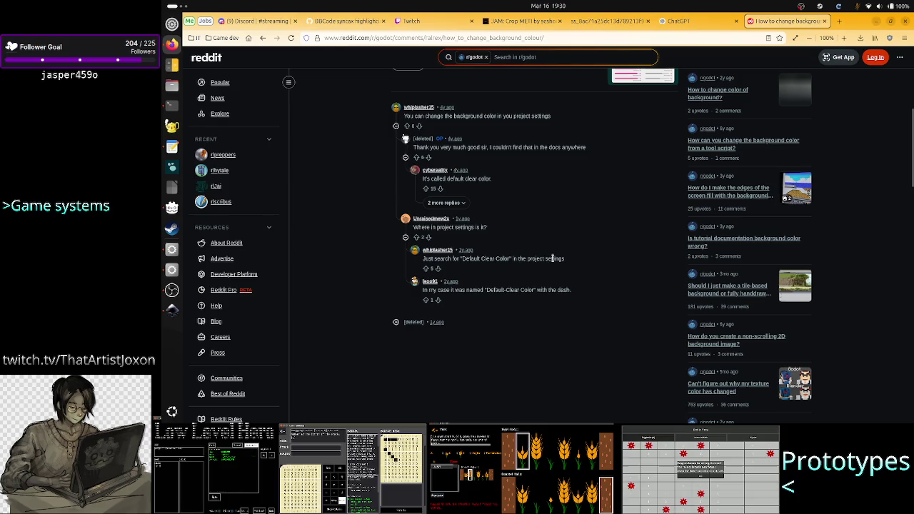
{"action": "key", "text": "alt+Tab"}
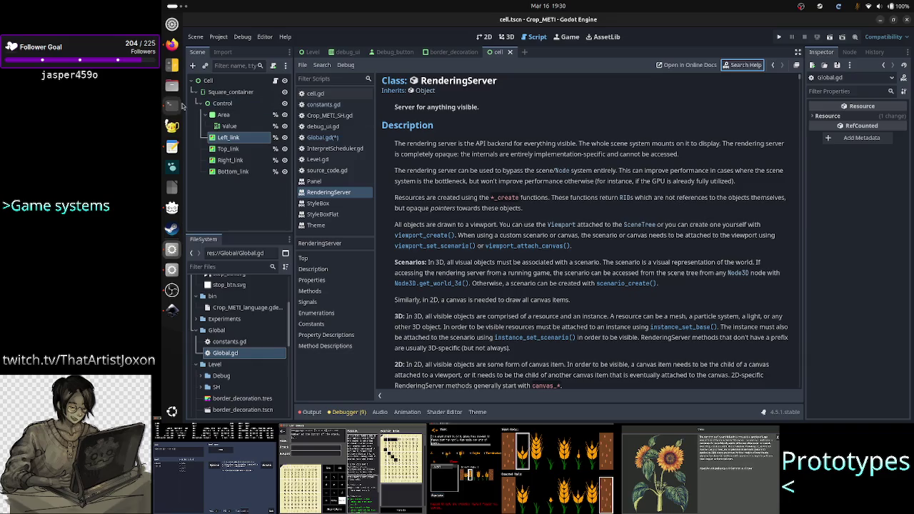
{"action": "left_click", "coordinate": [178, 51]}
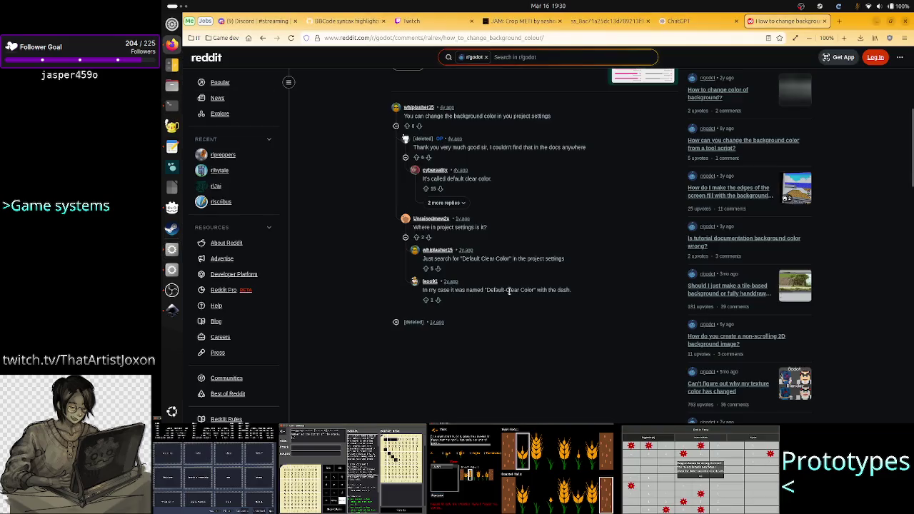
Back in Godot, search the RenderingServer help page for 'set_clear'
{"action": "key", "text": "alt+Tab"}
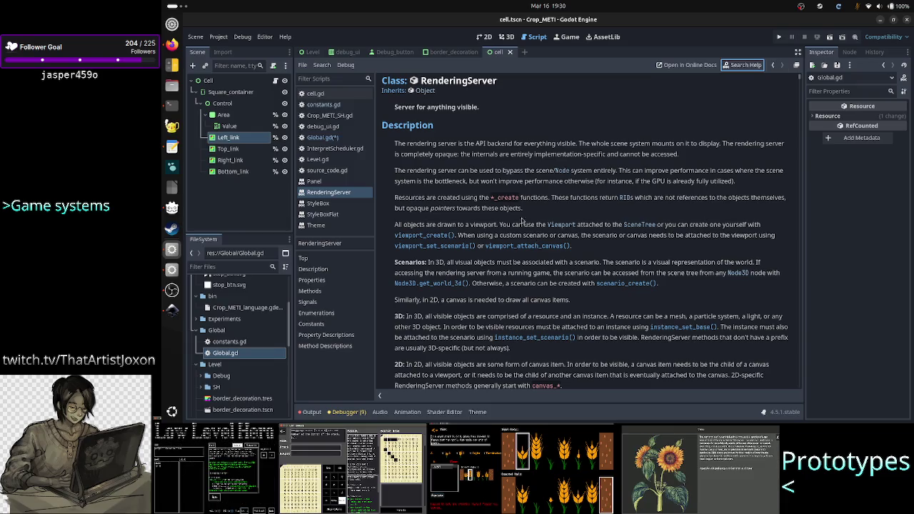
{"action": "key", "text": "ctrl+f"}
{"action": "type", "text": "s"}
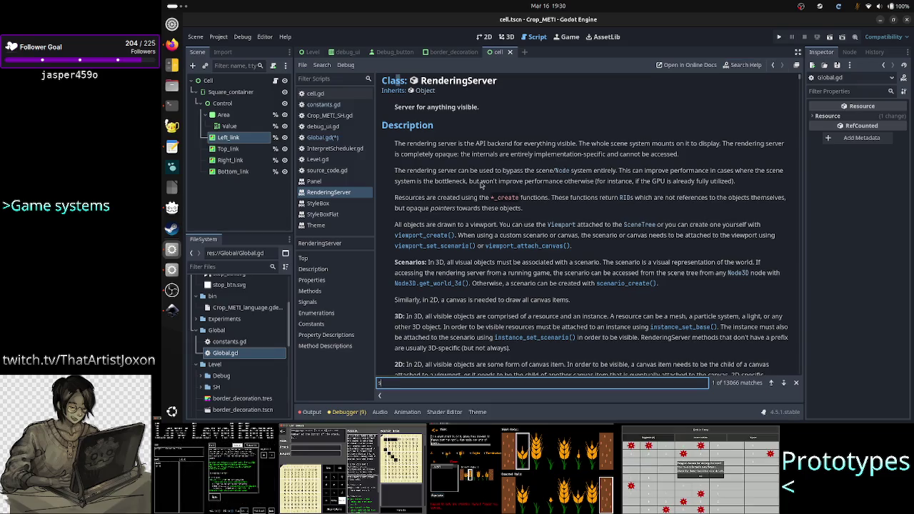
{"action": "type", "text": "et_clear"}
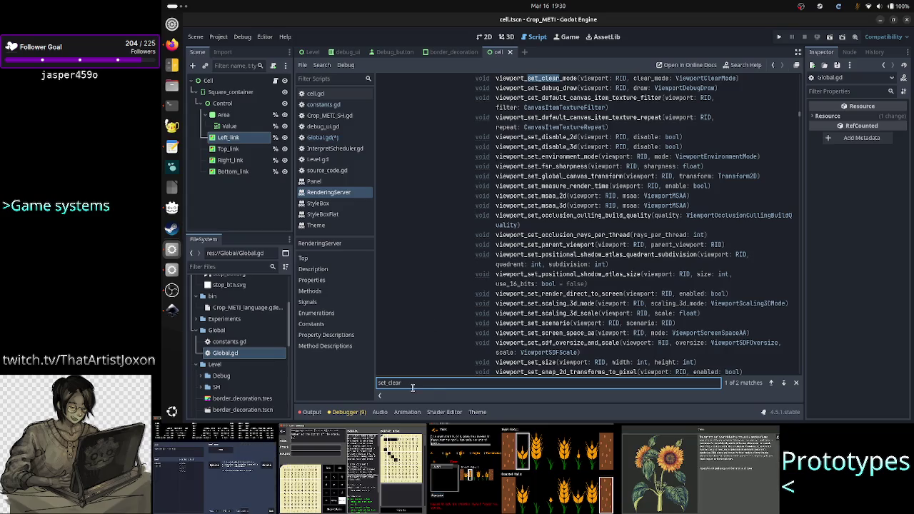
{"action": "key", "text": "ctrl+a"}
{"action": "key", "text": "BackSpace"}
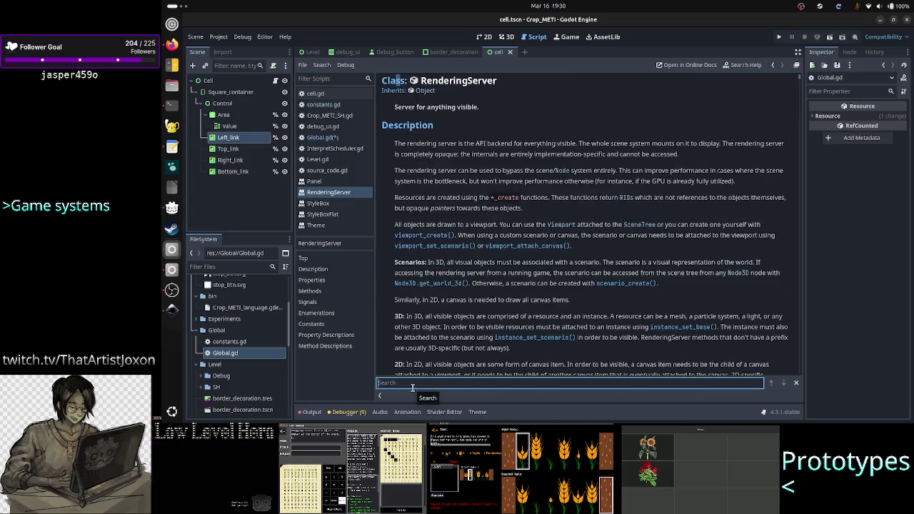
{"action": "type", "text": "viewpo"}
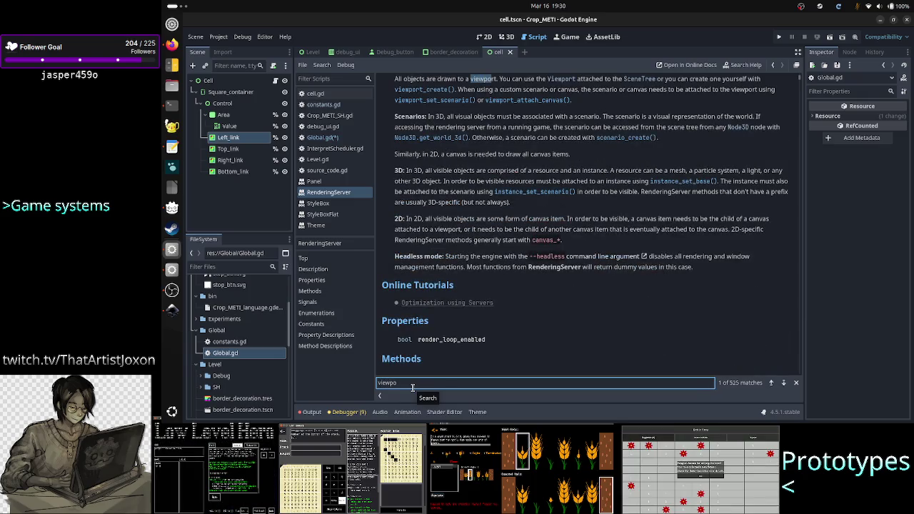
{"action": "key", "text": "BackSpace"}
{"action": "key", "text": "BackSpace"}
{"action": "key", "text": "BackSpace"}
{"action": "key", "text": "Escape"}
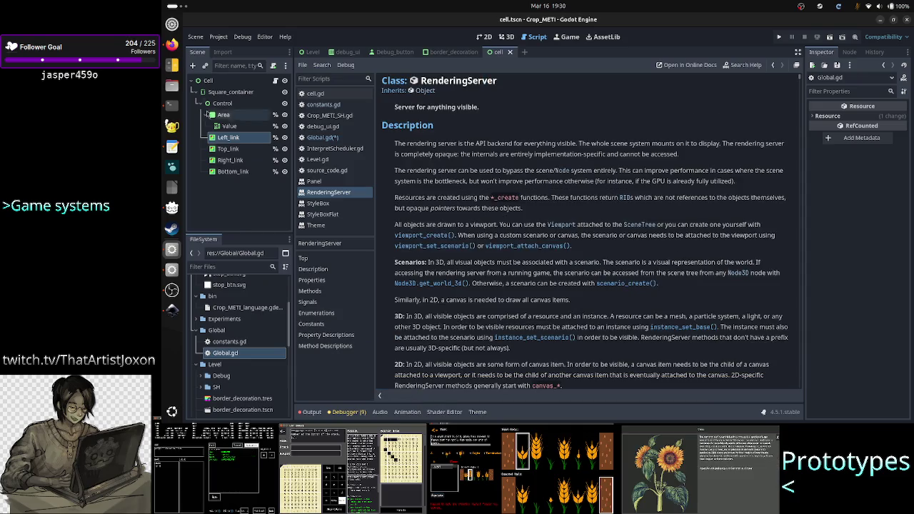
Open the Viewport class reference from help and search it for 'clear_'
{"action": "left_click", "coordinate": [735, 65]}
{"action": "type", "text": "view"}
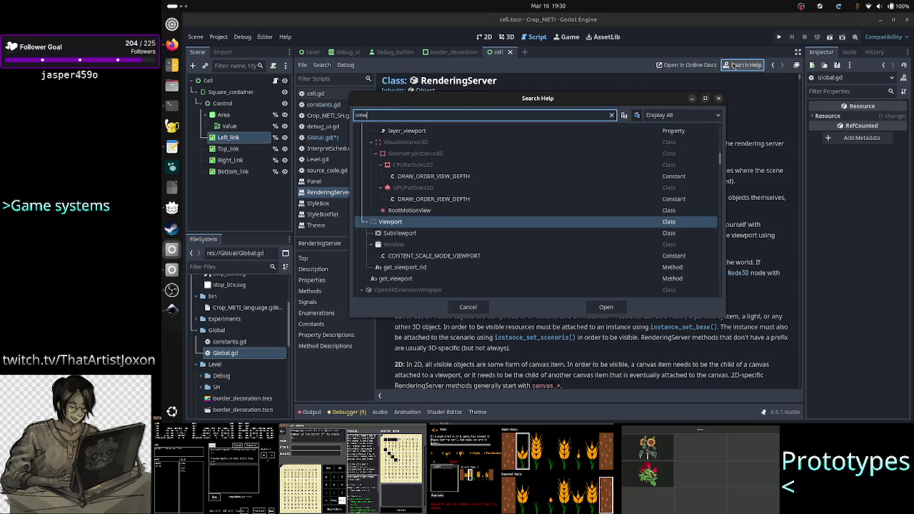
{"action": "type", "text": "port"}
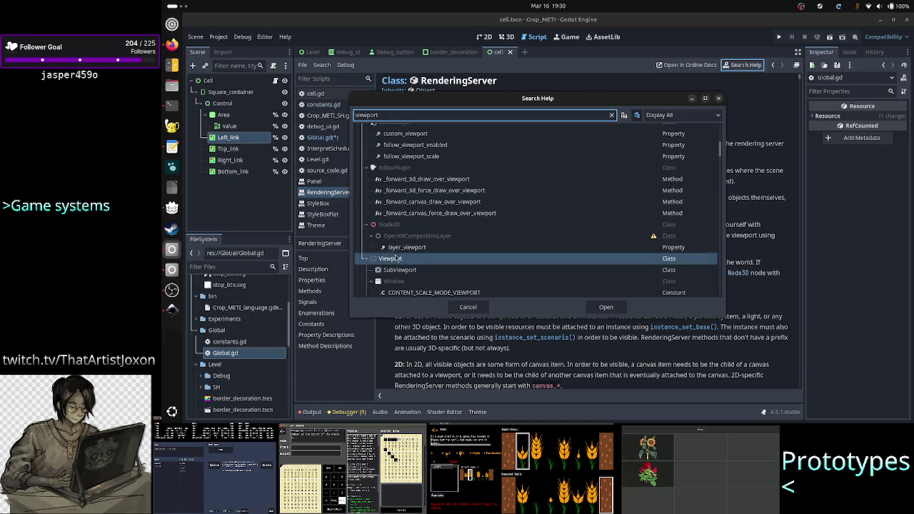
{"action": "double_click", "coordinate": [398, 259]}
{"action": "scroll", "coordinate": [489, 271], "scroll_direction": "down", "scroll_amount": 5}
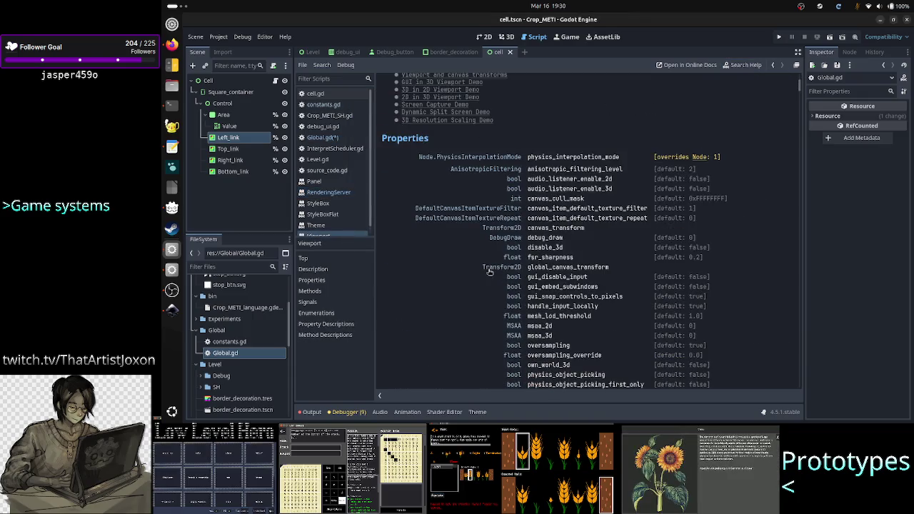
{"action": "key", "text": "ctrl+f"}
{"action": "type", "text": "clear_"}
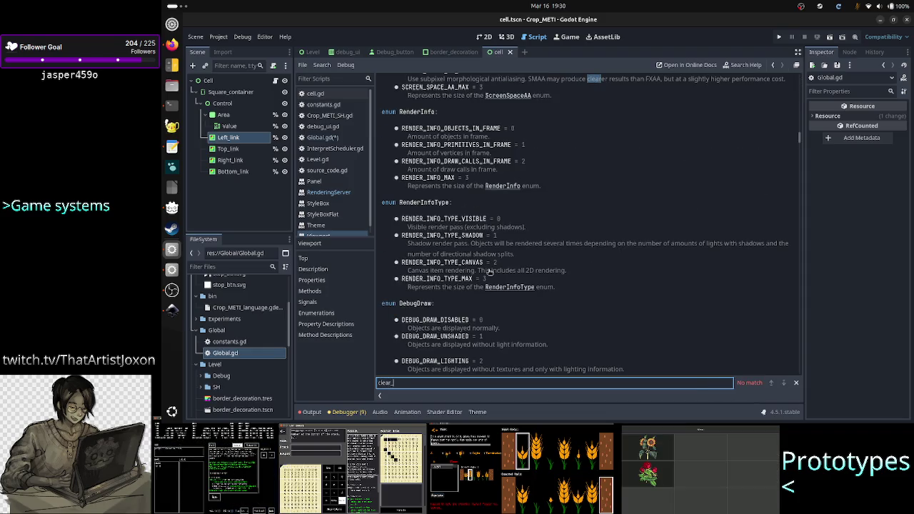
{"action": "key", "text": "BackSpace"}
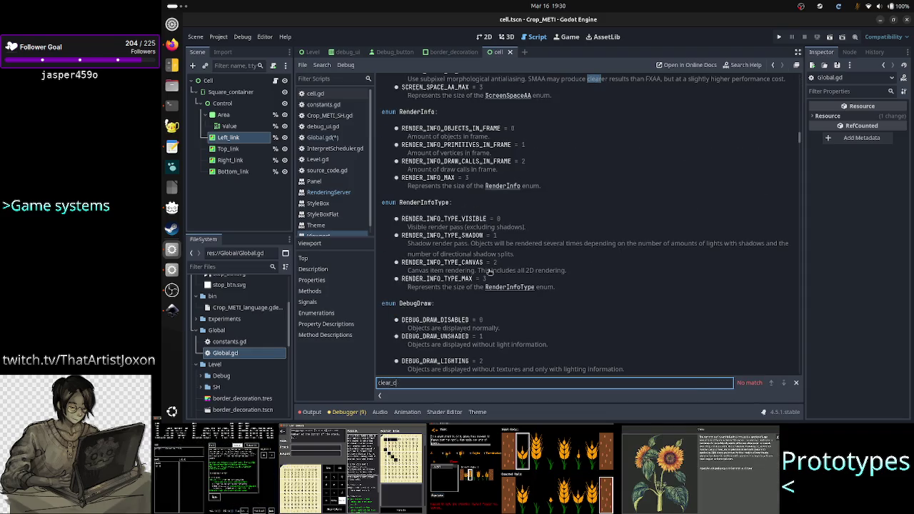
{"action": "scroll", "coordinate": [490, 272], "scroll_direction": "up", "scroll_amount": 15}
{"action": "key", "text": "Escape"}
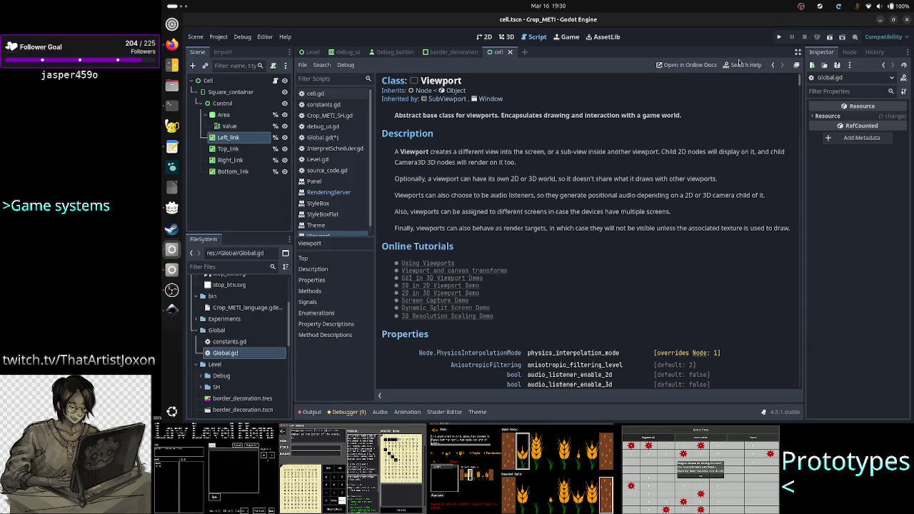
{"action": "left_click", "coordinate": [745, 65]}
Open the Window class reference and search it for 'render', jumping to the next match
{"action": "type", "text": "window"}
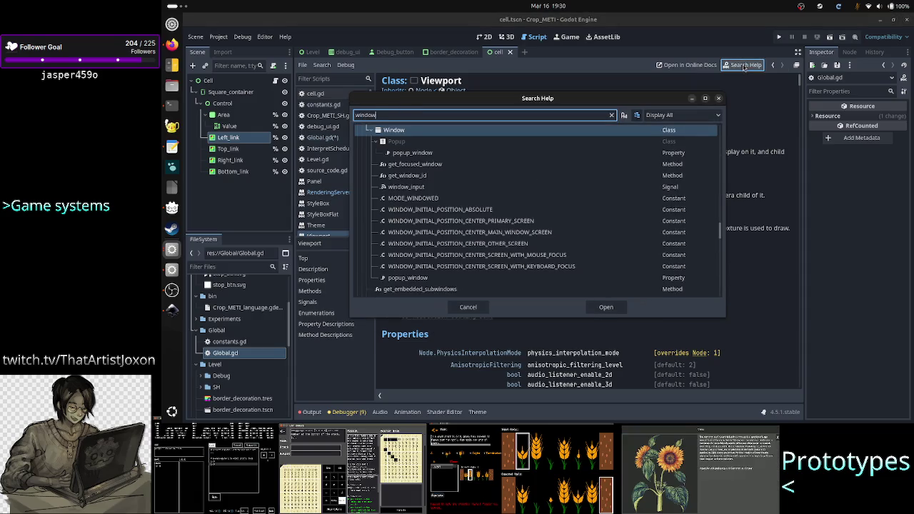
{"action": "key", "text": "Return"}
{"action": "key", "text": "ctrl+f"}
{"action": "type", "text": "clear_co"}
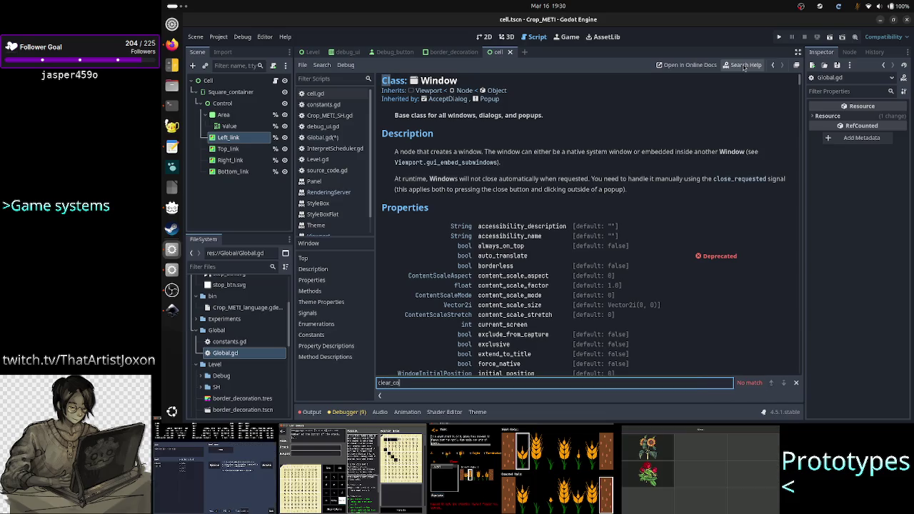
{"action": "type", "text": "lor"}
{"action": "key", "text": "BackSpace"}
{"action": "key", "text": "BackSpace"}
{"action": "key", "text": "BackSpace"}
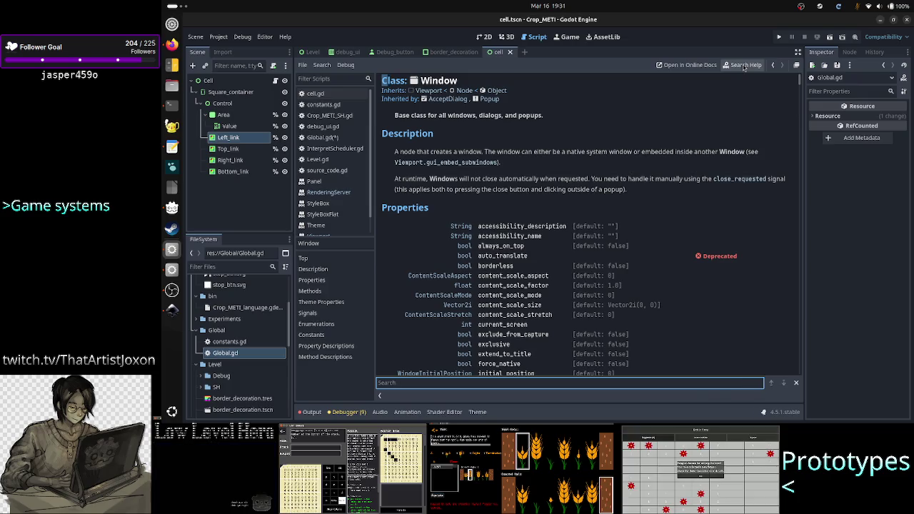
{"action": "type", "text": "render"}
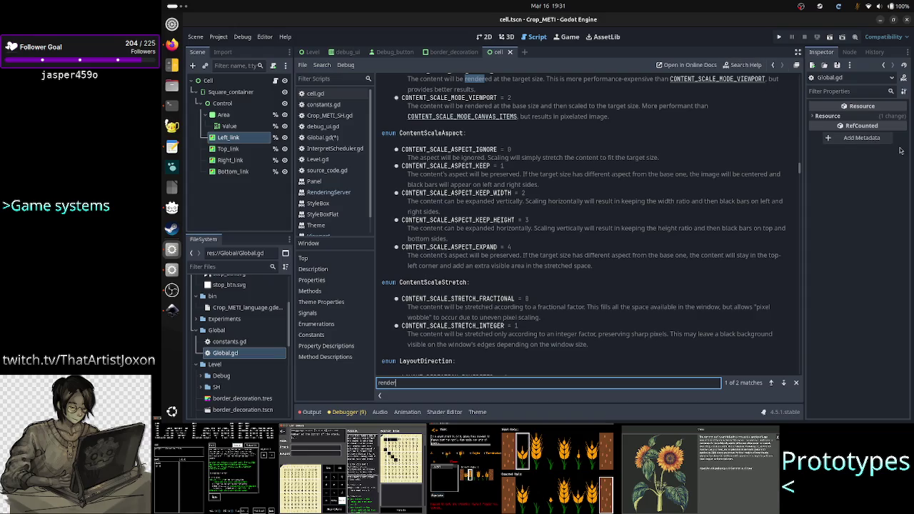
{"action": "left_click", "coordinate": [784, 383]}
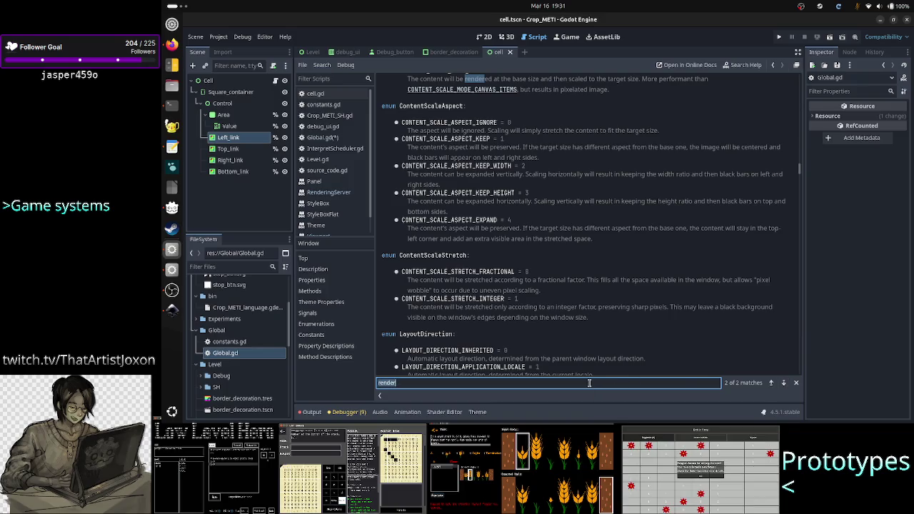
Search the Window reference for 'display', scroll through the matches, then clear the search
{"action": "type", "text": "display"}
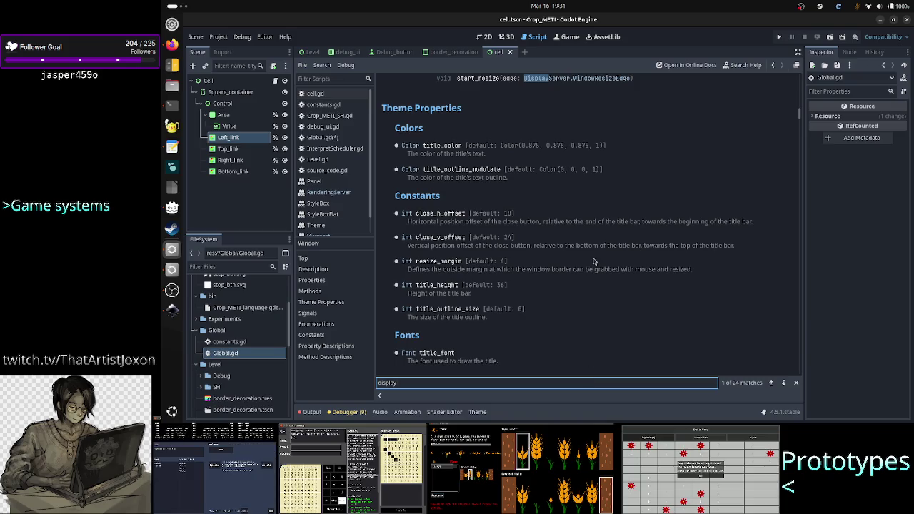
{"action": "scroll", "coordinate": [593, 261], "scroll_direction": "up", "scroll_amount": 5}
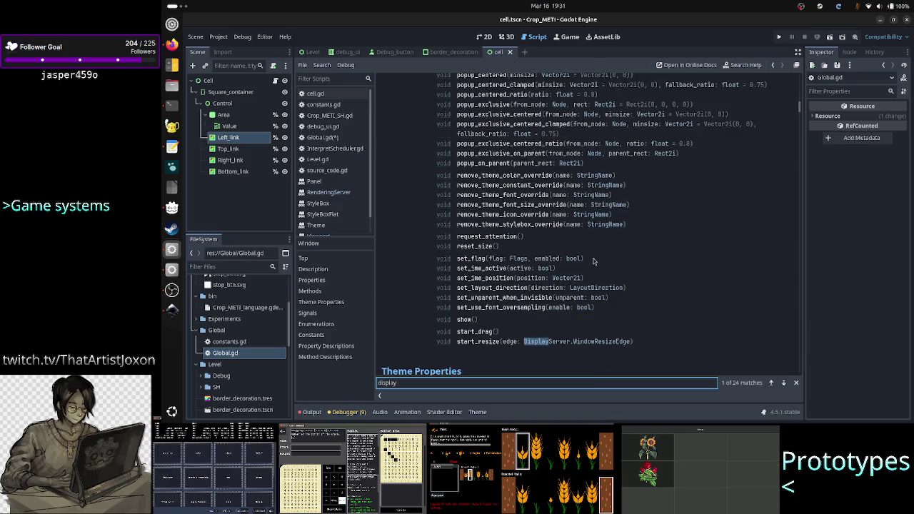
{"action": "scroll", "coordinate": [532, 236], "scroll_direction": "up", "scroll_amount": 5}
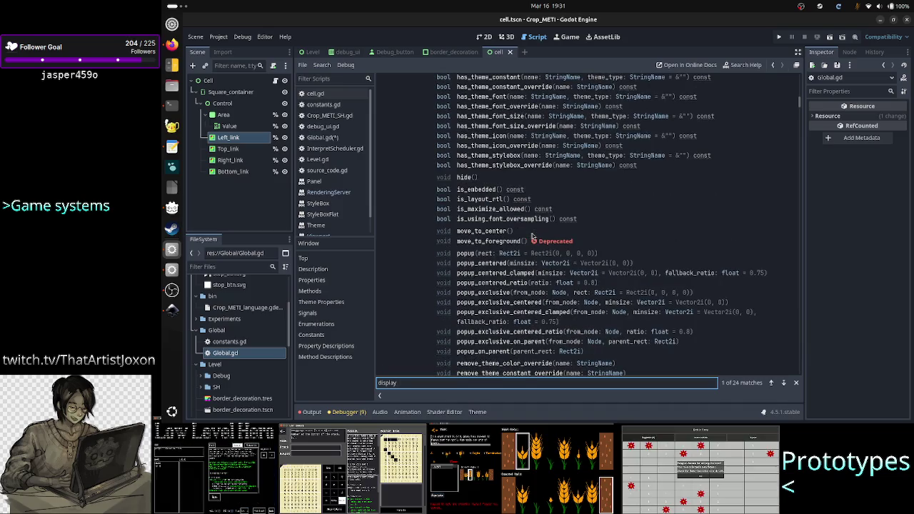
{"action": "scroll", "coordinate": [533, 236], "scroll_direction": "up", "scroll_amount": 6}
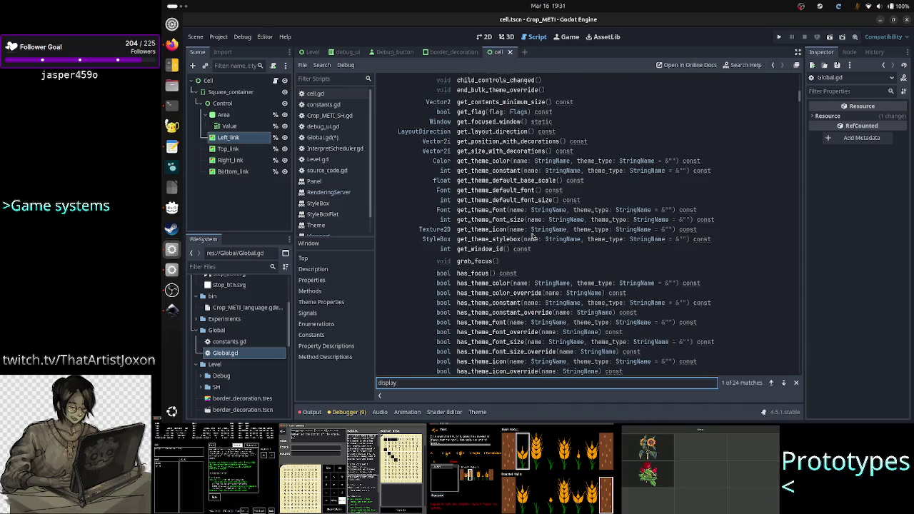
{"action": "scroll", "coordinate": [532, 235], "scroll_direction": "up", "scroll_amount": 1}
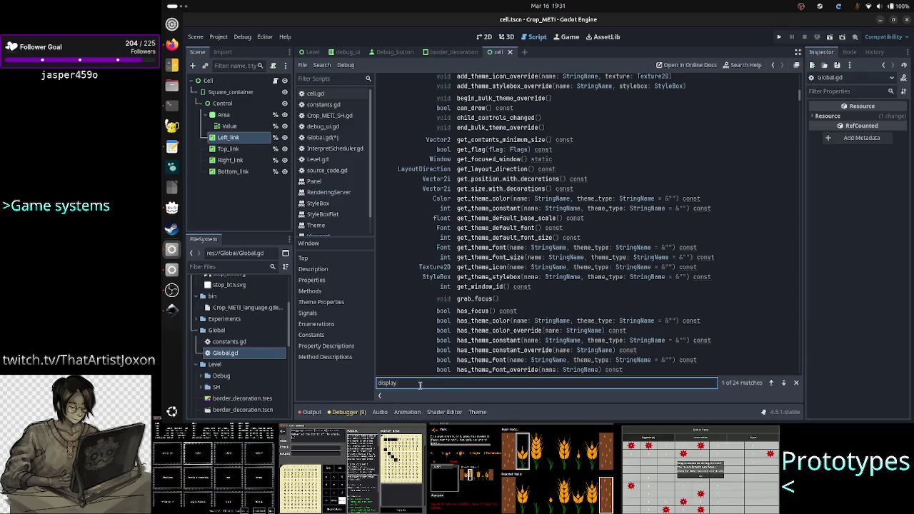
{"action": "key", "text": "ctrl+a"}
{"action": "key", "text": "BackSpace"}
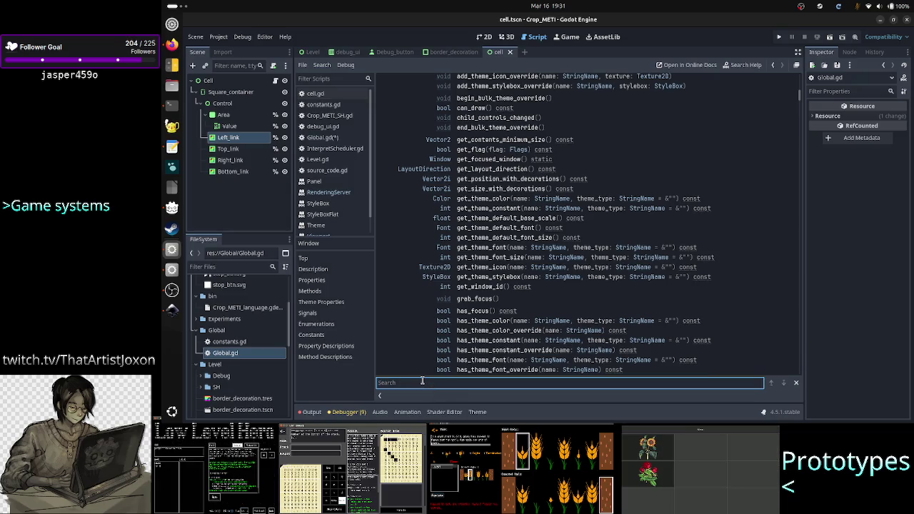
Look through the OS class reference methods in Godot help, then return to ChatGPT in Firefox
{"action": "left_click", "coordinate": [741, 65]}
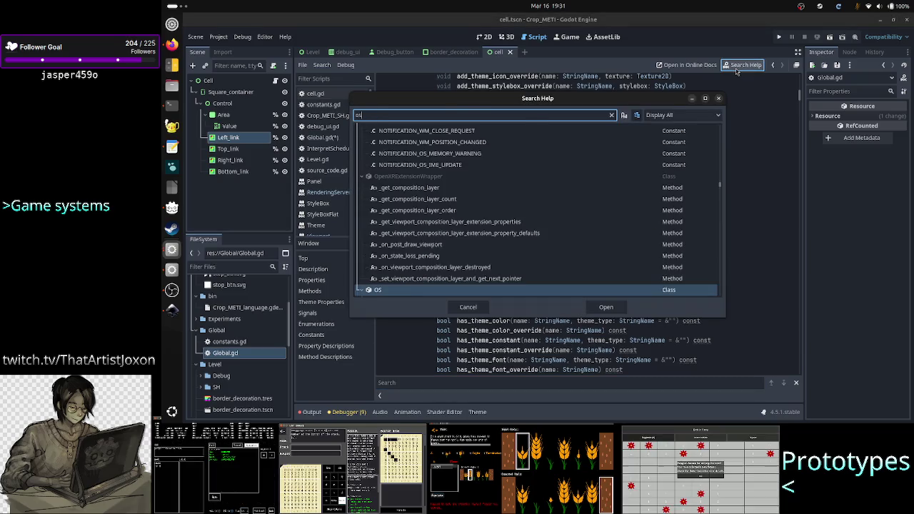
{"action": "key", "text": "Escape"}
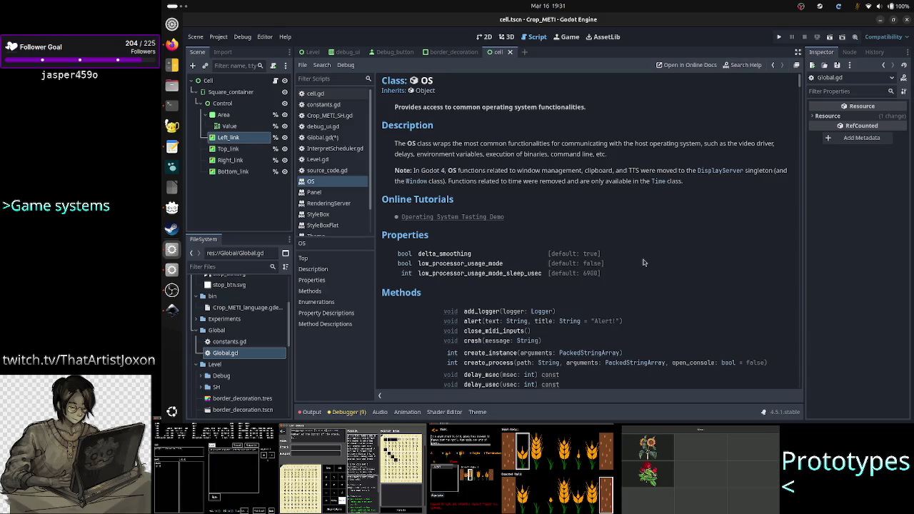
{"action": "scroll", "coordinate": [643, 263], "scroll_direction": "down", "scroll_amount": 3}
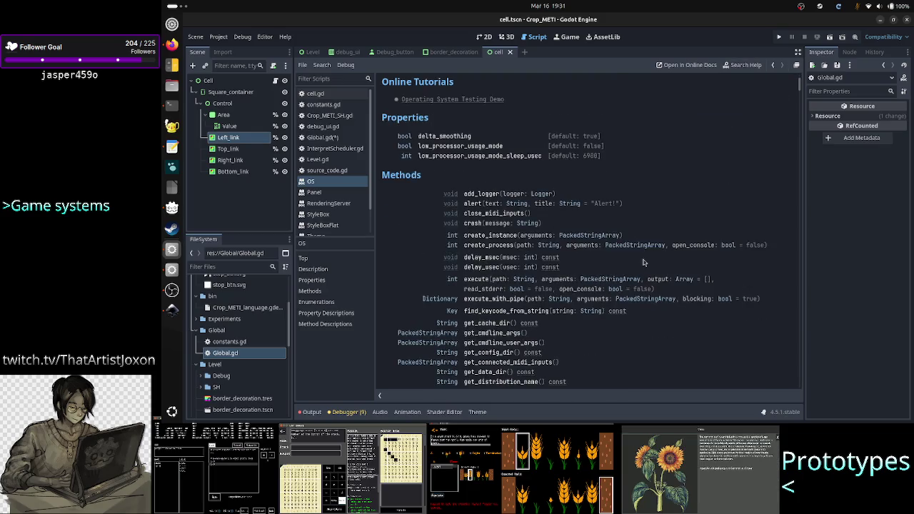
{"action": "scroll", "coordinate": [643, 263], "scroll_direction": "down", "scroll_amount": 3}
{"action": "scroll", "coordinate": [643, 263], "scroll_direction": "down", "scroll_amount": 5}
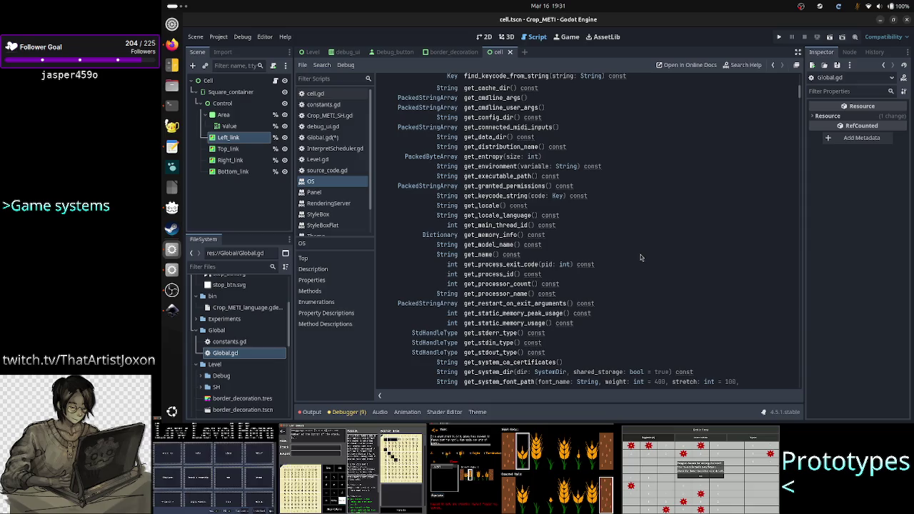
{"action": "scroll", "coordinate": [628, 235], "scroll_direction": "down", "scroll_amount": 3}
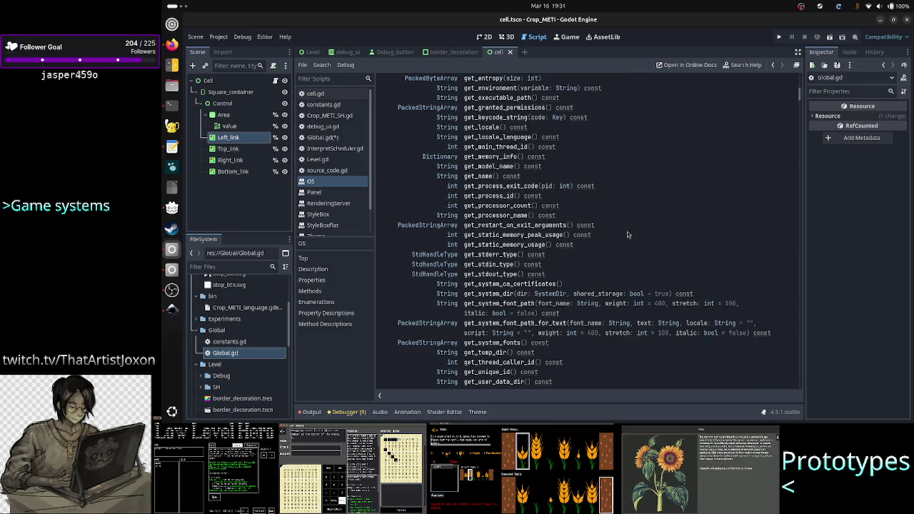
{"action": "scroll", "coordinate": [628, 235], "scroll_direction": "down", "scroll_amount": 7}
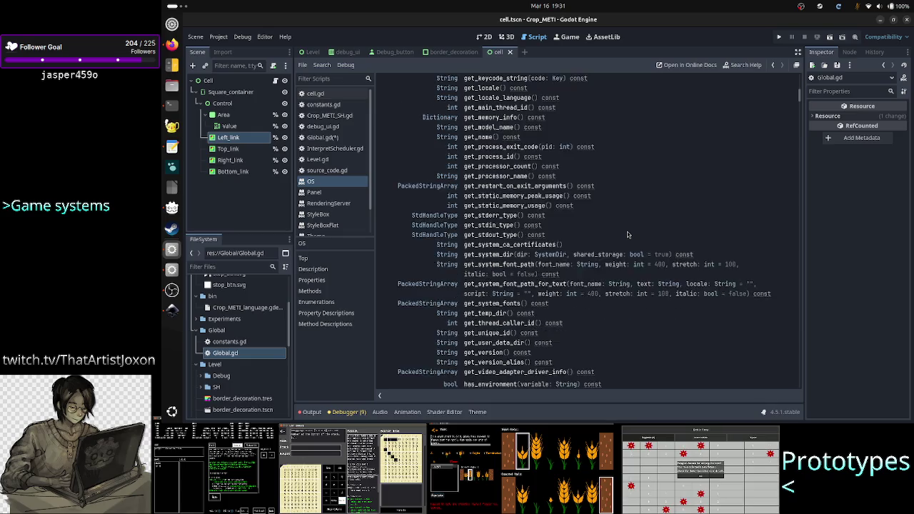
{"action": "scroll", "coordinate": [628, 235], "scroll_direction": "down", "scroll_amount": 4}
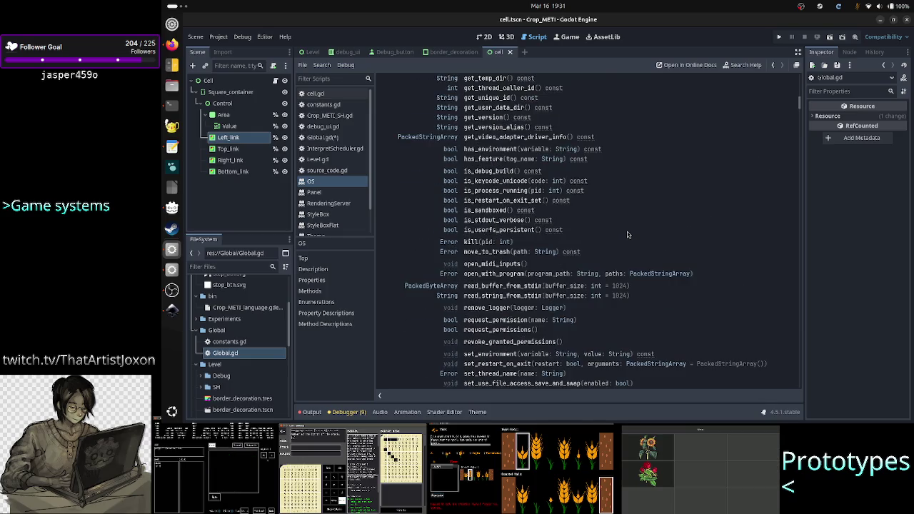
{"action": "scroll", "coordinate": [628, 235], "scroll_direction": "down", "scroll_amount": 3}
{"action": "scroll", "coordinate": [629, 235], "scroll_direction": "up", "scroll_amount": 11}
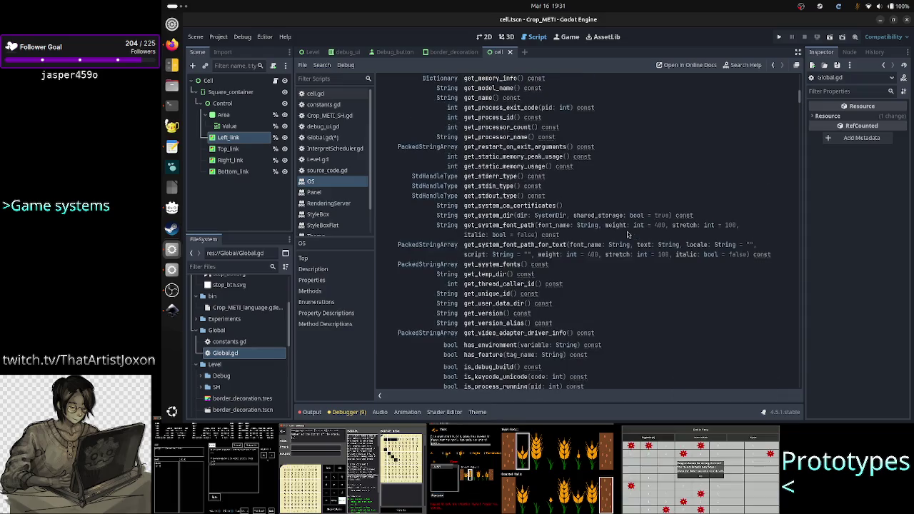
{"action": "scroll", "coordinate": [628, 235], "scroll_direction": "up", "scroll_amount": 10}
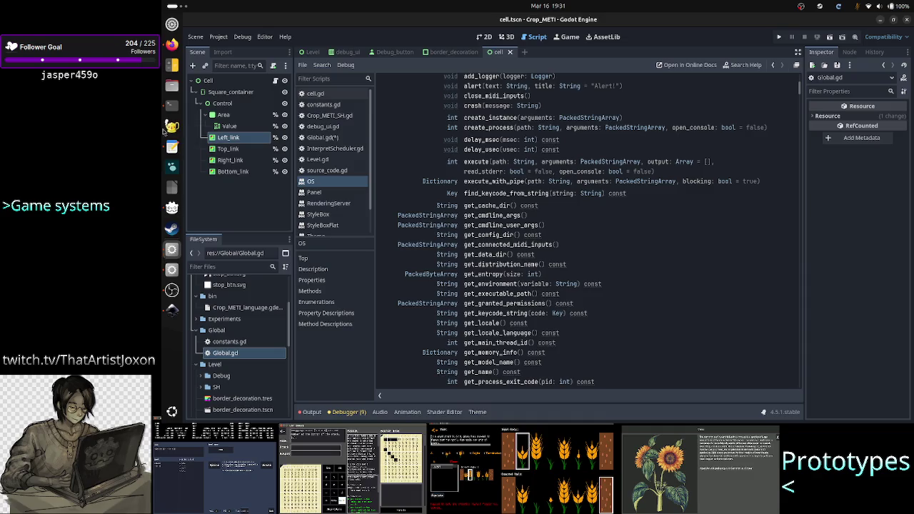
{"action": "left_click", "coordinate": [172, 45]}
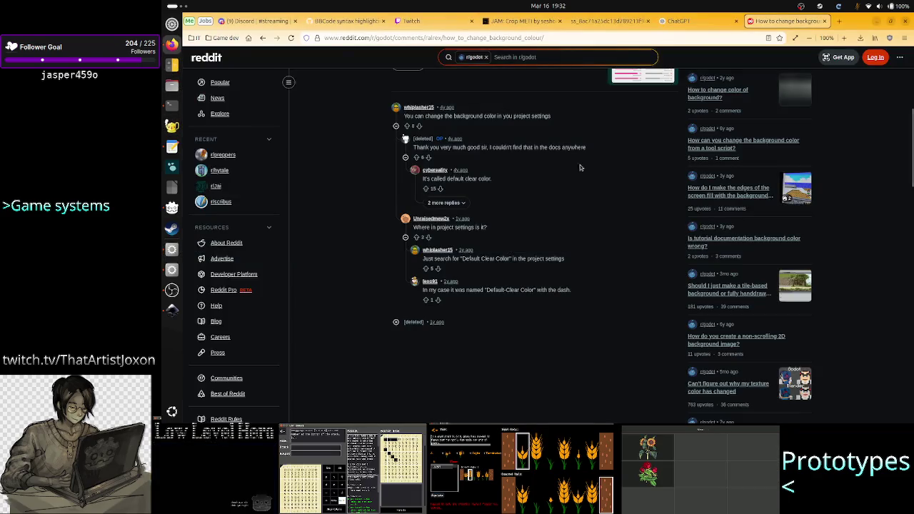
{"action": "left_click", "coordinate": [692, 22]}
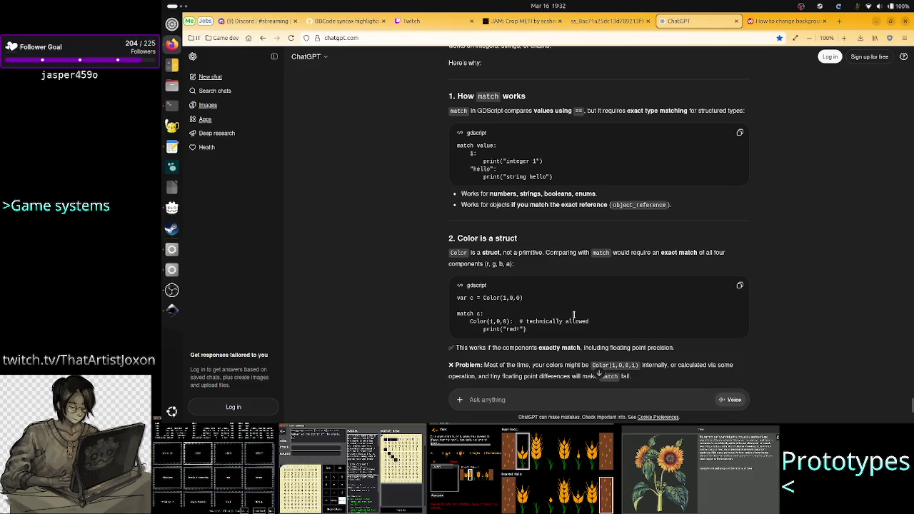
Ask ChatGPT "how to set in Godot the game's background color from code?"
{"action": "scroll", "coordinate": [531, 357], "scroll_direction": "down", "scroll_amount": 5}
{"action": "left_click", "coordinate": [513, 391]}
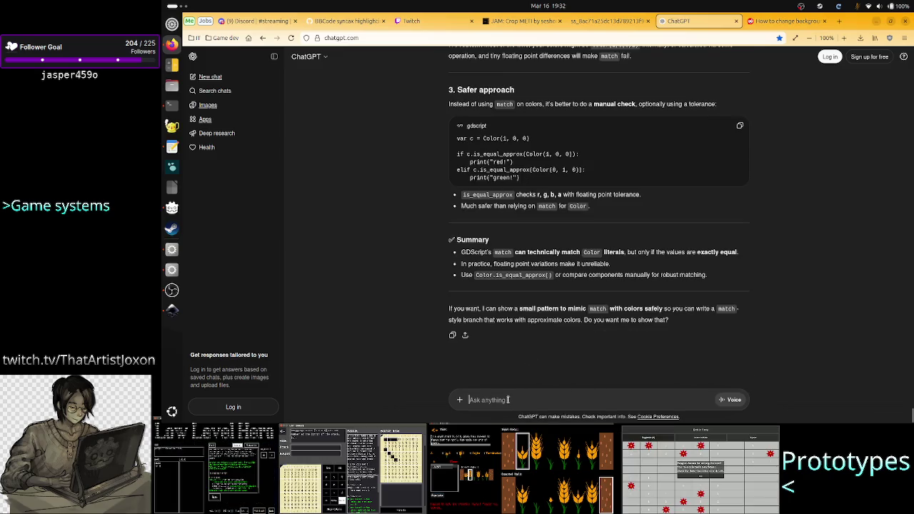
{"action": "type", "text": "how to set"}
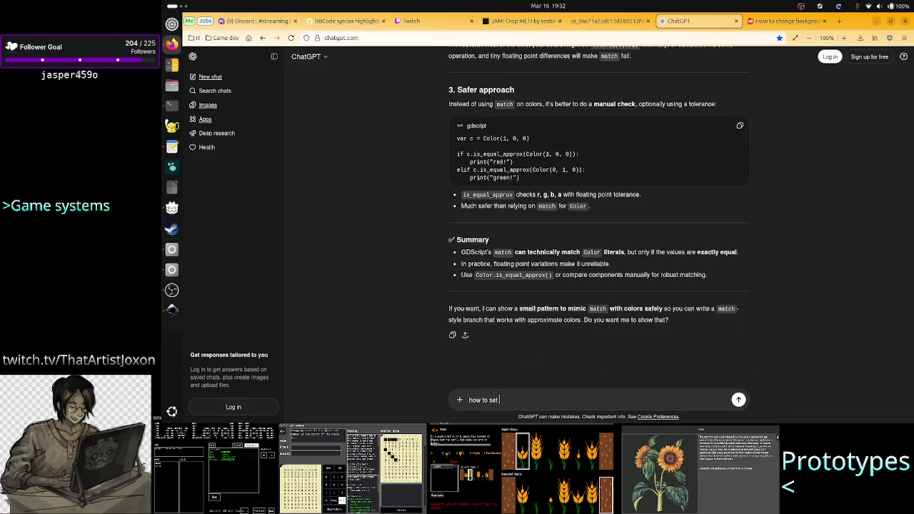
{"action": "type", "text": " in G"}
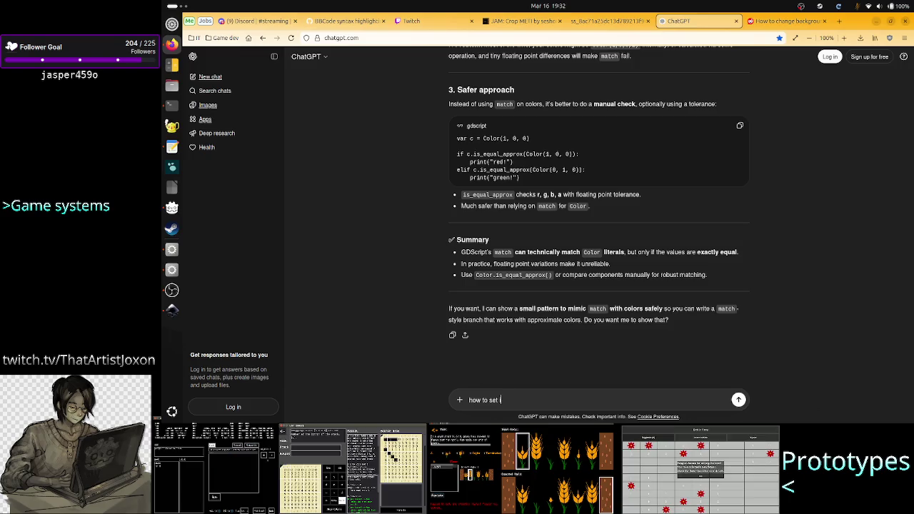
{"action": "type", "text": "odot the game's "}
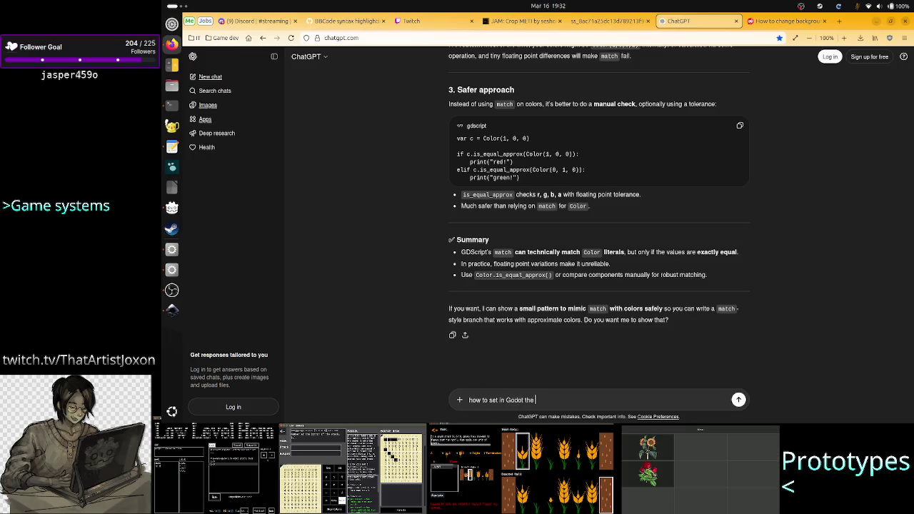
{"action": "type", "text": "ba"}
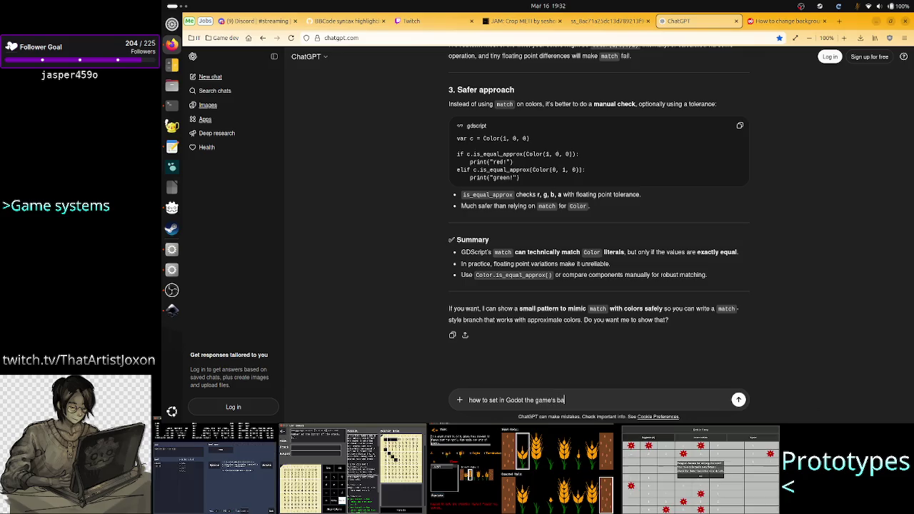
{"action": "type", "text": "ckground co"}
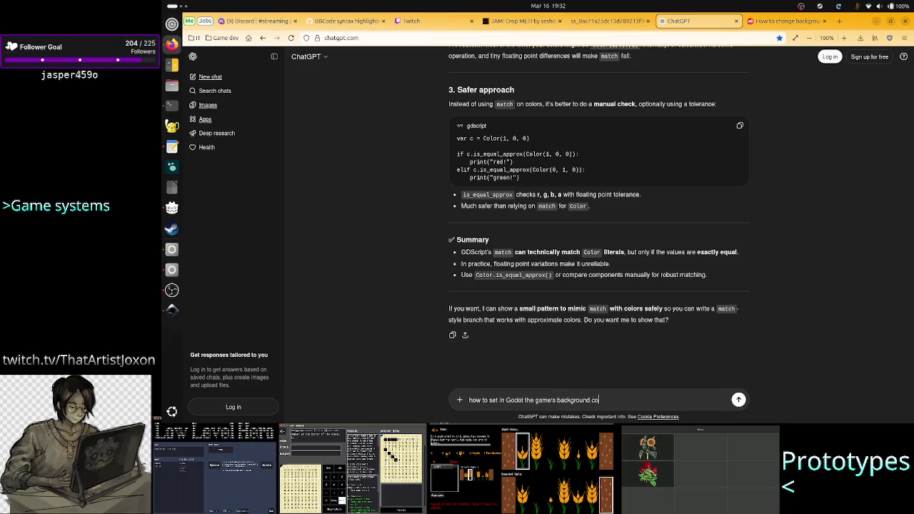
{"action": "type", "text": "lor from code"}
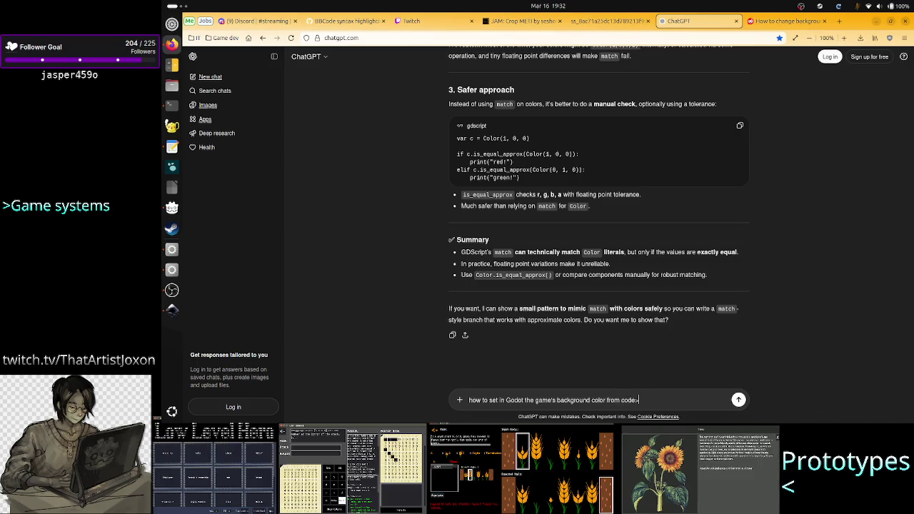
{"action": "type", "text": "?"}
{"action": "key", "text": "Return"}
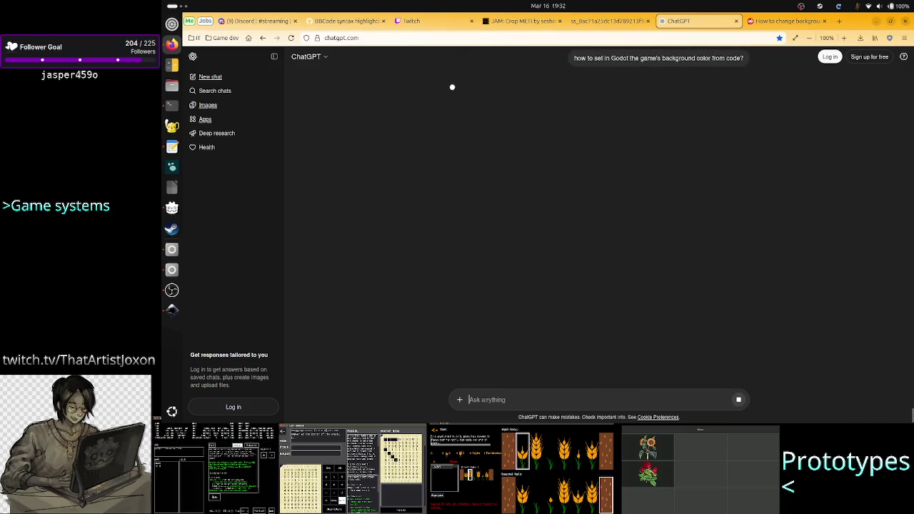
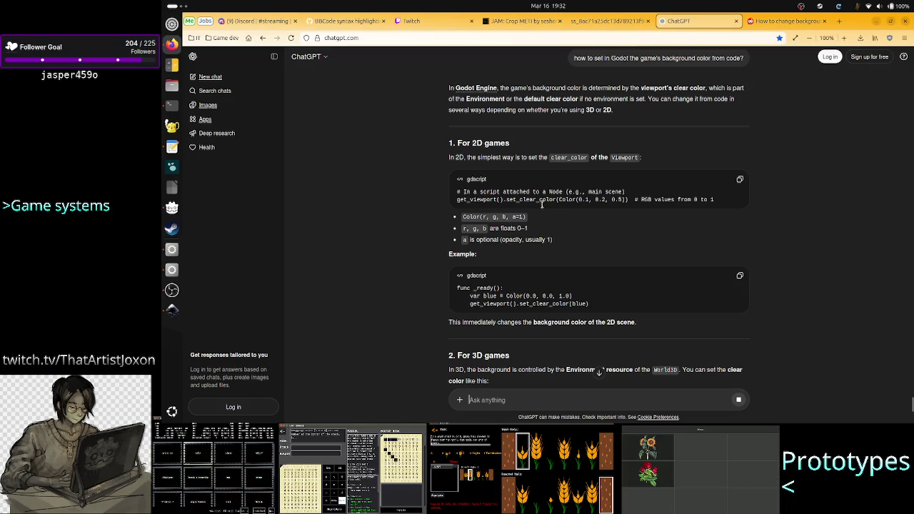
Open the Viewport class reference and start a page search for set_cle
{"action": "key", "text": "alt+Tab"}
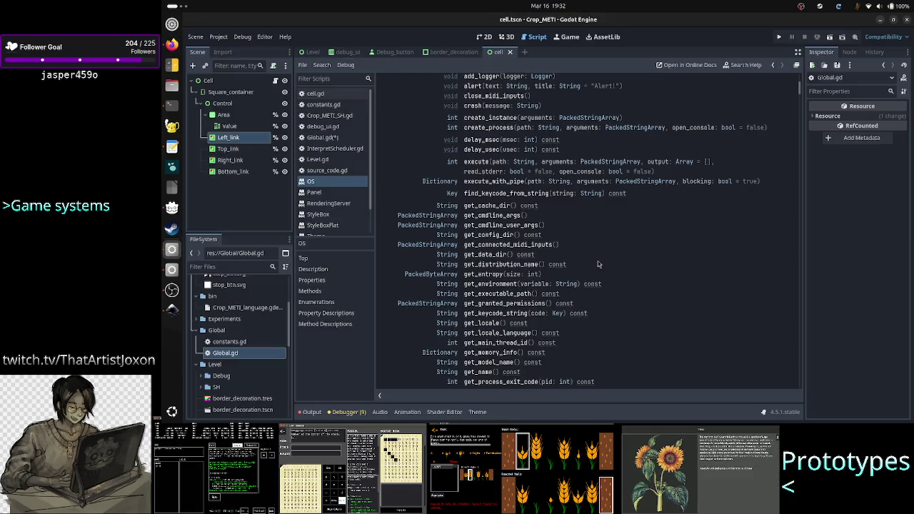
{"action": "scroll", "coordinate": [332, 220], "scroll_direction": "down", "scroll_amount": 2}
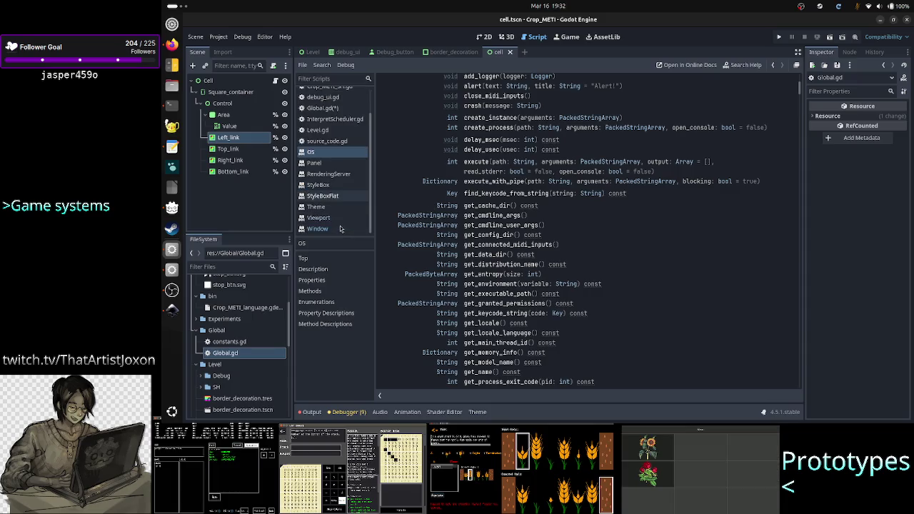
{"action": "left_click", "coordinate": [331, 219]}
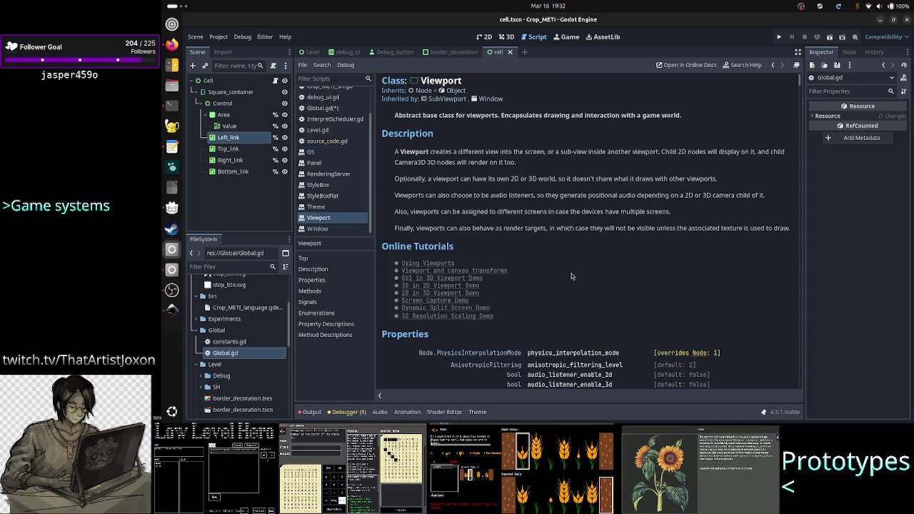
{"action": "key", "text": "ctrl+f"}
{"action": "type", "text": "set"}
{"action": "type", "text": "_"}
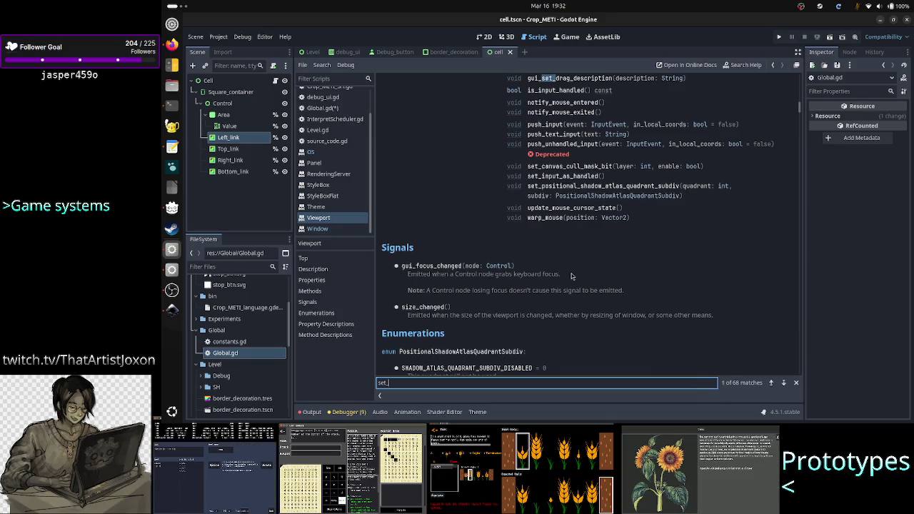
{"action": "type", "text": "clear_"}
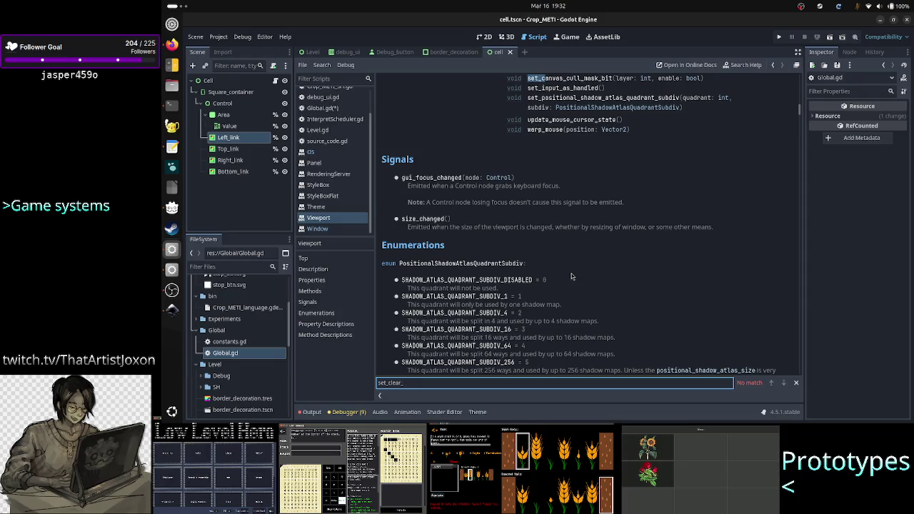
Check ChatGPT's get_viewport().set_clear_color example and extend the Viewport page search for it
{"action": "key", "text": "alt+Tab"}
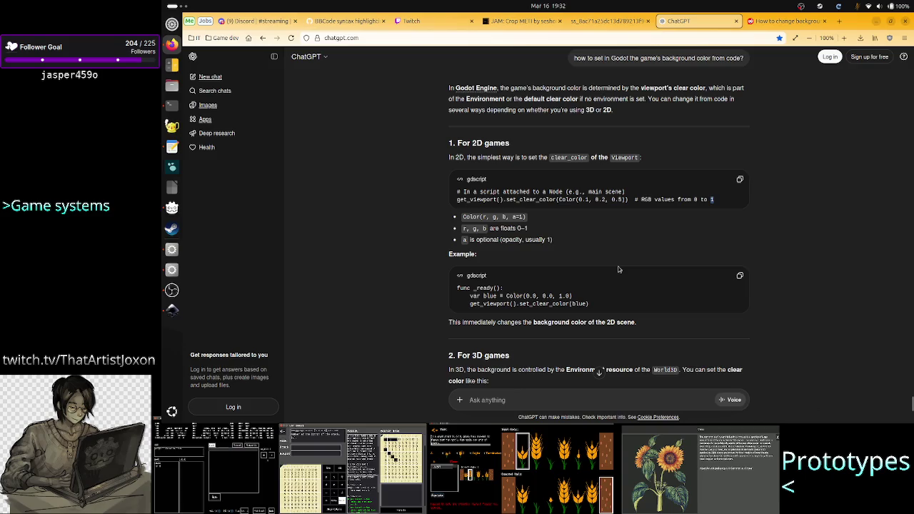
{"action": "key", "text": "alt+Tab"}
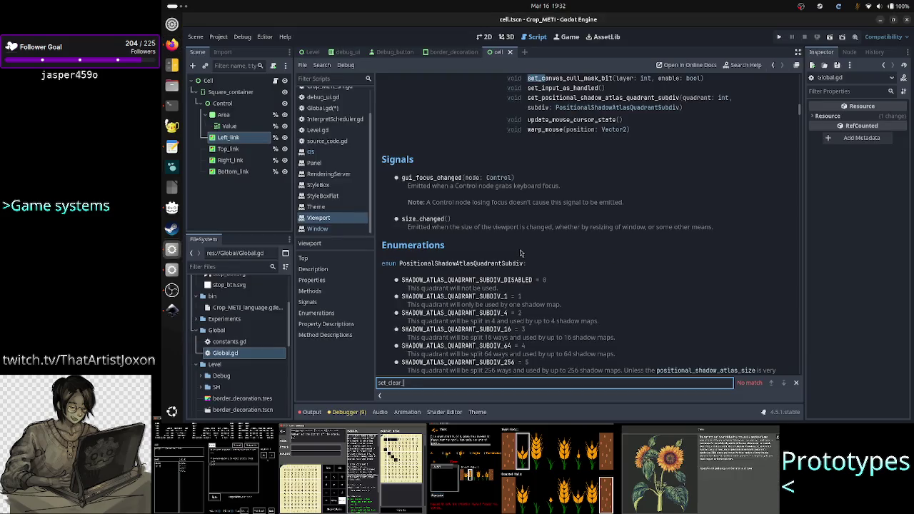
{"action": "scroll", "coordinate": [521, 253], "scroll_direction": "up", "scroll_amount": 15}
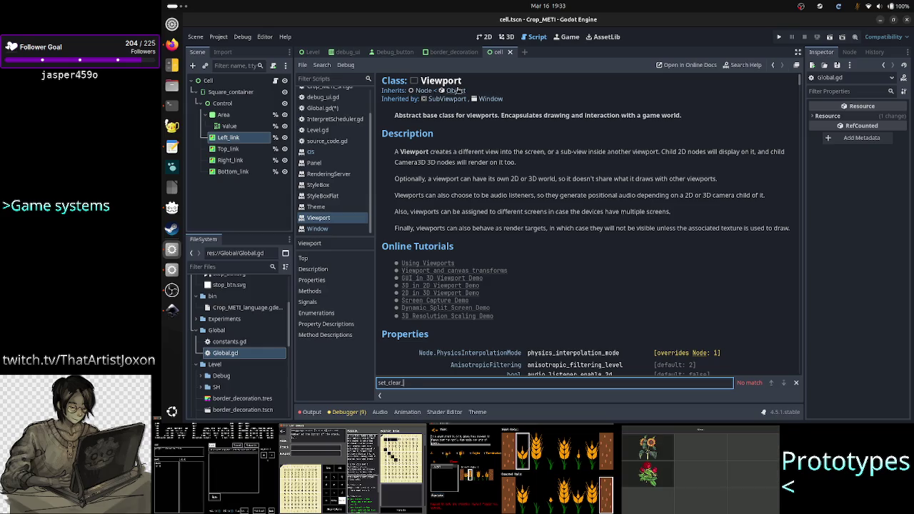
{"action": "key", "text": "alt+Tab"}
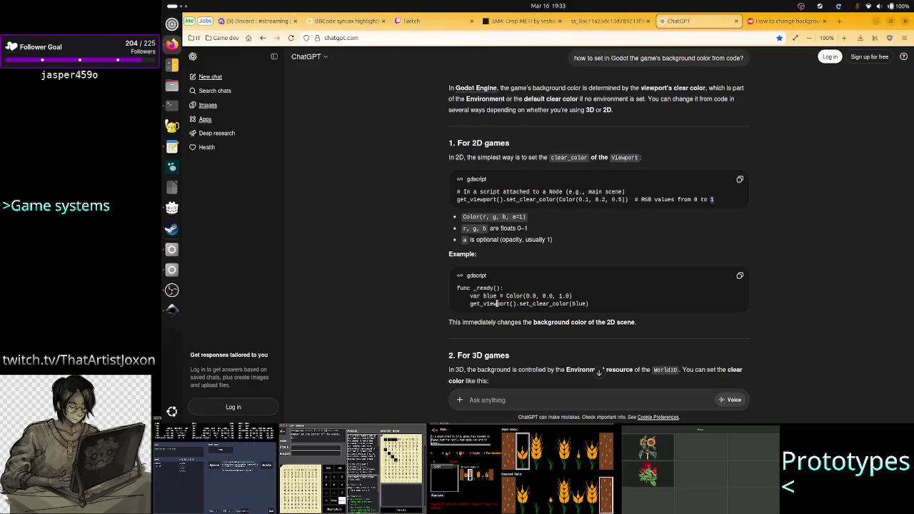
{"action": "double_click", "coordinate": [496, 304]}
{"action": "double_click", "coordinate": [541, 304]}
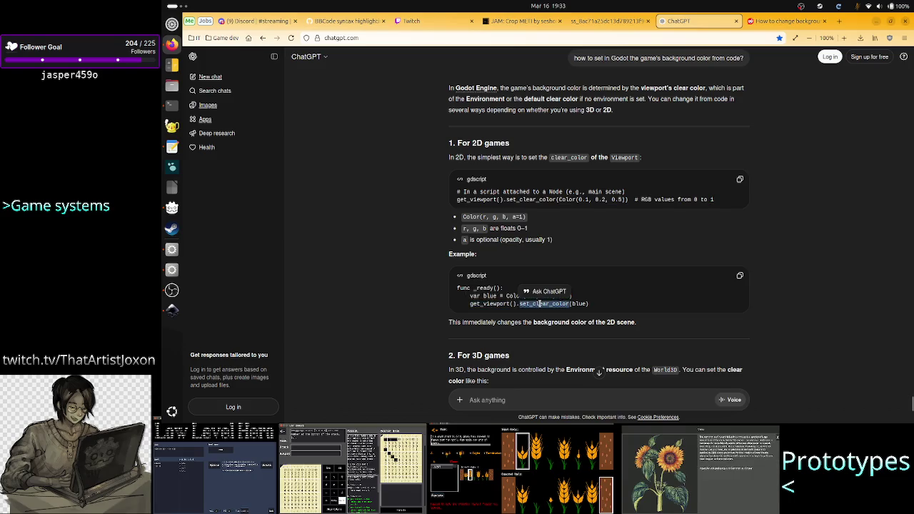
{"action": "key", "text": "alt+Tab"}
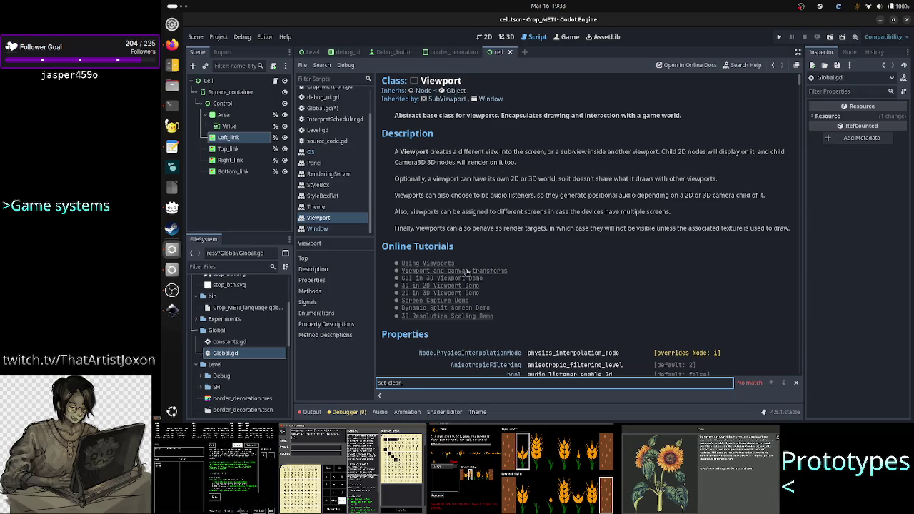
{"action": "type", "text": "color"}
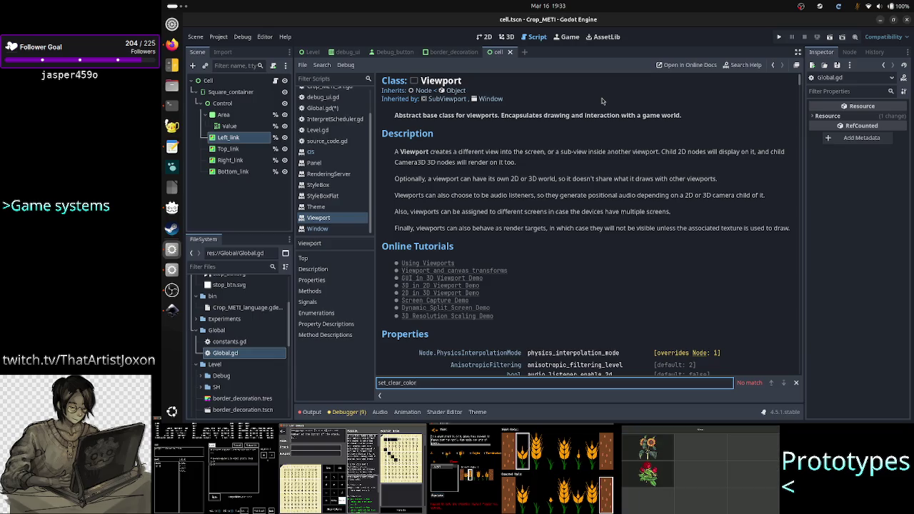
Search the editor help for set_clear_color, which returns no results
{"action": "left_click", "coordinate": [742, 65]}
{"action": "type", "text": "set_clear_"}
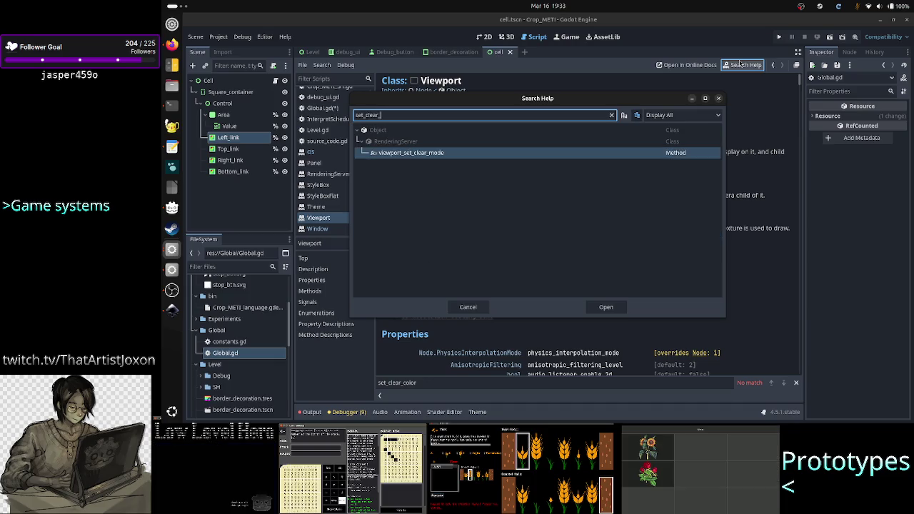
{"action": "type", "text": "color"}
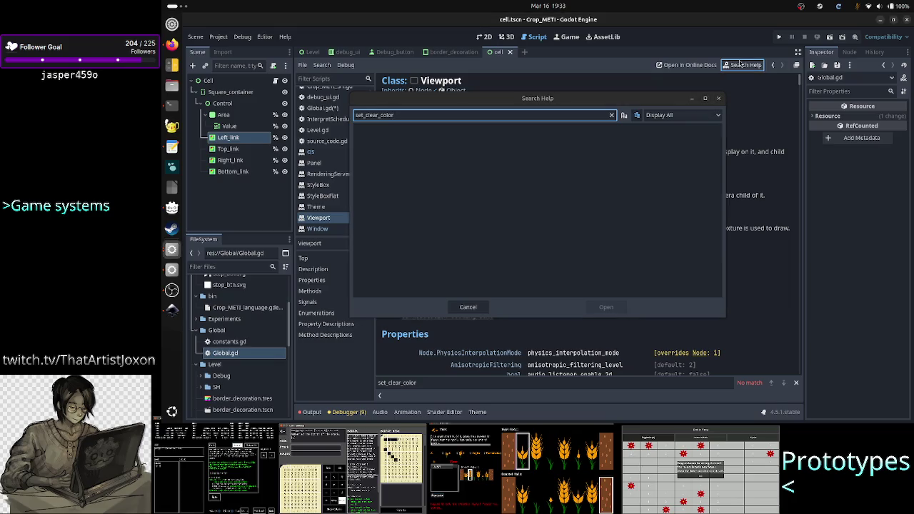
{"action": "key", "text": "alt+Tab"}
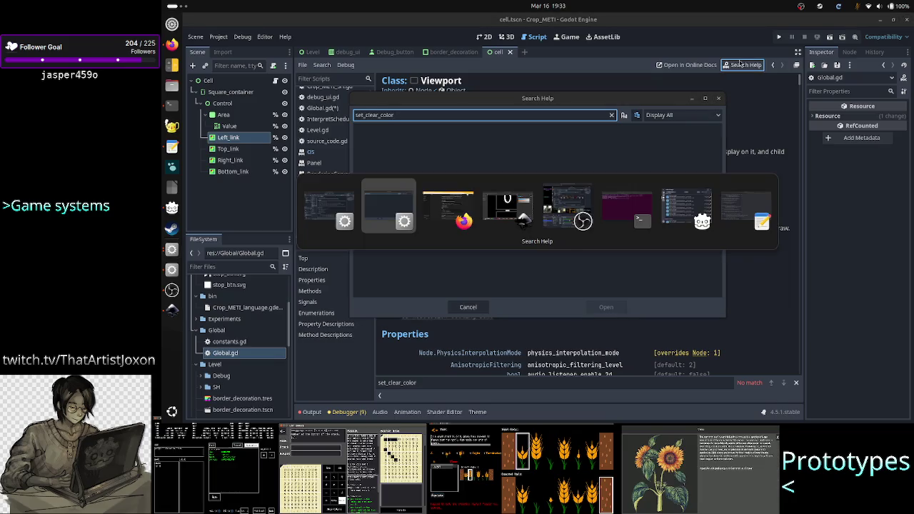
{"action": "key", "text": "alt+Tab"}
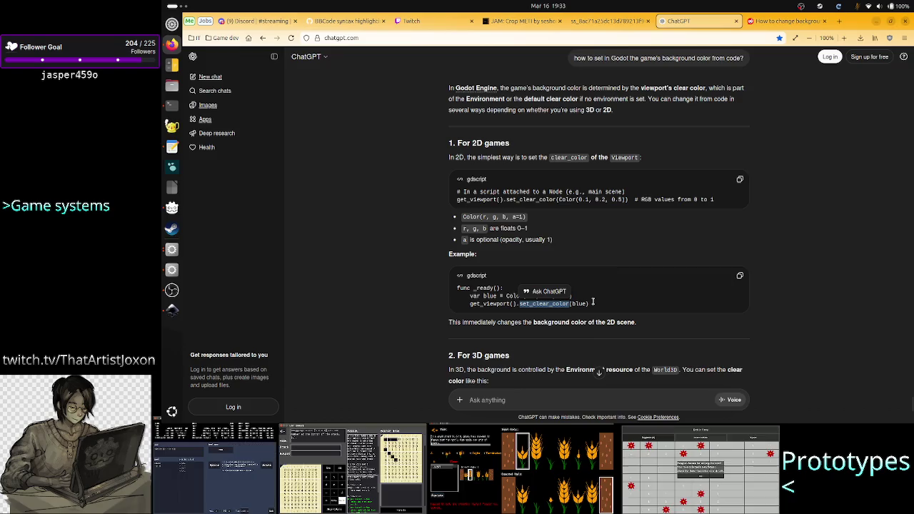
Read ChatGPT's background-colour answer down to its TL;DR, then return to Godot
{"action": "scroll", "coordinate": [590, 335], "scroll_direction": "down", "scroll_amount": 7}
{"action": "scroll", "coordinate": [589, 335], "scroll_direction": "up", "scroll_amount": 3}
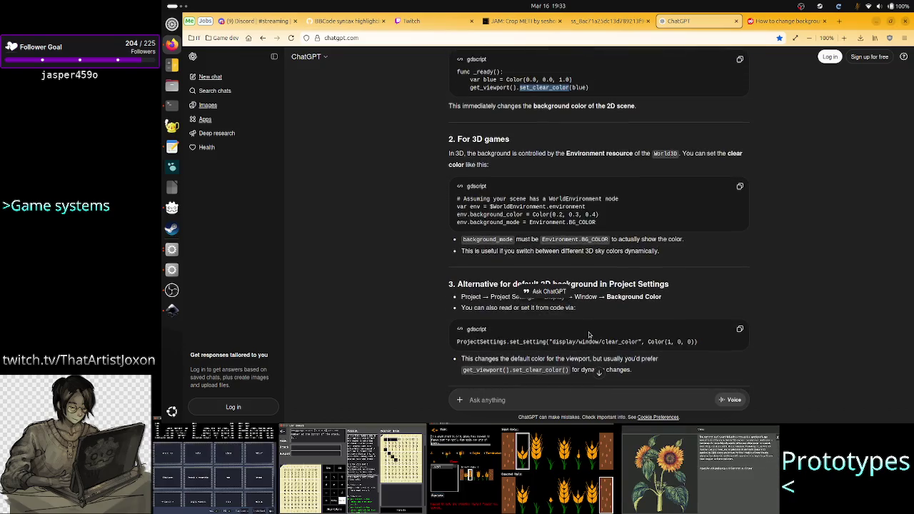
{"action": "scroll", "coordinate": [588, 332], "scroll_direction": "down", "scroll_amount": 2}
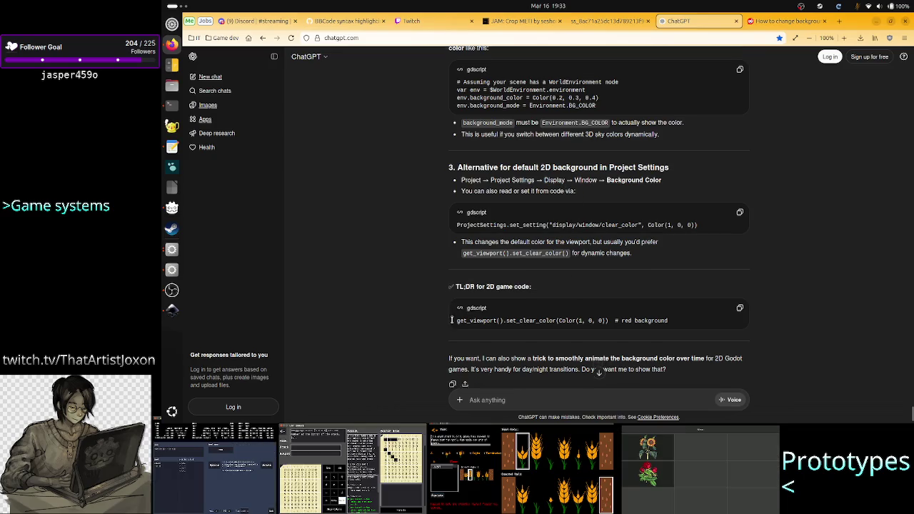
{"action": "scroll", "coordinate": [451, 320], "scroll_direction": "down", "scroll_amount": 2}
{"action": "left_click", "coordinate": [515, 395]}
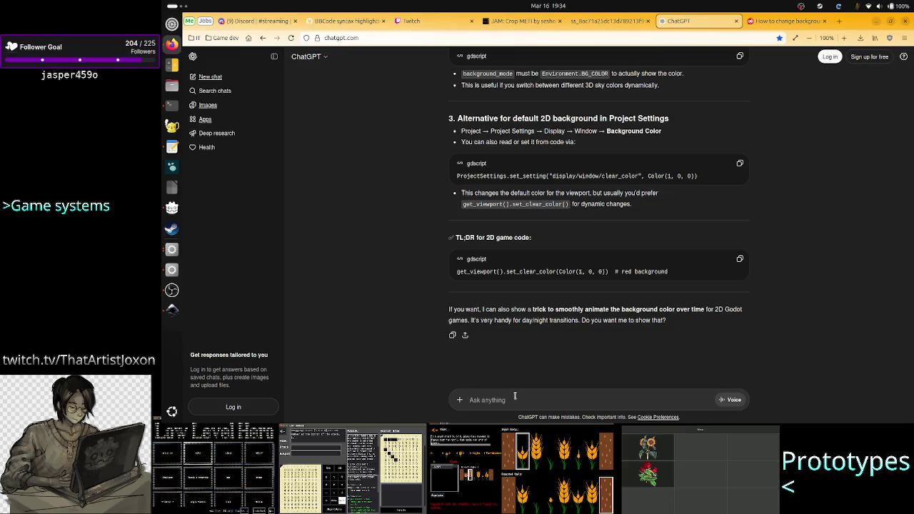
{"action": "key", "text": "alt+Tab"}
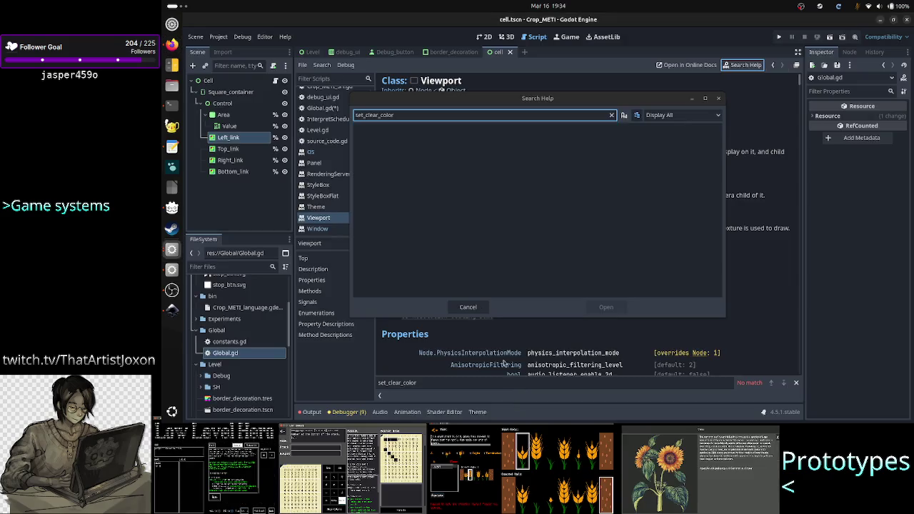
Close the help search and bring up the Global.gd script
{"action": "left_click", "coordinate": [475, 308]}
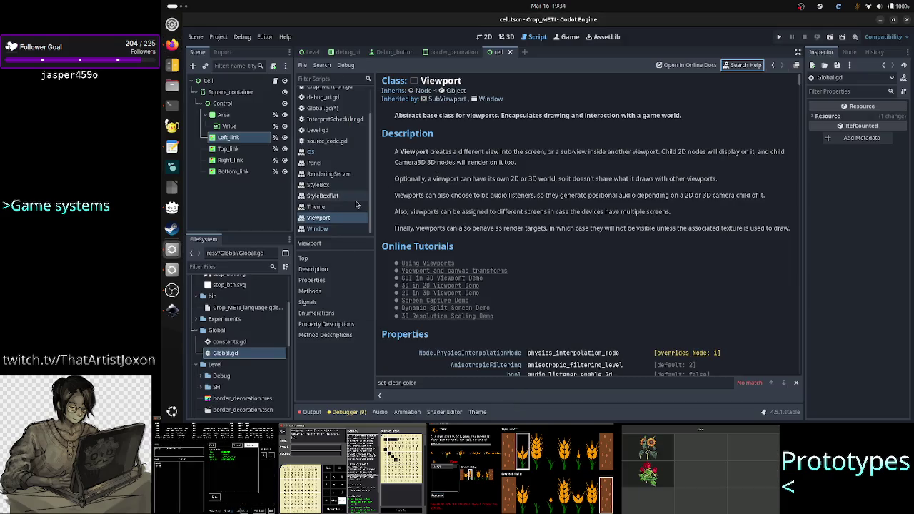
{"action": "scroll", "coordinate": [355, 203], "scroll_direction": "up", "scroll_amount": 2}
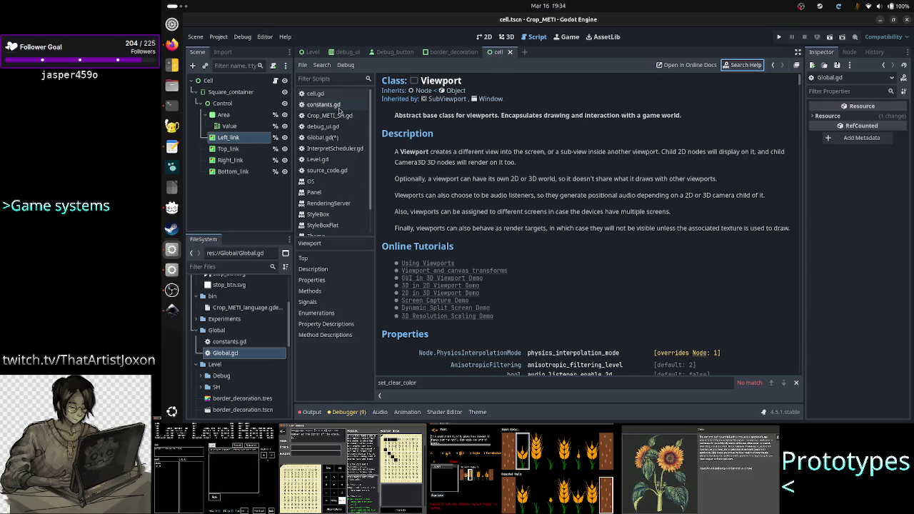
{"action": "left_click", "coordinate": [322, 137]}
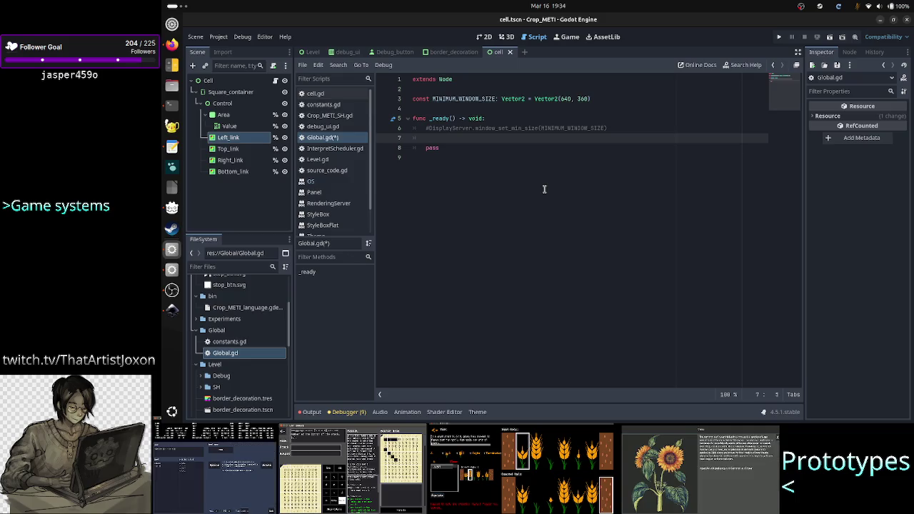
Try a get_viewport().set_clear line in _ready, then delete it again
{"action": "type", "text": "get_vi"}
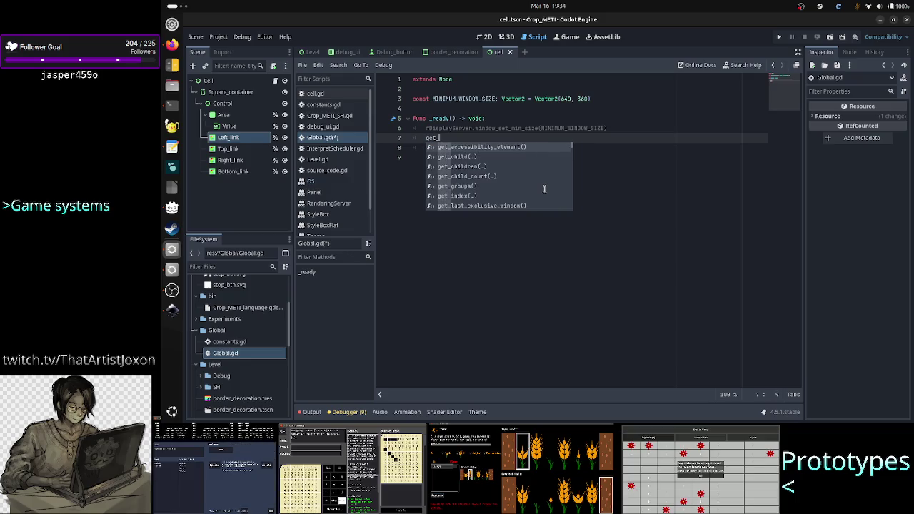
{"action": "key", "text": "Return"}
{"action": "type", "text": ".set"}
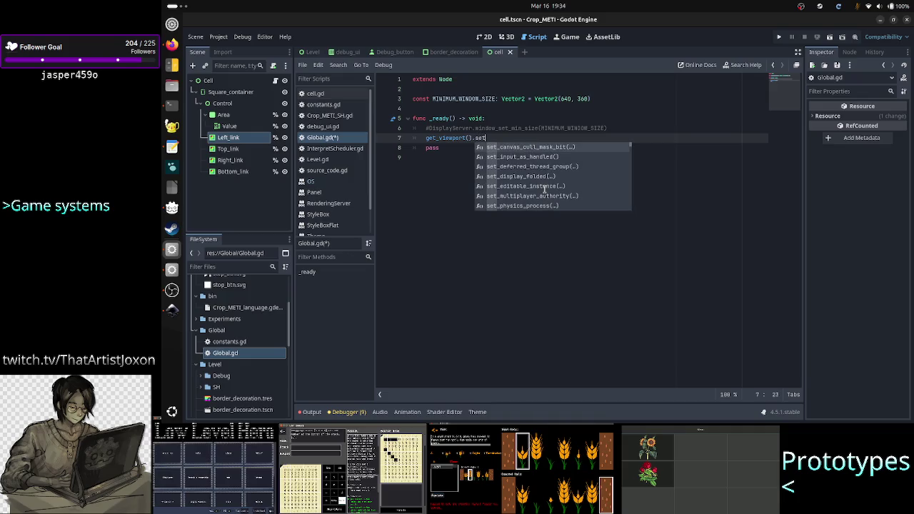
{"action": "type", "text": "_clear"}
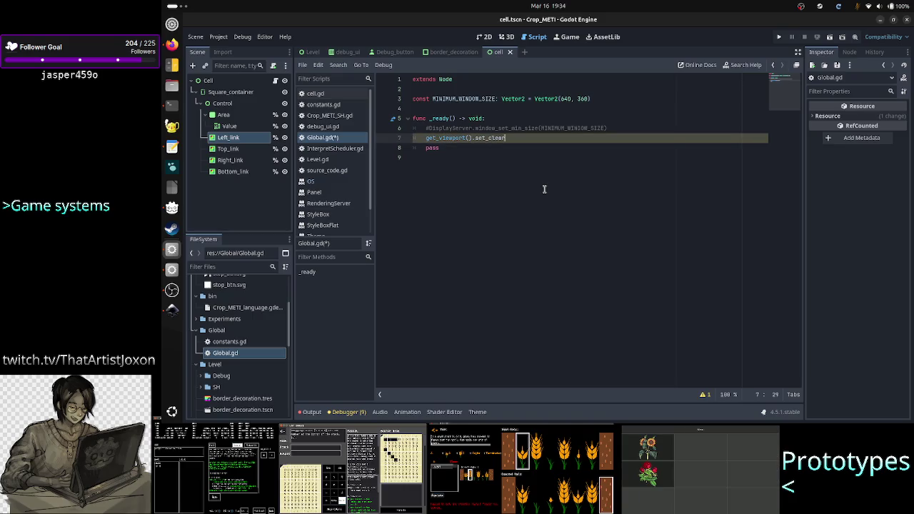
{"action": "key", "text": "BackSpace"}
{"action": "key", "text": "BackSpace"}
{"action": "key", "text": "BackSpace"}
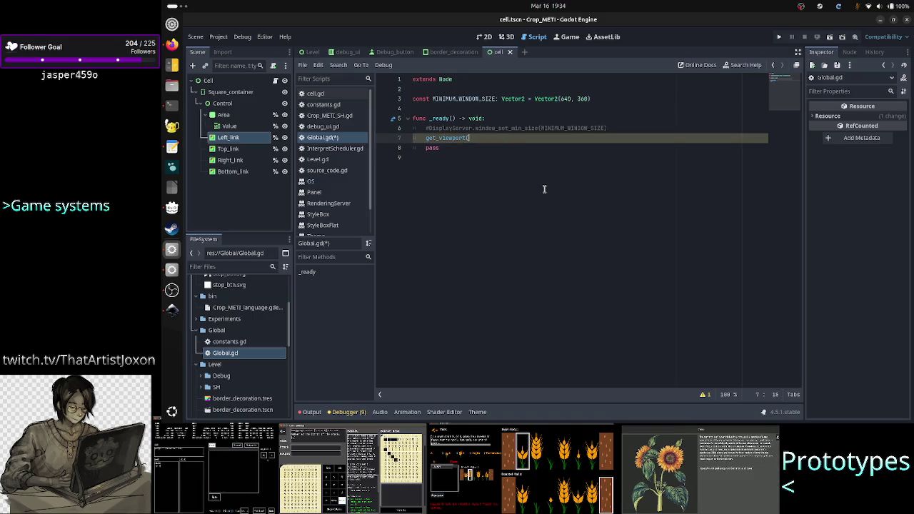
{"action": "key", "text": "BackSpace"}
{"action": "key", "text": "BackSpace"}
{"action": "key", "text": "BackSpace"}
{"action": "key", "text": "alt+Tab"}
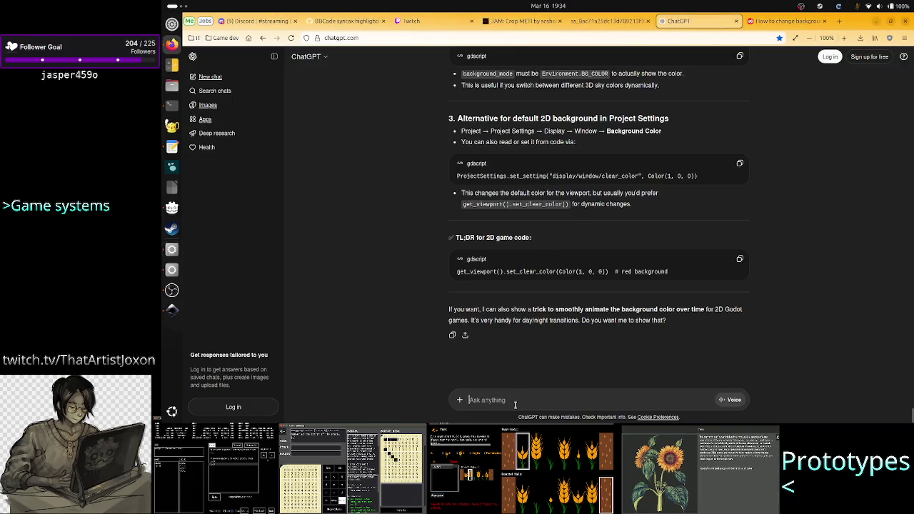
Tell ChatGPT 'in godot 4.5, what you said didn't work' and get its RenderingServer suggestion
{"action": "type", "text": "in go"}
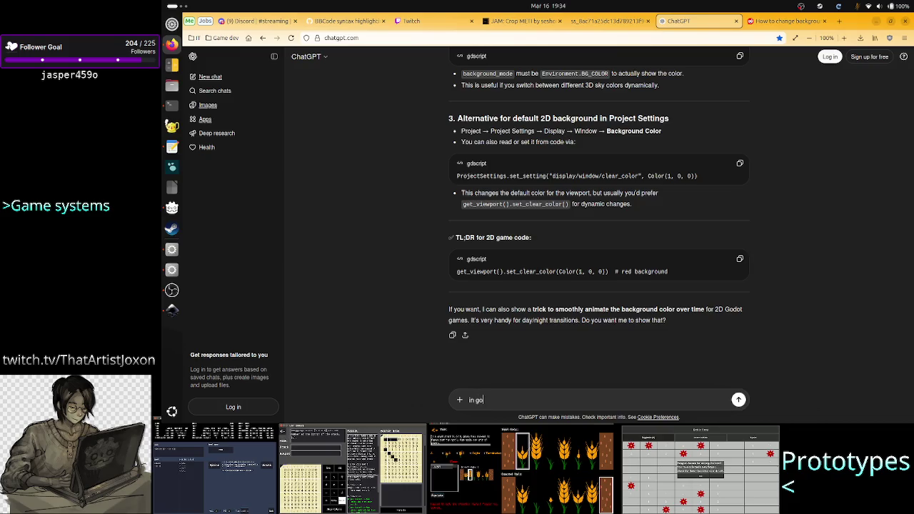
{"action": "type", "text": "dot 4.5, "}
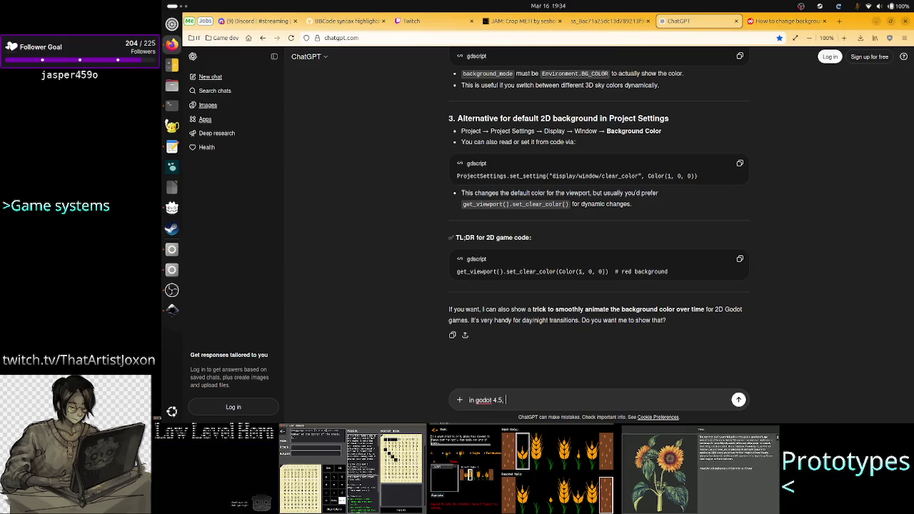
{"action": "type", "text": "ca's"}
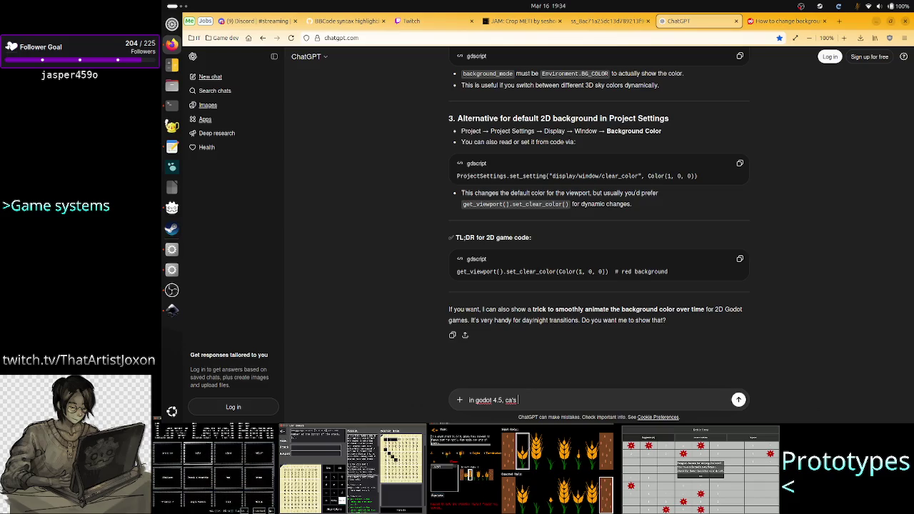
{"action": "type", "text": " get_v"}
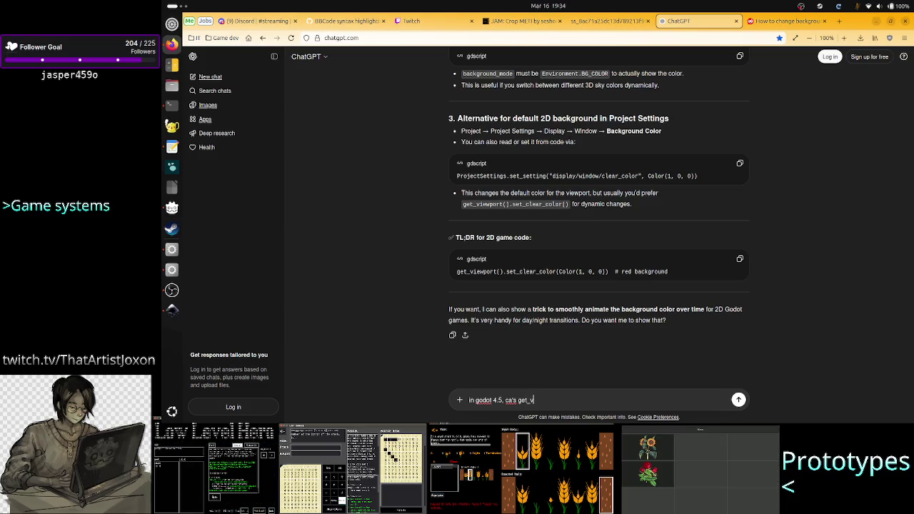
{"action": "key", "text": "BackSpace"}
{"action": "key", "text": "BackSpace"}
{"action": "key", "text": "BackSpace"}
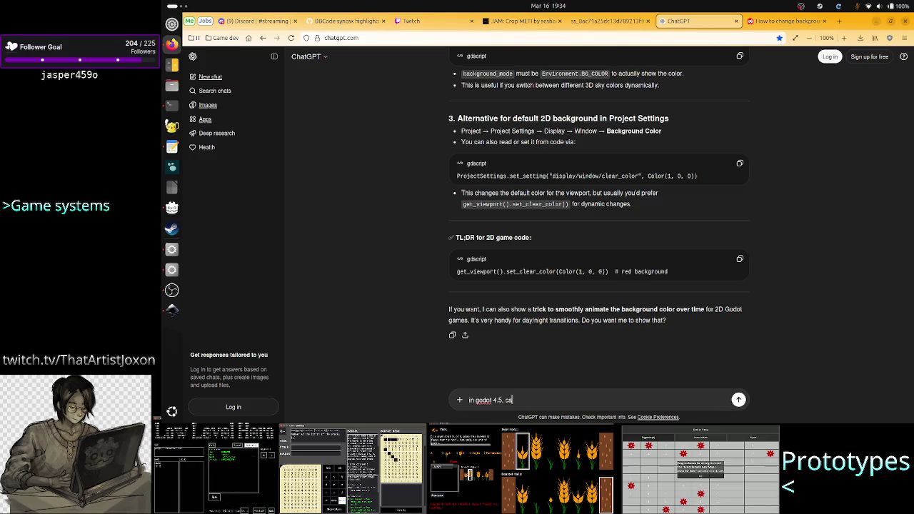
{"action": "key", "text": "BackSpace"}
{"action": "type", "text": "what you"}
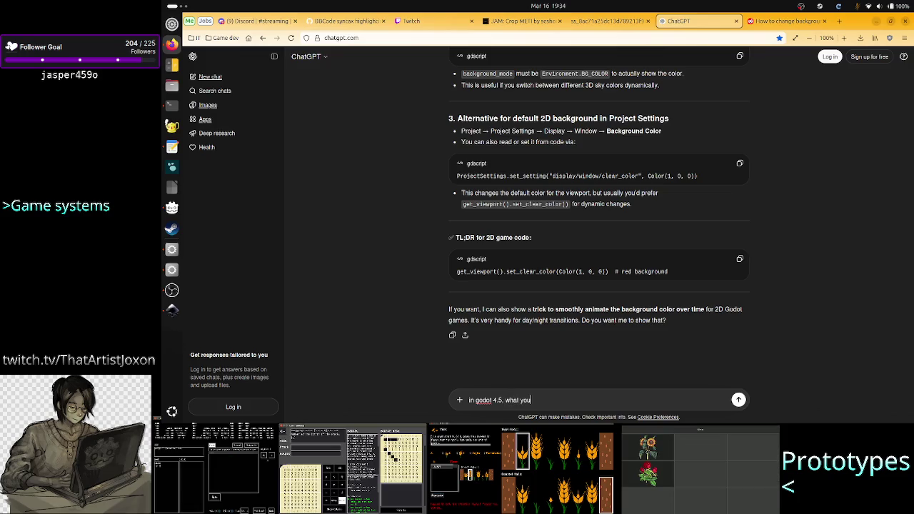
{"action": "type", "text": " said didn't work"}
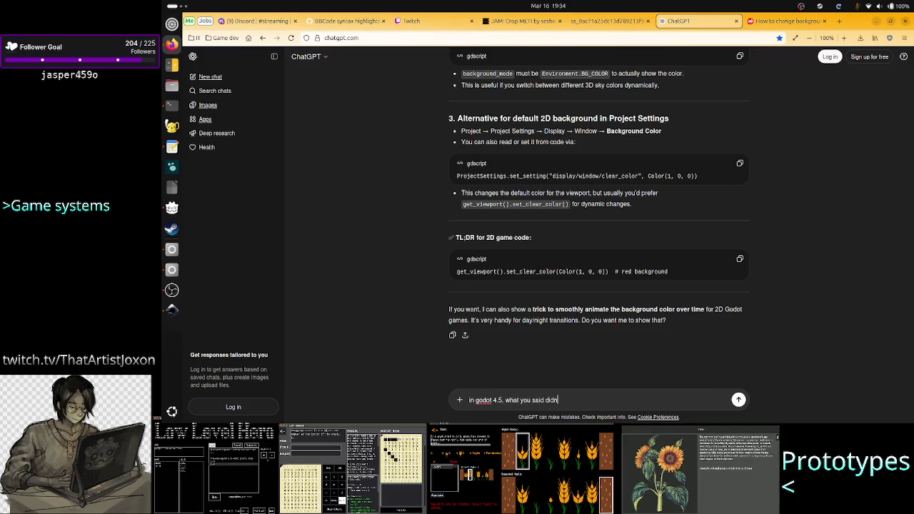
{"action": "key", "text": "Return"}
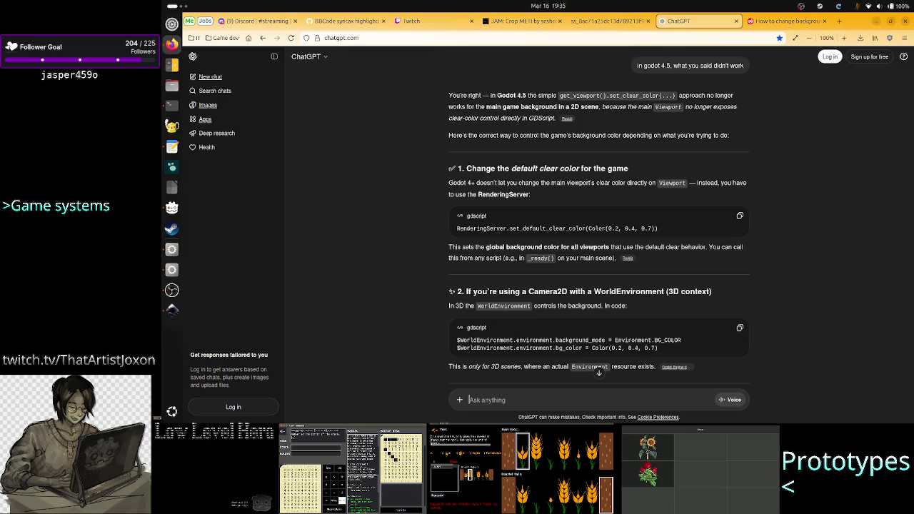
{"action": "key", "text": "alt"}
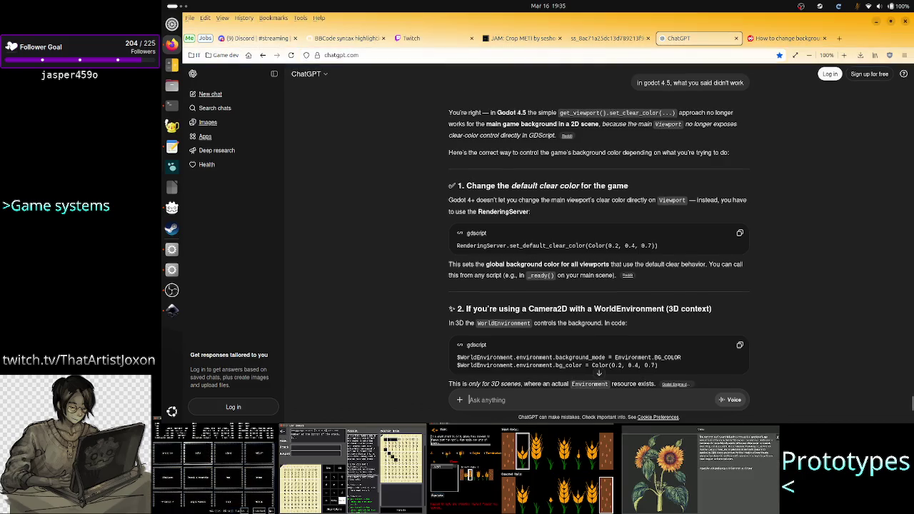
{"action": "key", "text": "alt"}
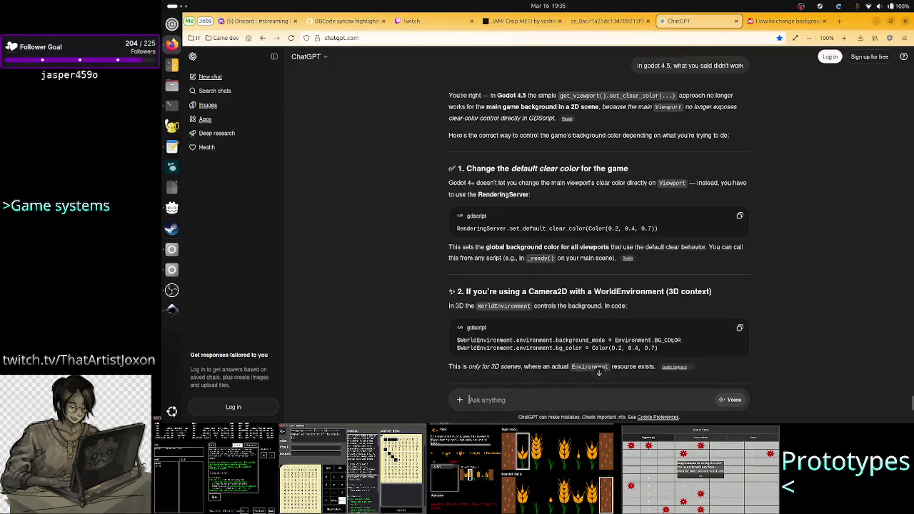
{"action": "key", "text": "alt+Tab"}
Search the help for 'clear_col' and open RenderingServer's set_default_clear_color entry
{"action": "left_click", "coordinate": [742, 65]}
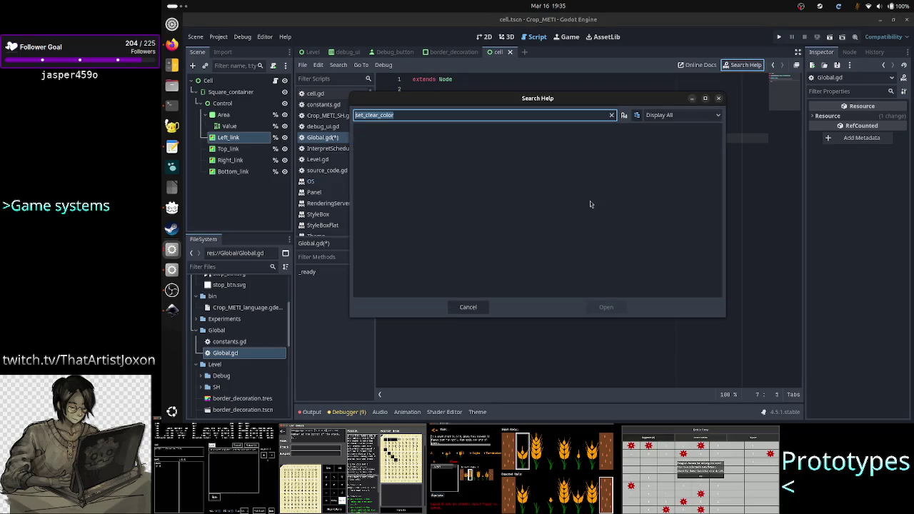
{"action": "key", "text": "ctrl+v"}
{"action": "key", "text": "BackSpace"}
{"action": "key", "text": "BackSpace"}
{"action": "key", "text": "BackSpace"}
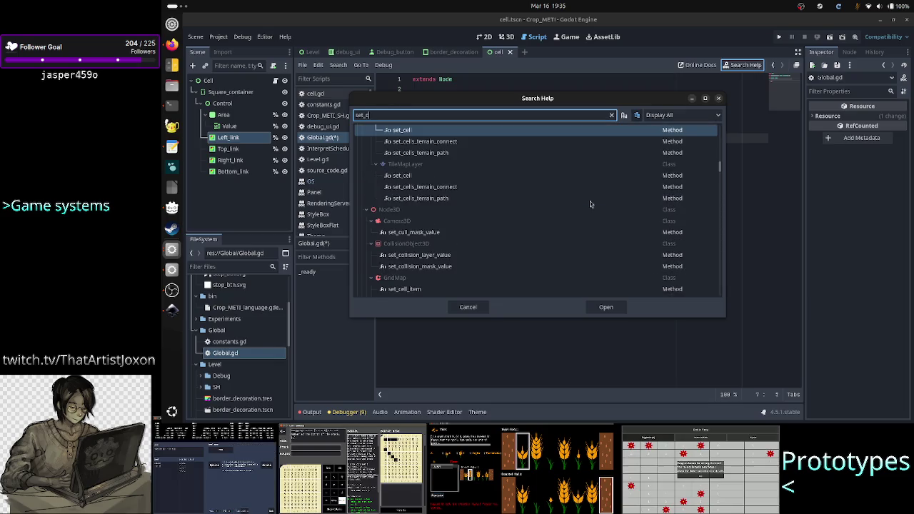
{"action": "type", "text": "lear"}
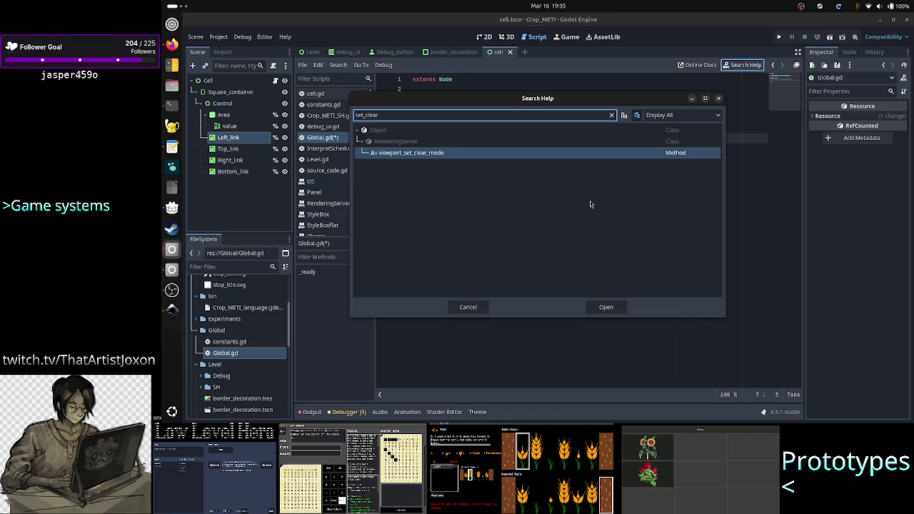
{"action": "key", "text": "BackSpace"}
{"action": "key", "text": "BackSpace"}
{"action": "key", "text": "BackSpace"}
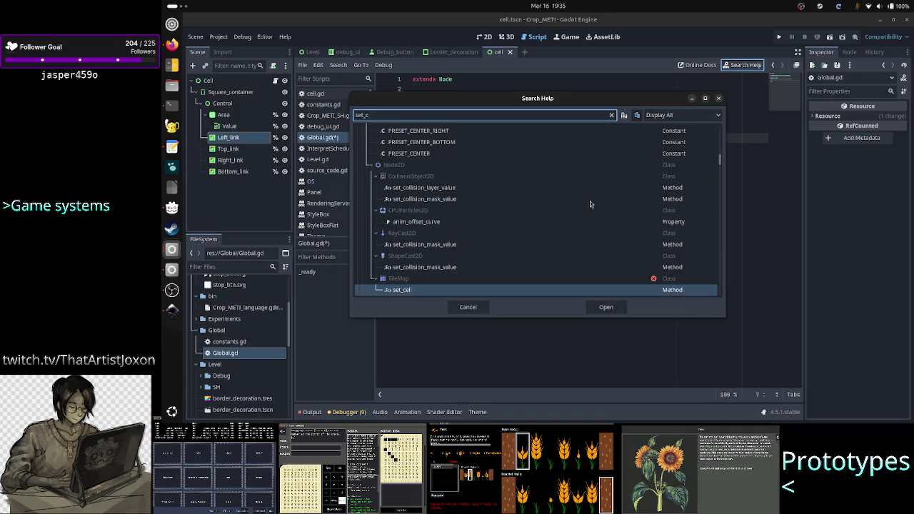
{"action": "key", "text": "BackSpace"}
{"action": "key", "text": "BackSpace"}
{"action": "key", "text": "BackSpace"}
{"action": "type", "text": "clear_"}
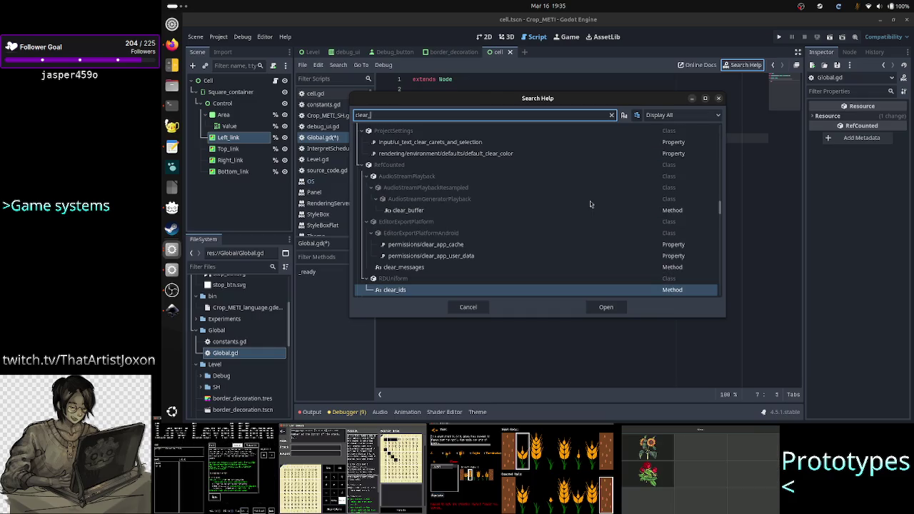
{"action": "type", "text": "col"}
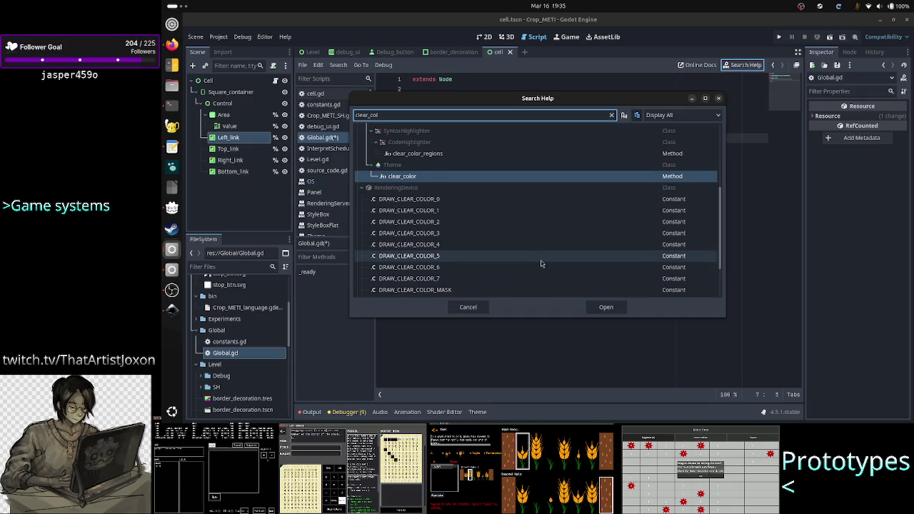
{"action": "scroll", "coordinate": [513, 222], "scroll_direction": "down", "scroll_amount": 3}
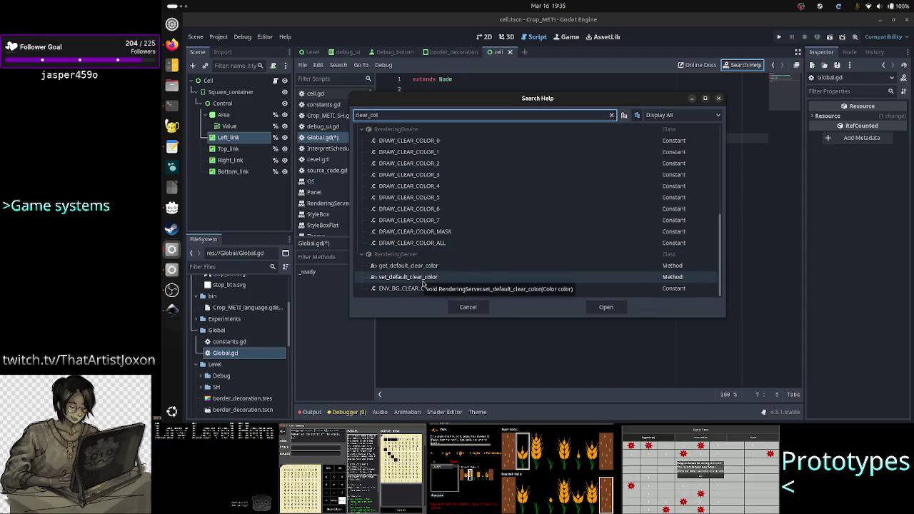
{"action": "left_click", "coordinate": [459, 307]}
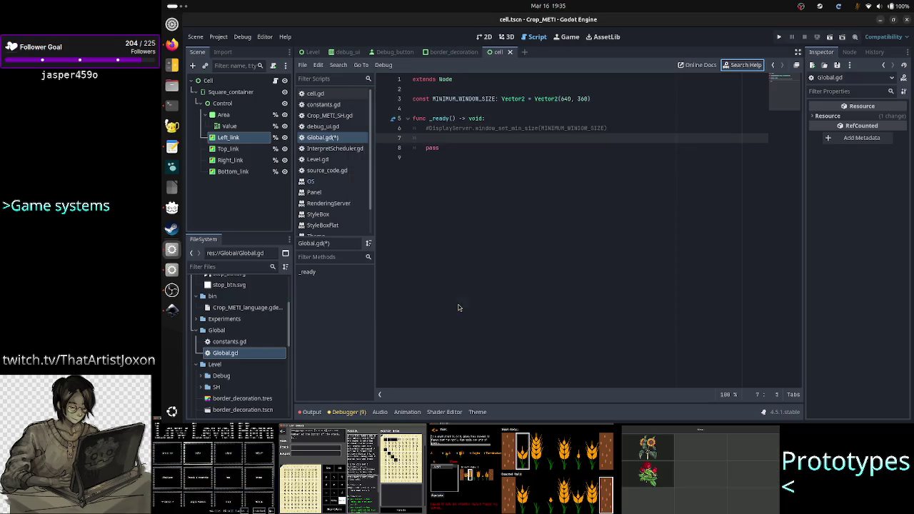
Read the RenderingServer class reference, then switch back to Global.gd
{"action": "left_click", "coordinate": [333, 206]}
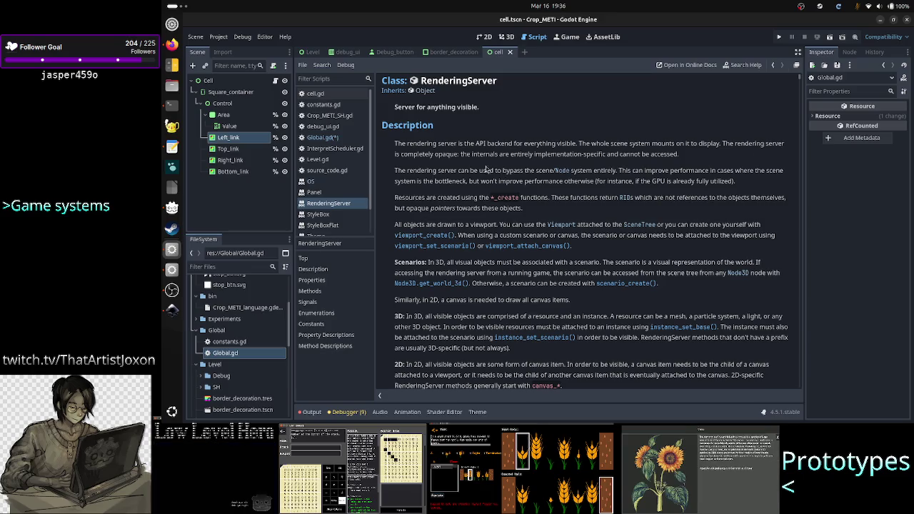
{"action": "left_click", "coordinate": [323, 137]}
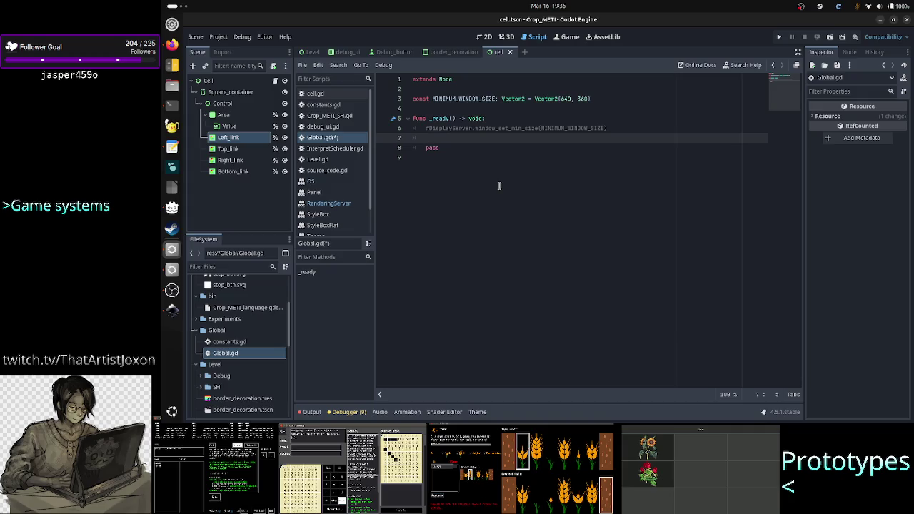
Enter RenderingServer on line 7 of _ready and search the help for 'rendering'
{"action": "type", "text": "Ren"}
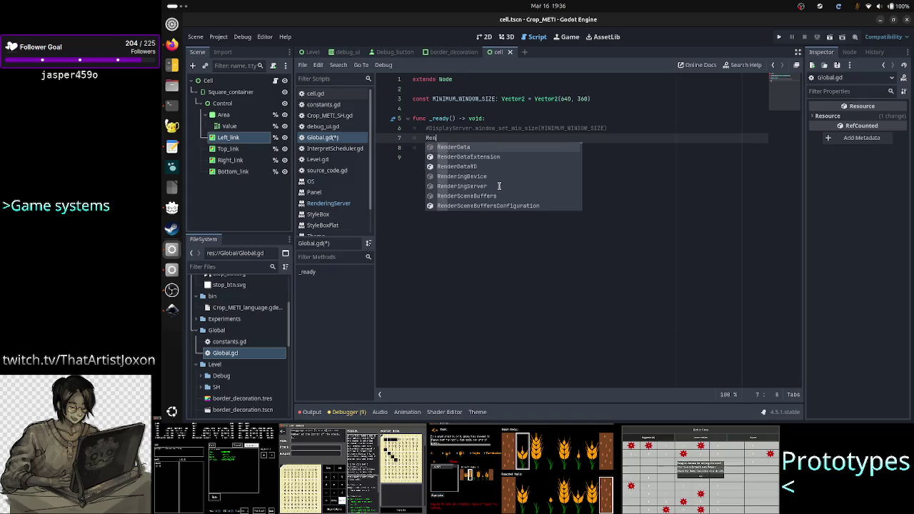
{"action": "type", "text": "deri"}
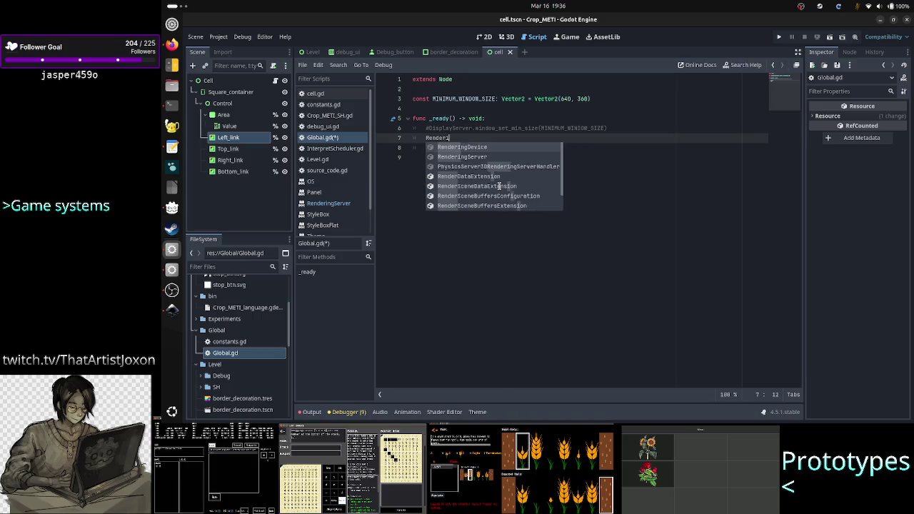
{"action": "type", "text": "ngSe"}
{"action": "key", "text": "Return"}
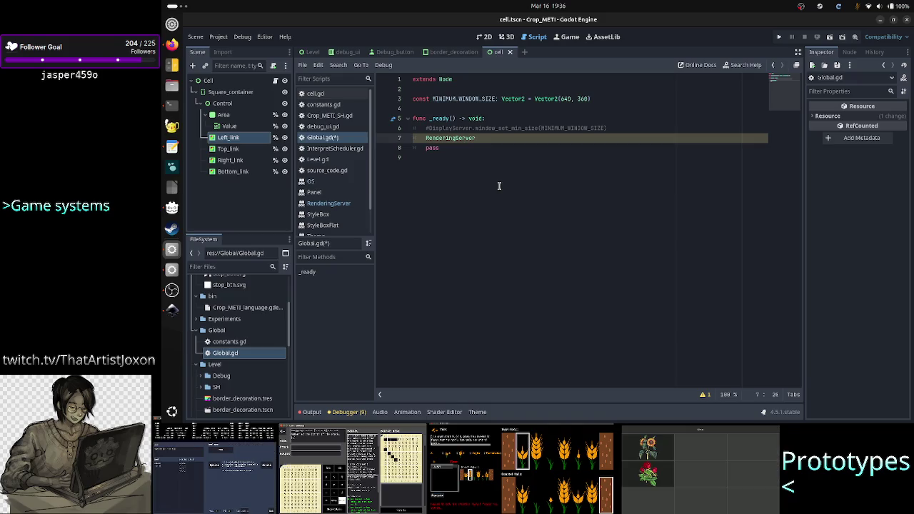
{"action": "left_click", "coordinate": [744, 64]}
{"action": "type", "text": "rendering"}
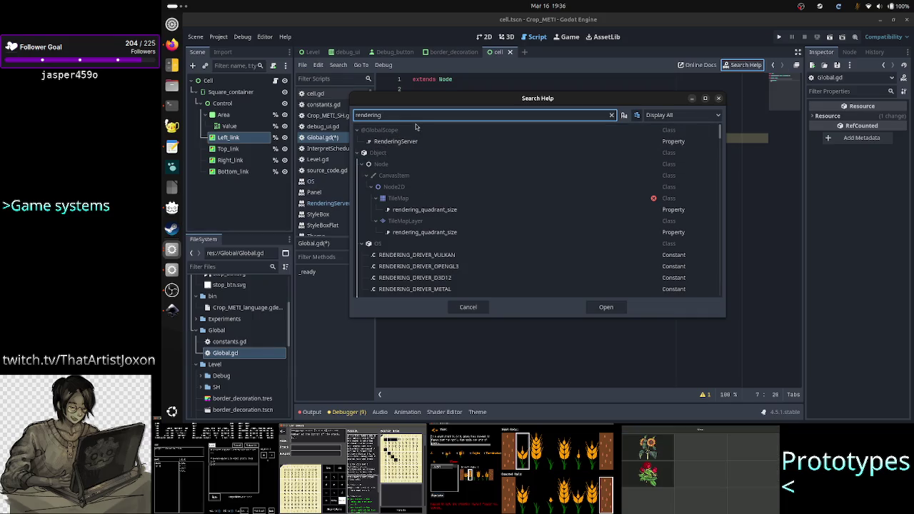
{"action": "left_click_drag", "start_coordinate": [442, 101], "coordinate": [500, 104]}
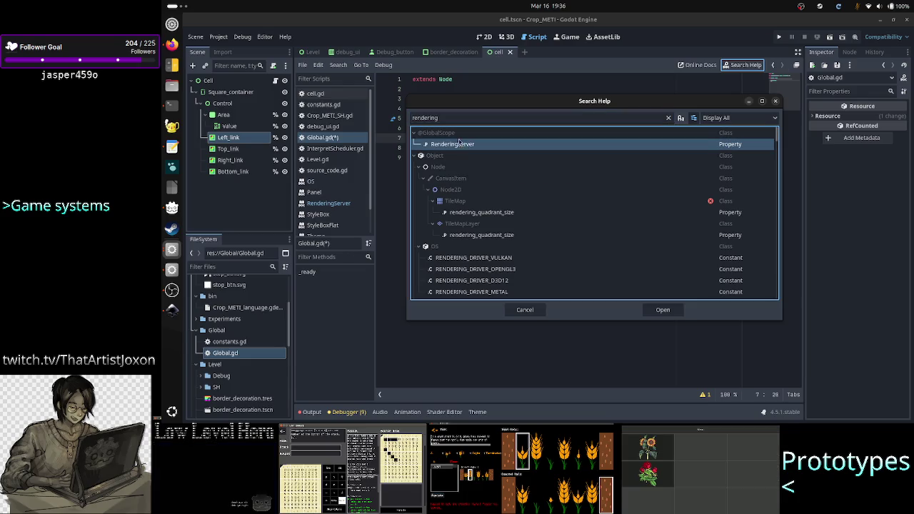
{"action": "left_click", "coordinate": [458, 135]}
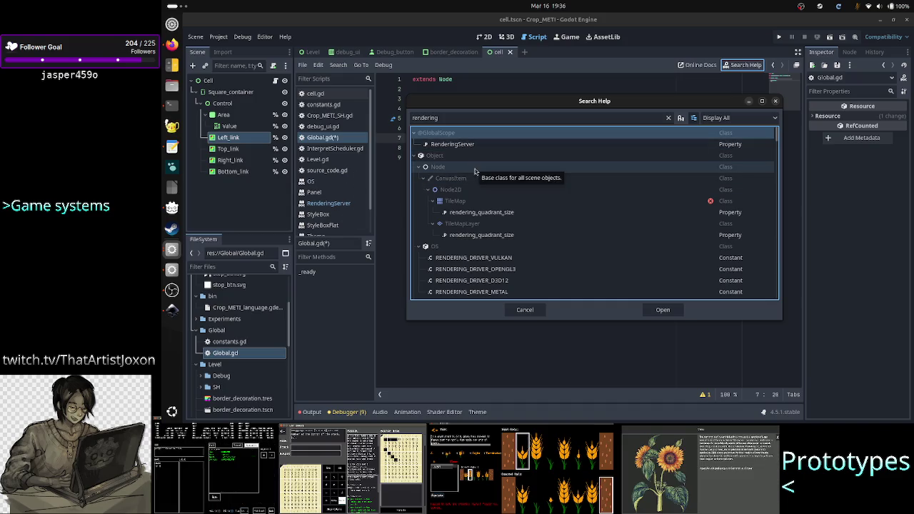
{"action": "double_click", "coordinate": [462, 145]}
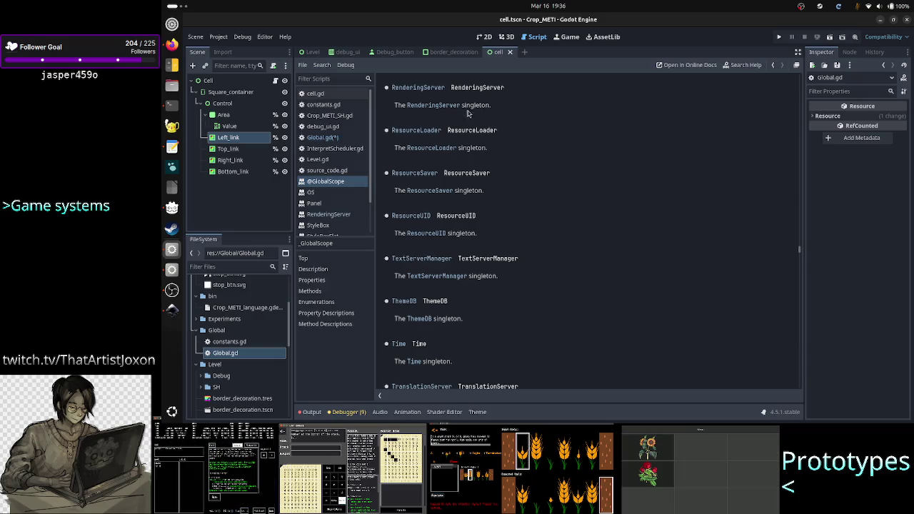
{"action": "double_click", "coordinate": [477, 106]}
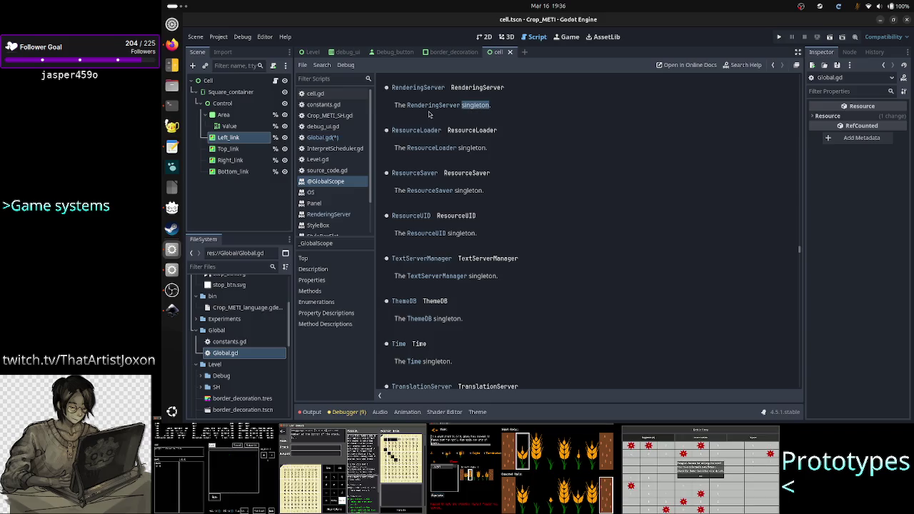
{"action": "left_click", "coordinate": [493, 109]}
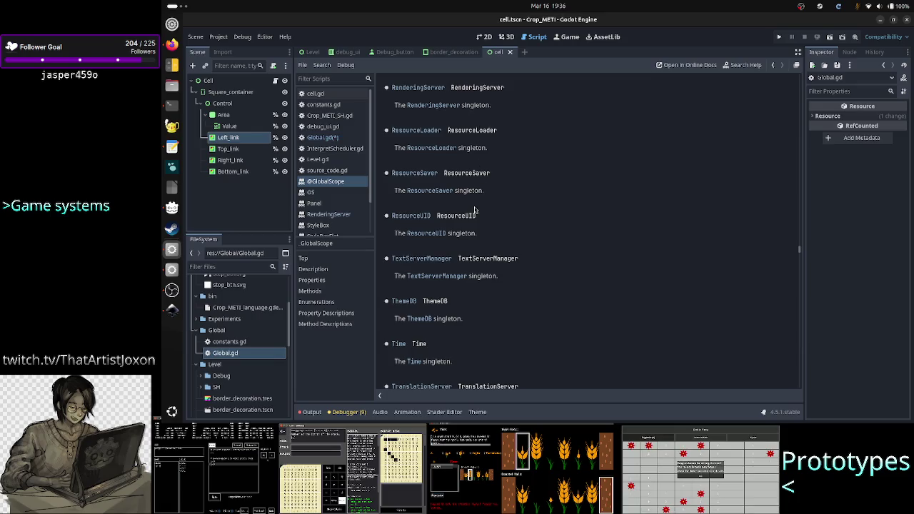
{"action": "double_click", "coordinate": [480, 105]}
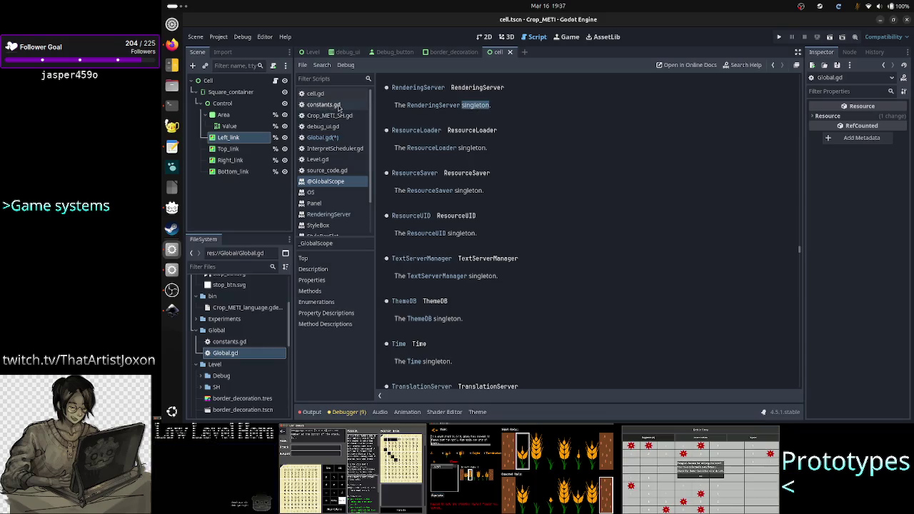
{"action": "left_click", "coordinate": [325, 138]}
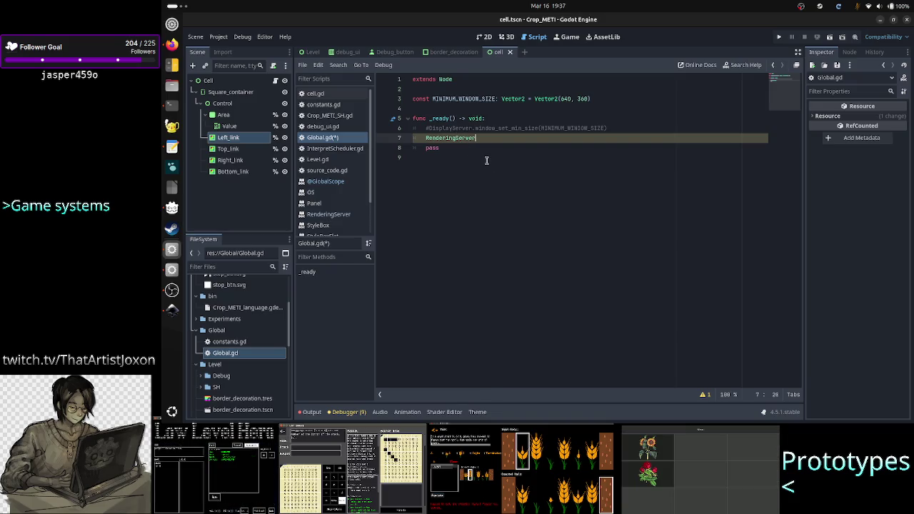
Complete line 7 as RenderingServer.set_default_clear_color(C.GAME_BACKGROUND_COLOR)
{"action": "left_click_drag", "start_coordinate": [472, 129], "coordinate": [434, 130]}
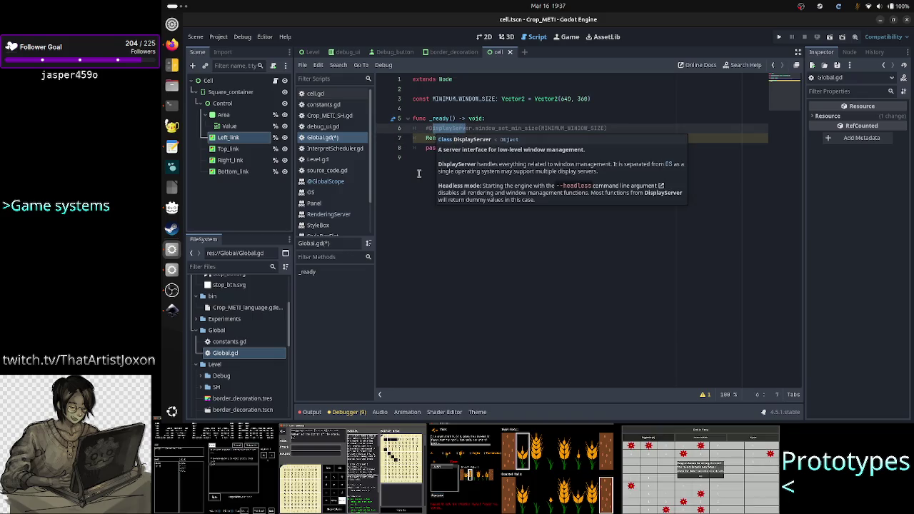
{"action": "left_click", "coordinate": [419, 173]}
{"action": "left_click_drag", "start_coordinate": [434, 136], "coordinate": [464, 136]}
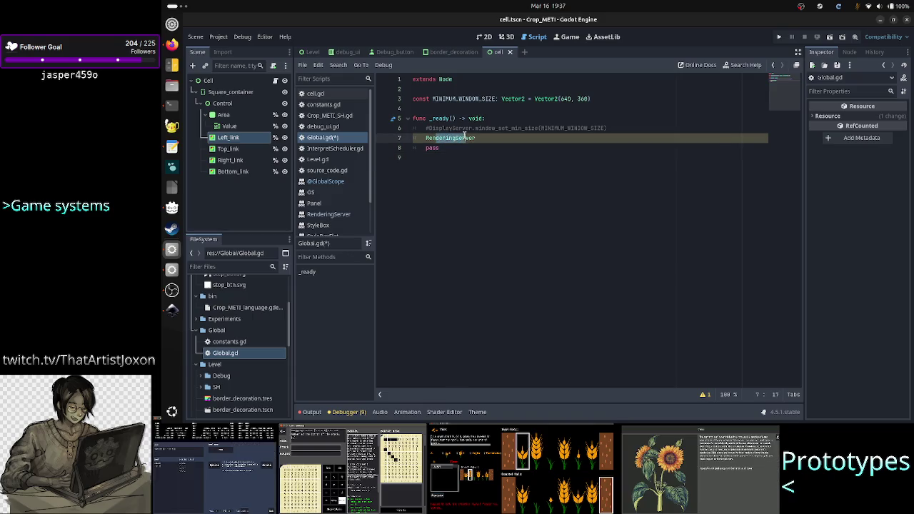
{"action": "left_click", "coordinate": [495, 135]}
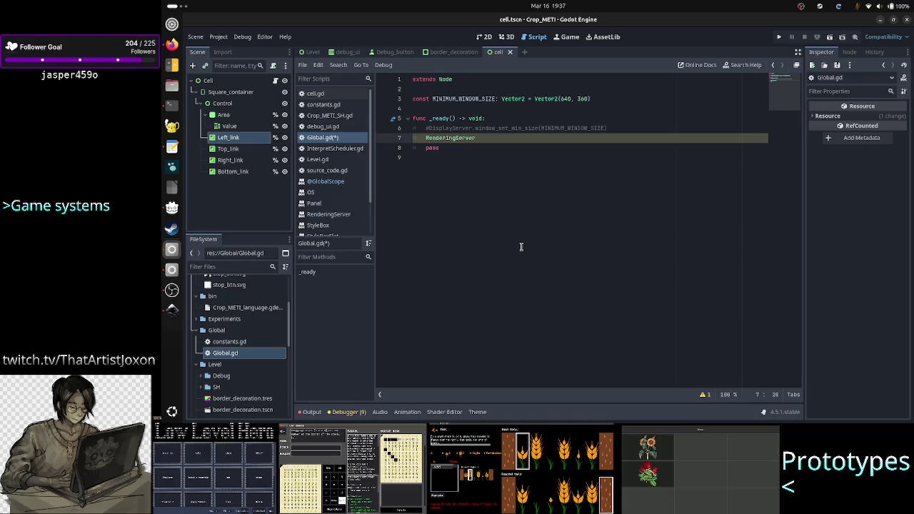
{"action": "type", "text": ".set"}
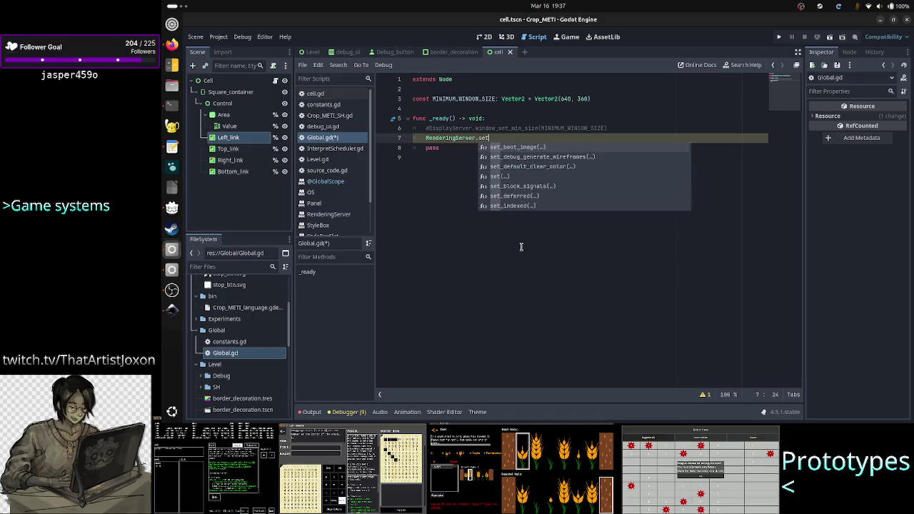
{"action": "type", "text": "_clear_"}
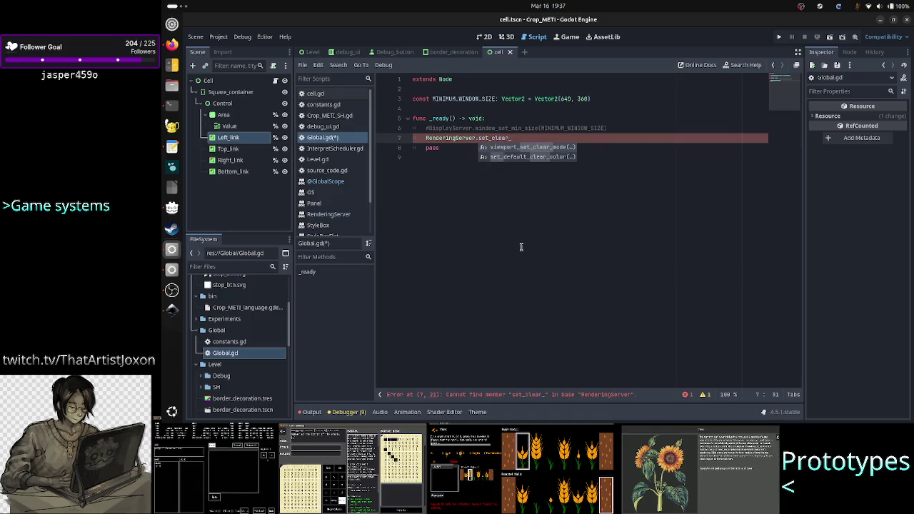
{"action": "key", "text": "Down"}
{"action": "key", "text": "Return"}
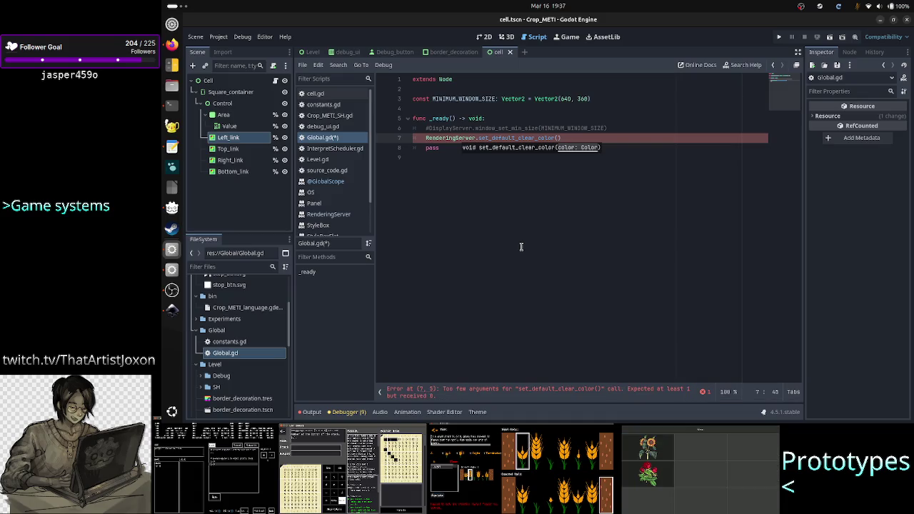
{"action": "type", "text": "C."}
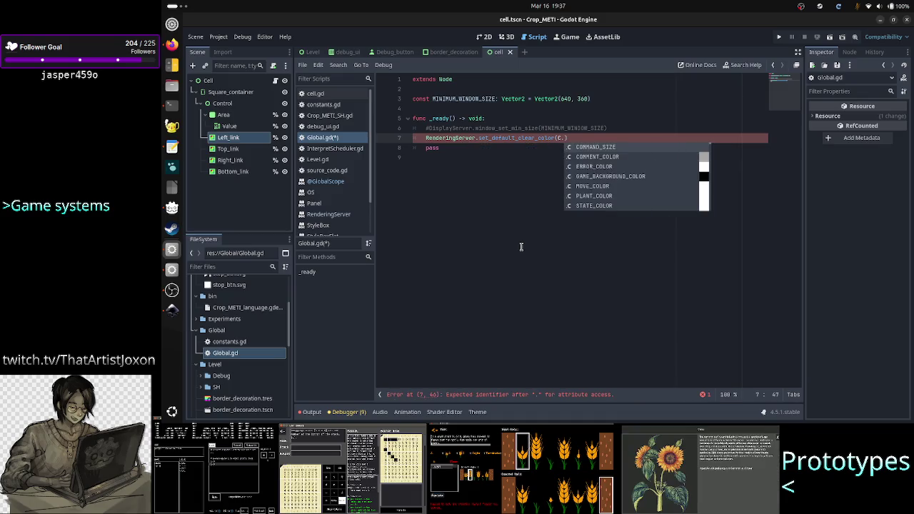
{"action": "type", "text": "g"}
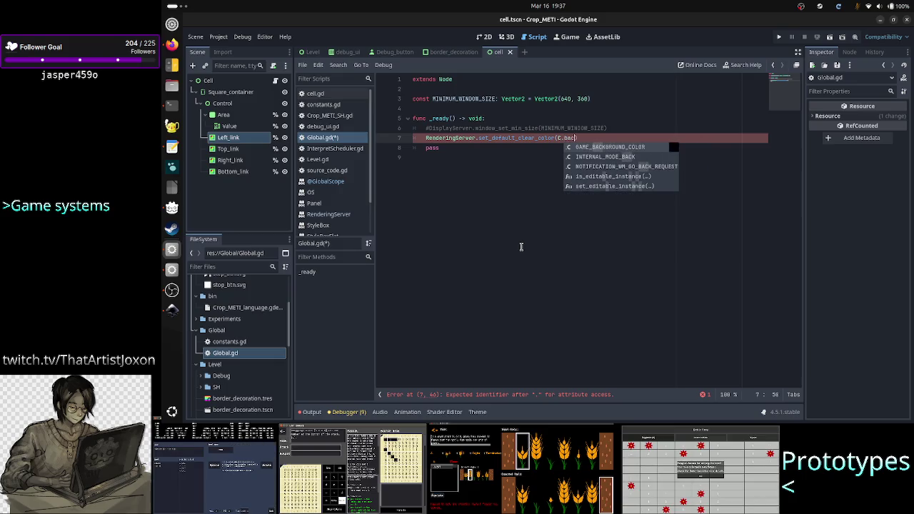
{"action": "key", "text": "Return"}
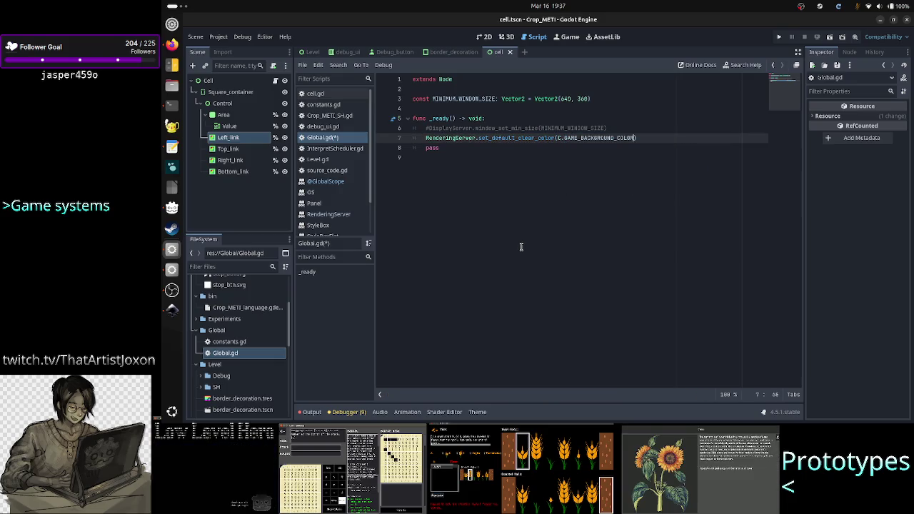
Remove the pass line from _ready and run the current scene
{"action": "key", "text": "Down"}
{"action": "key", "text": "ctrl+BackSpace"}
{"action": "type", "text": "p"}
{"action": "key", "text": "BackSpace"}
{"action": "key", "text": "BackSpace"}
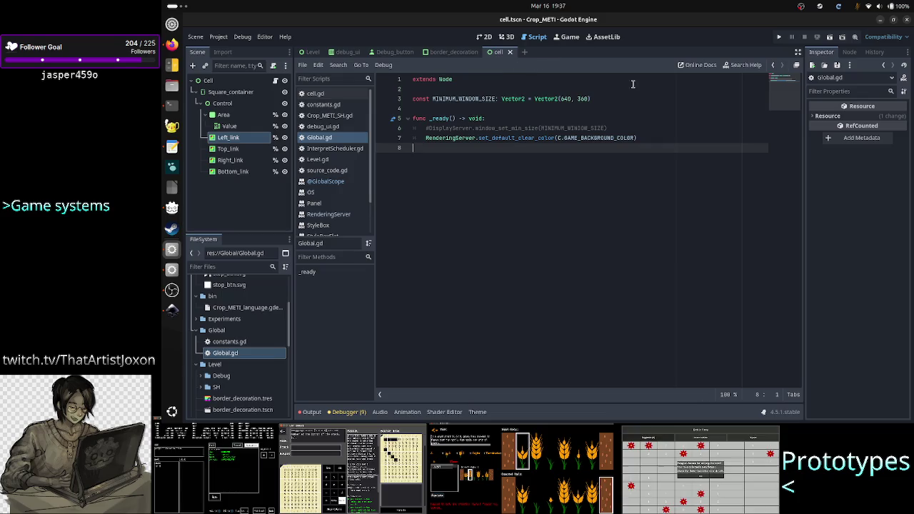
{"action": "left_click", "coordinate": [830, 38]}
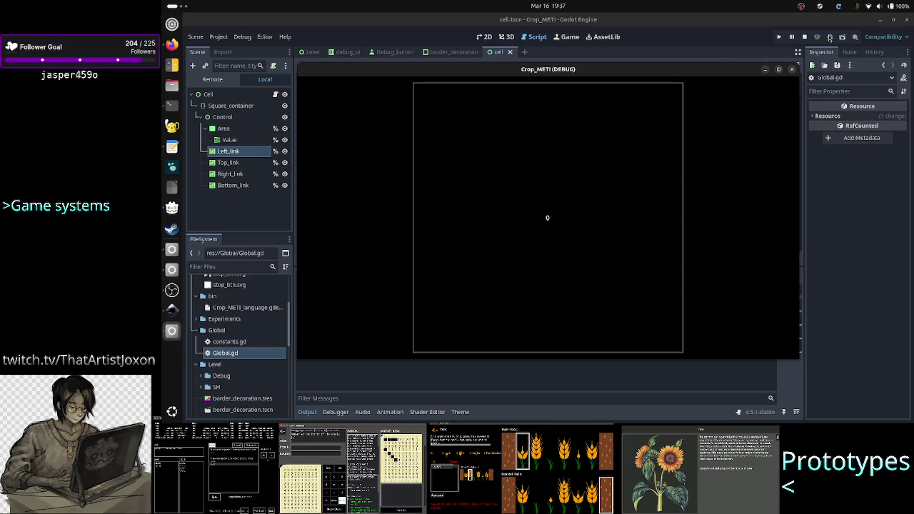
Move the Crop_METI debug window, check its black background, then stop it with F8
{"action": "mouse_move", "coordinate": [726, 75]}
{"action": "left_mouse_down"}
{"action": "mouse_move", "coordinate": [712, 82]}
{"action": "mouse_move", "coordinate": [727, 96]}
{"action": "mouse_move", "coordinate": [756, 82]}
{"action": "mouse_move", "coordinate": [734, 98]}
{"action": "left_mouse_up"}
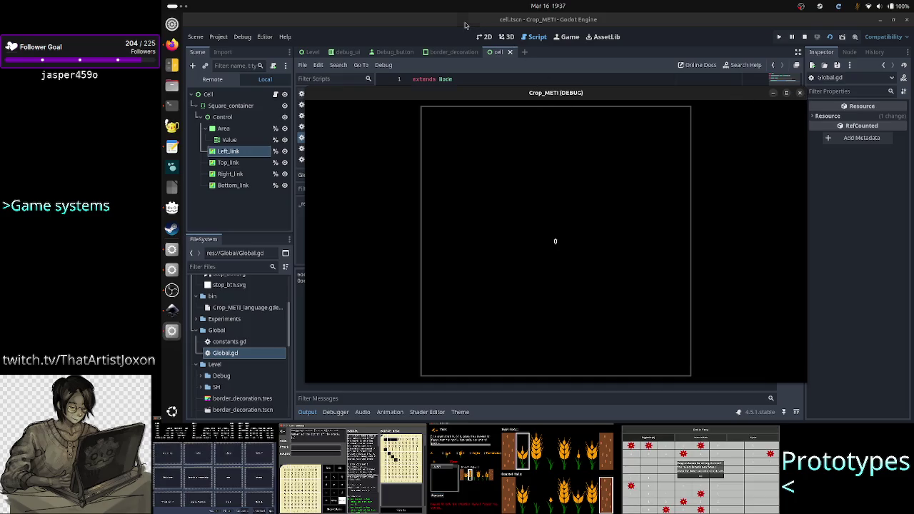
{"action": "key", "text": "F8"}
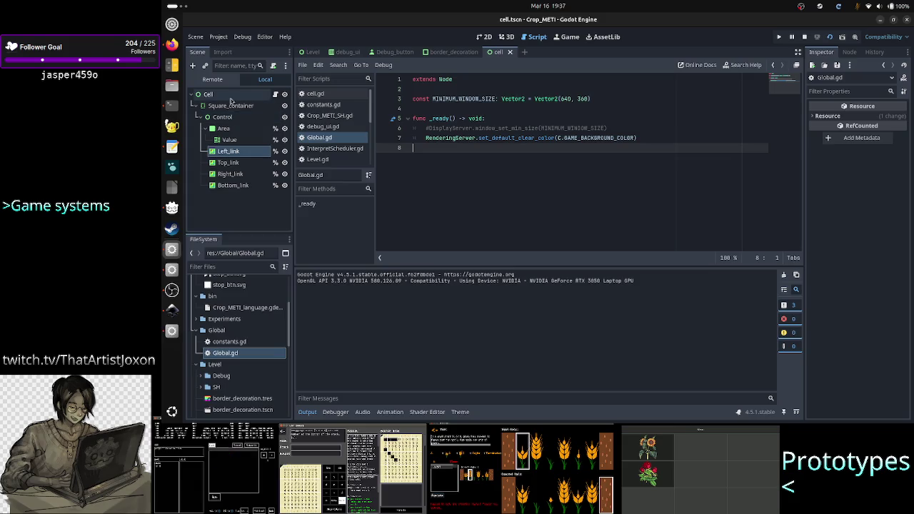
Enable Show Top Link and Show Bottom Link on the Cell root node
{"action": "left_click", "coordinate": [227, 97]}
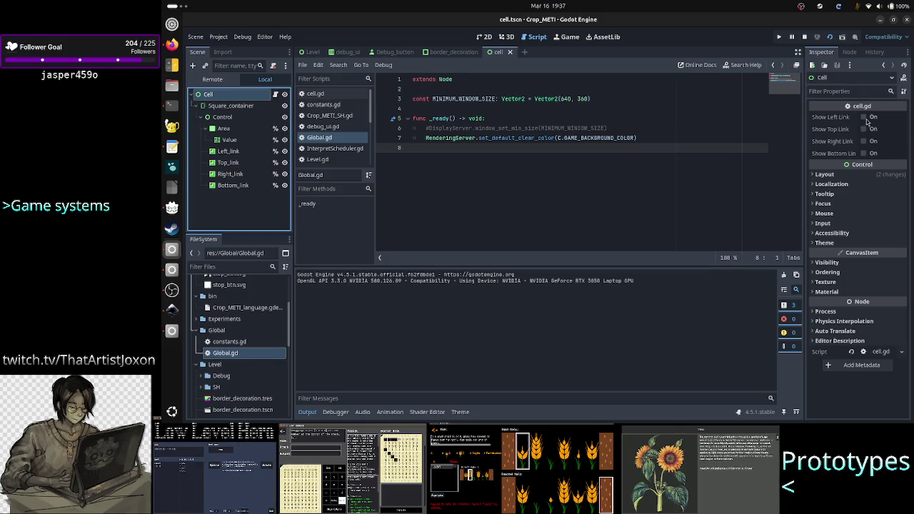
{"action": "left_click", "coordinate": [864, 128]}
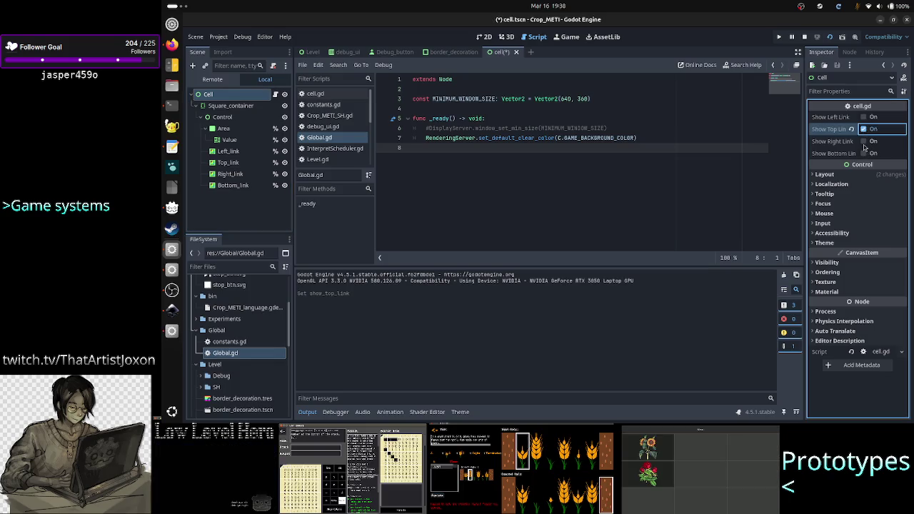
{"action": "left_click", "coordinate": [864, 153]}
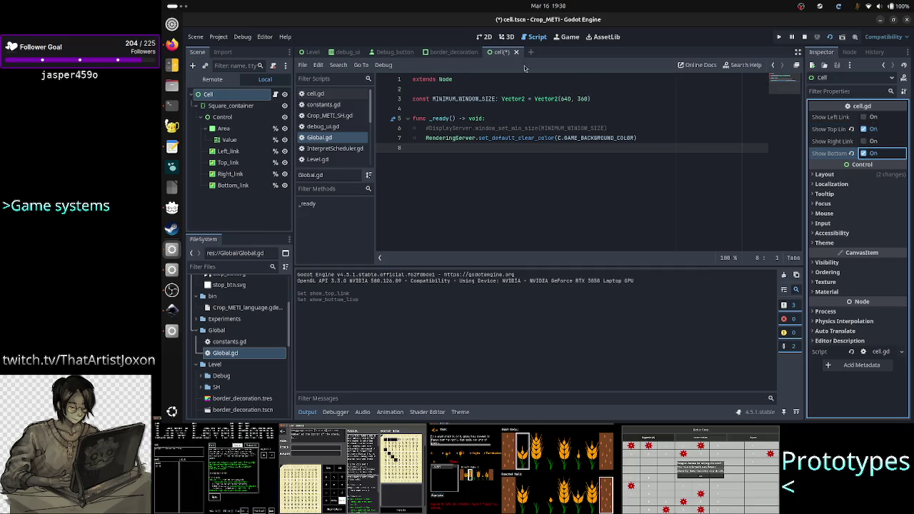
View both links in the 2D editor with the output log hidden, save, and return to the game
{"action": "left_click", "coordinate": [491, 36]}
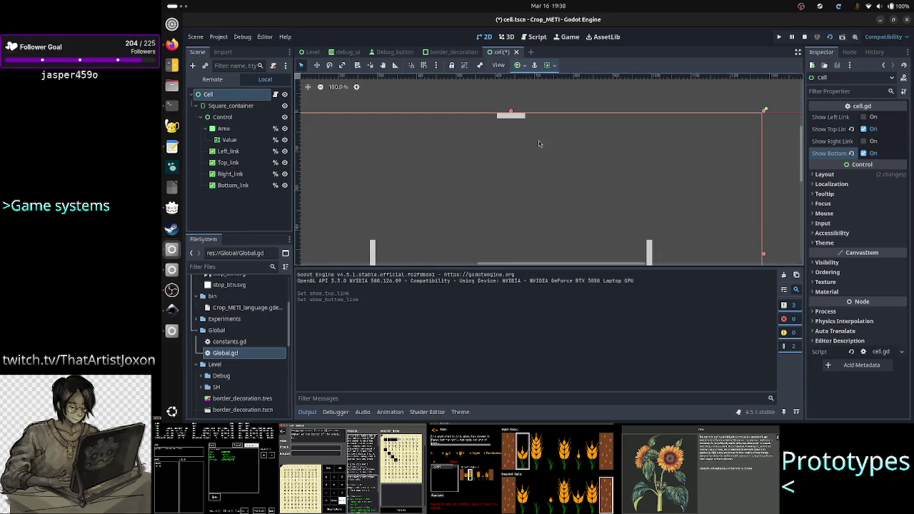
{"action": "left_click", "coordinate": [307, 412]}
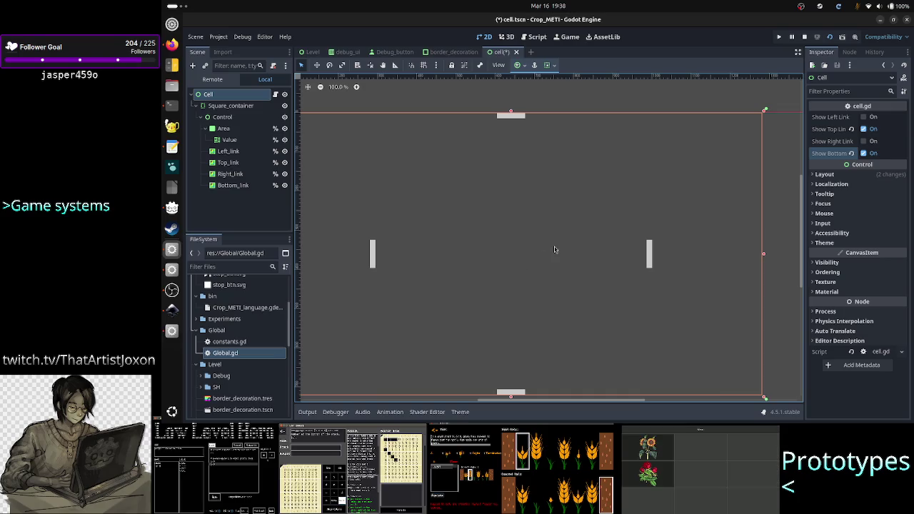
{"action": "key", "text": "ctrl+s"}
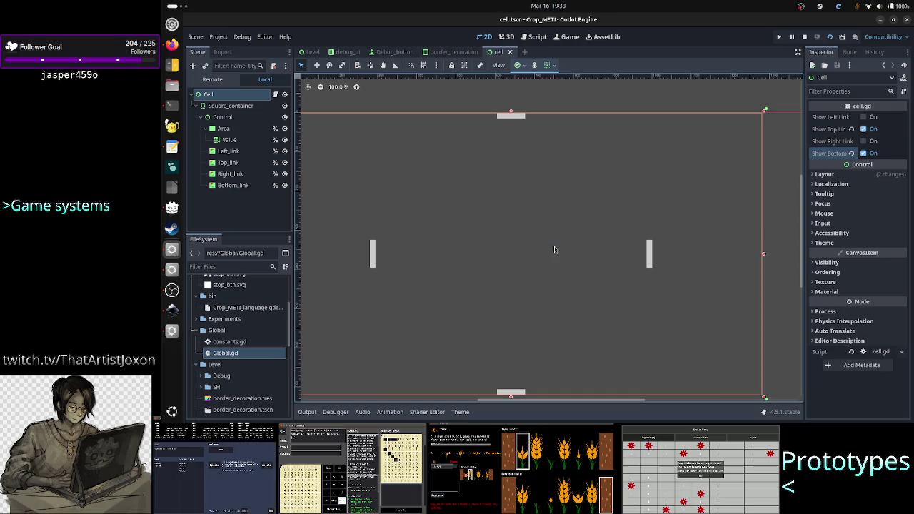
{"action": "key", "text": "alt+Tab"}
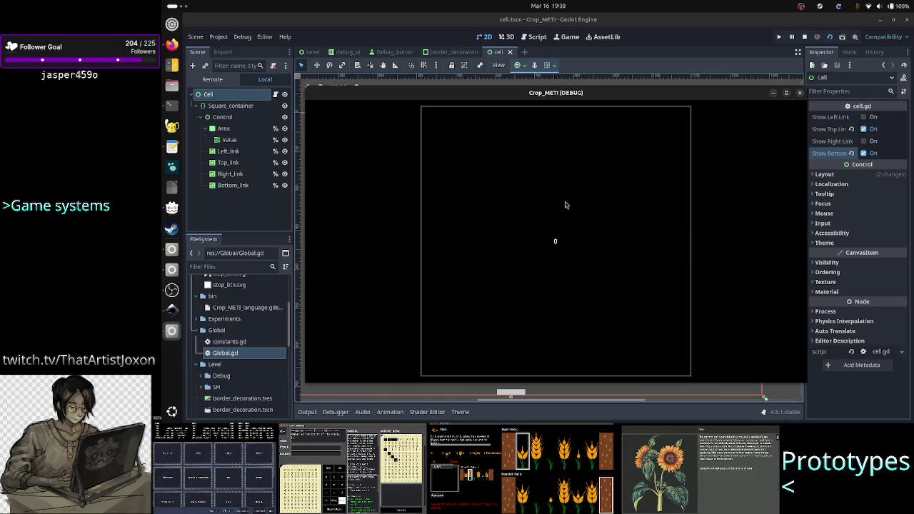
Close the game window and test-run the cell scene to check its links
{"action": "left_click", "coordinate": [800, 94]}
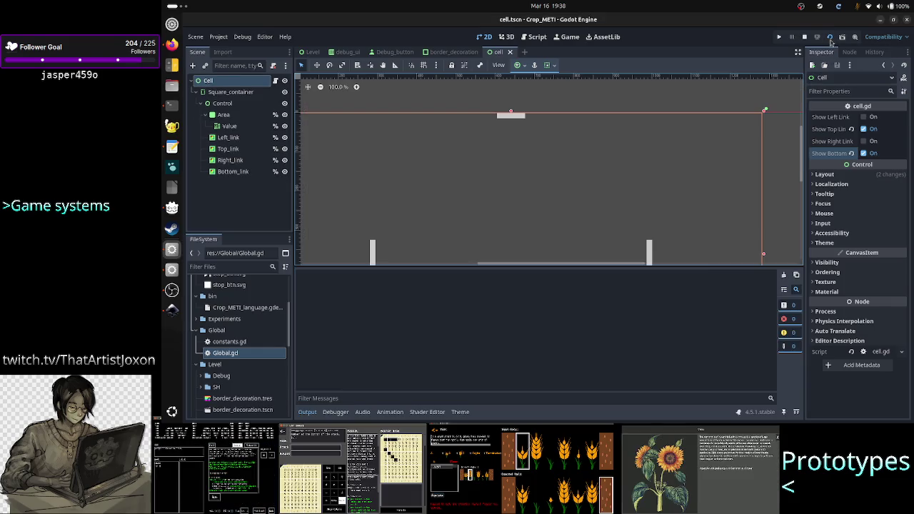
{"action": "left_click", "coordinate": [830, 38]}
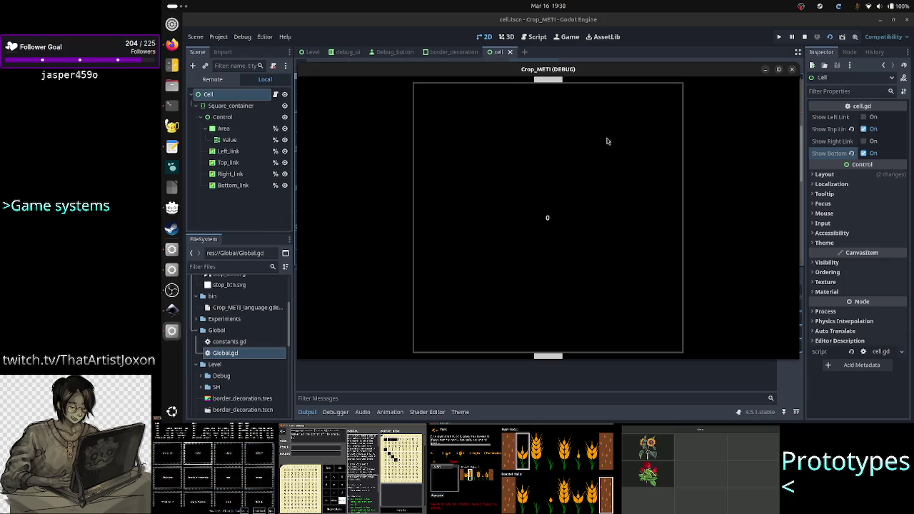
{"action": "left_click", "coordinate": [791, 68]}
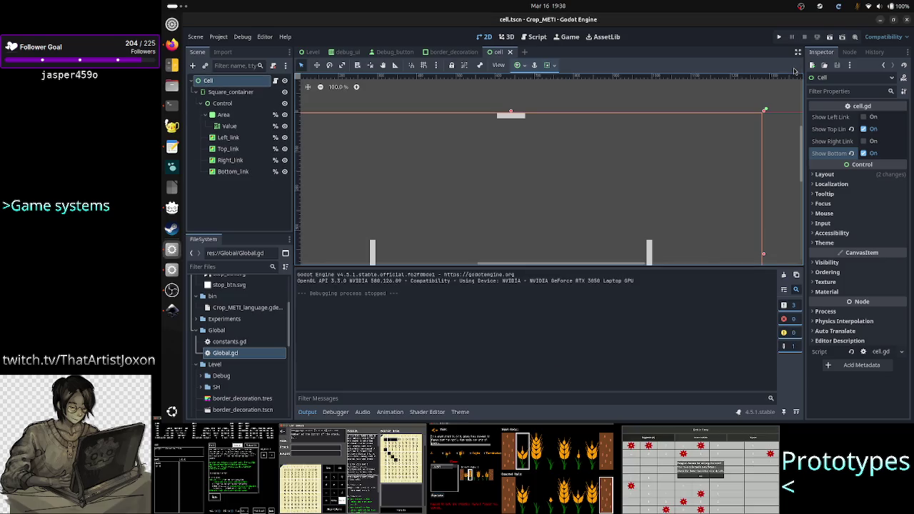
Switch the Cell to only left and right links, save and test-run it, then select Left_link
{"action": "left_click", "coordinate": [863, 154]}
{"action": "left_click", "coordinate": [865, 129]}
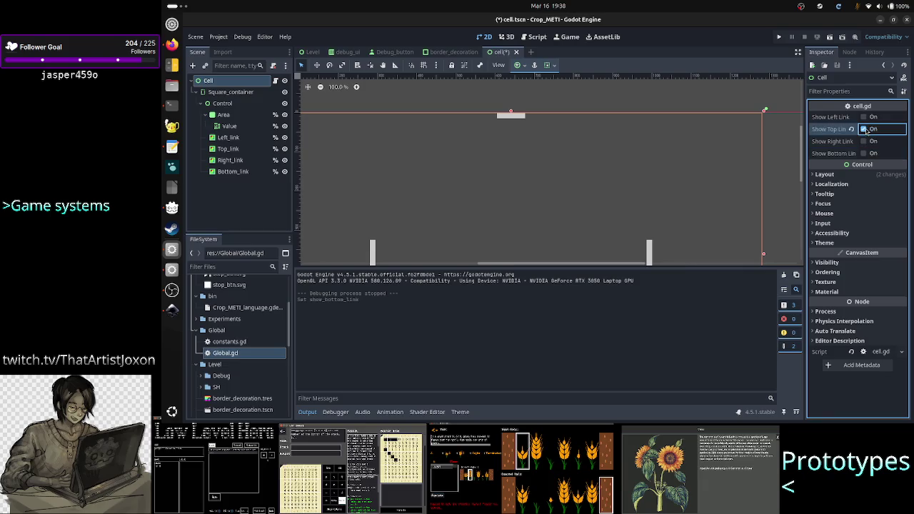
{"action": "left_click", "coordinate": [863, 117]}
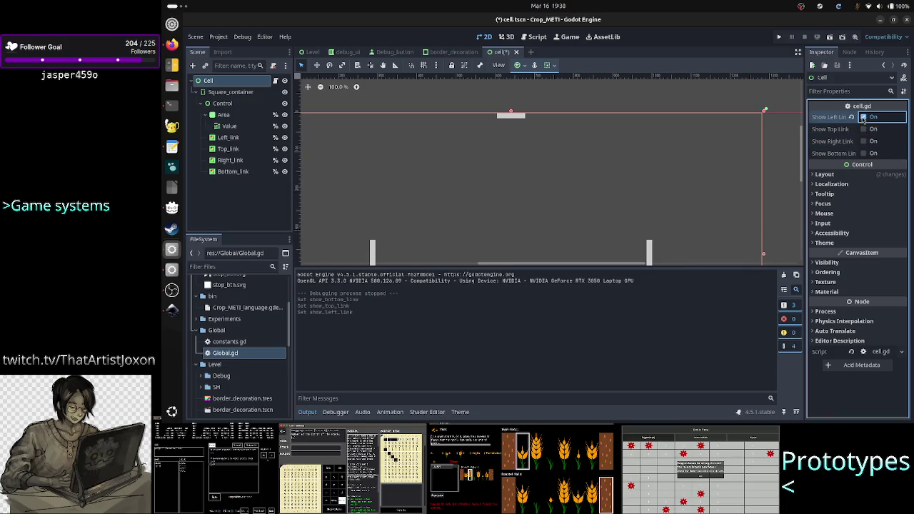
{"action": "left_click", "coordinate": [864, 142]}
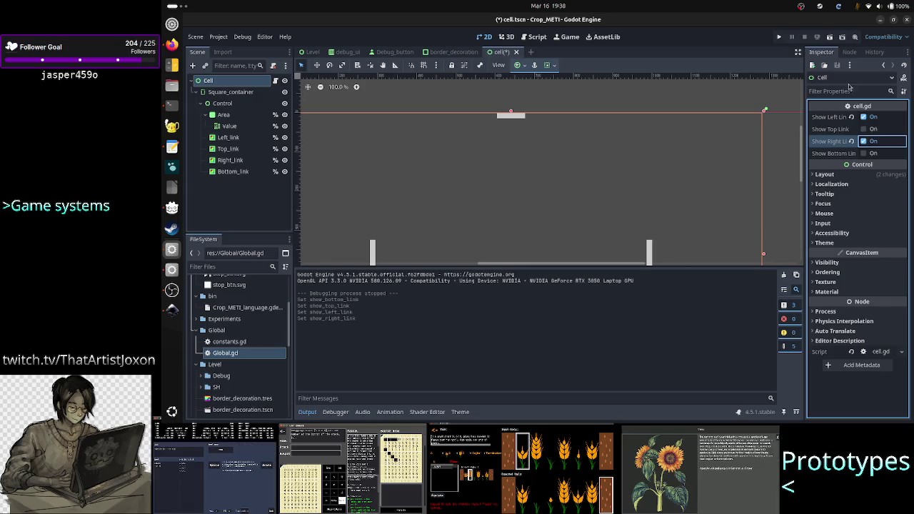
{"action": "left_click", "coordinate": [830, 42]}
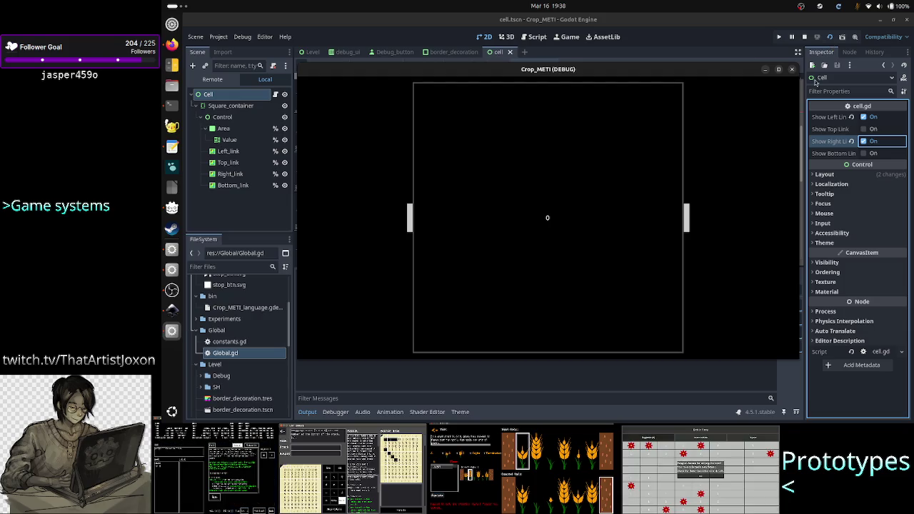
{"action": "left_click", "coordinate": [793, 69]}
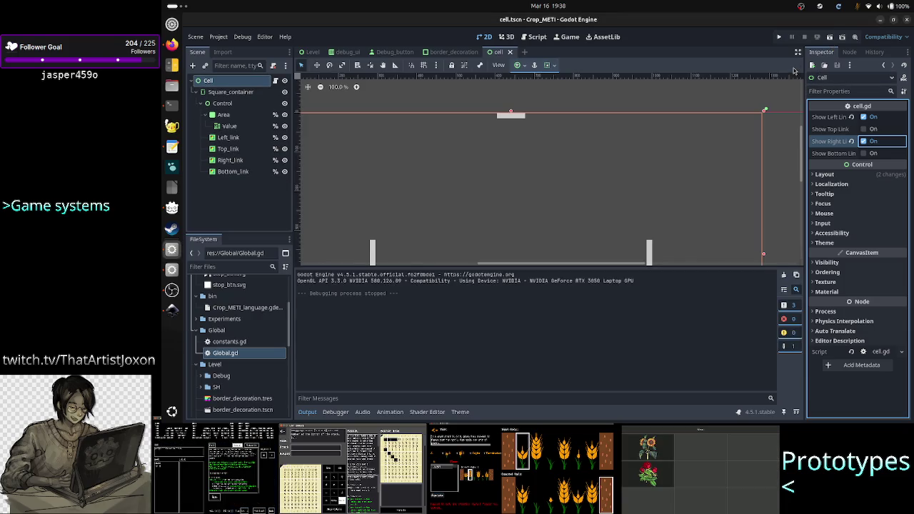
{"action": "left_click", "coordinate": [229, 138]}
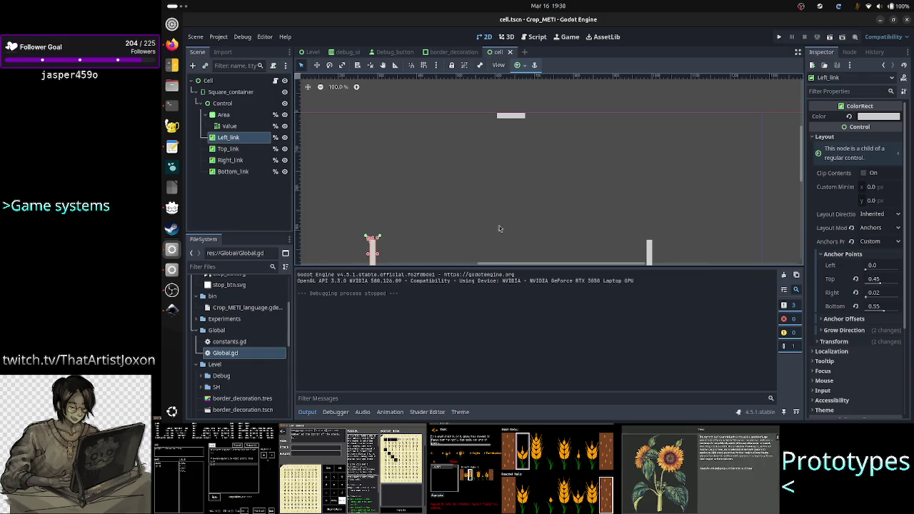
Check Left_link's custom anchors: left 0.0, top 0.45, right 0.02, bottom 0.55, then reselect Cell
{"action": "left_click", "coordinate": [313, 414]}
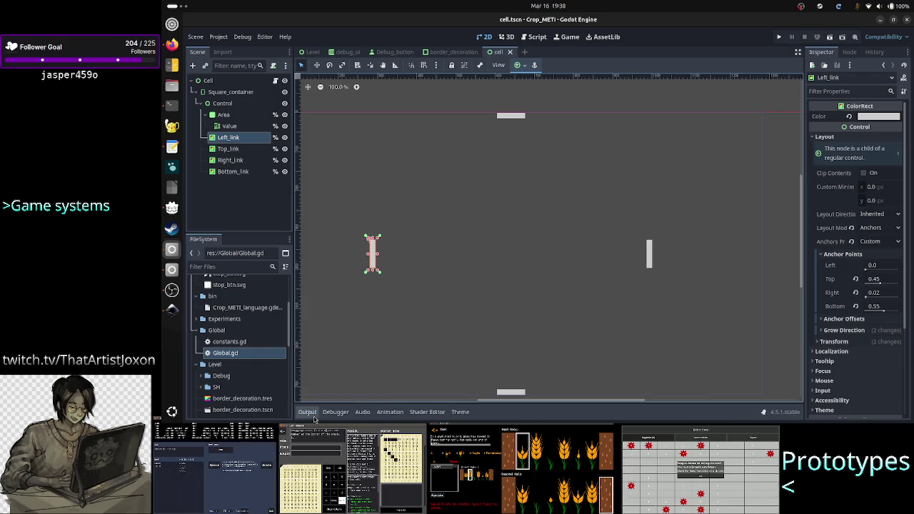
{"action": "left_click", "coordinate": [332, 280]}
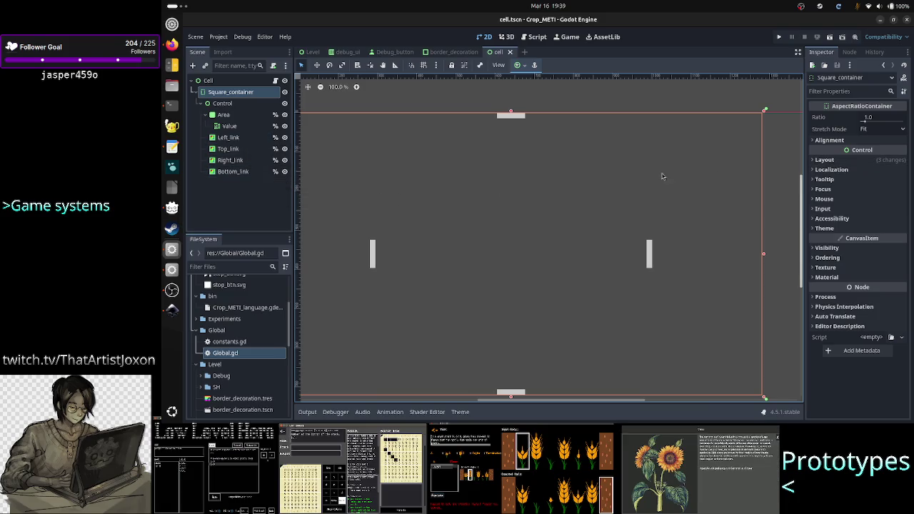
{"action": "left_click", "coordinate": [238, 138]}
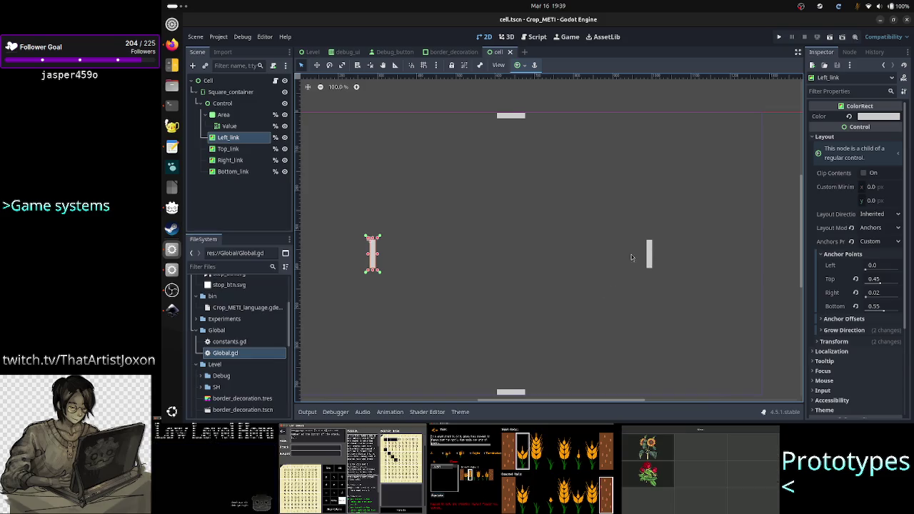
{"action": "left_click", "coordinate": [692, 109]}
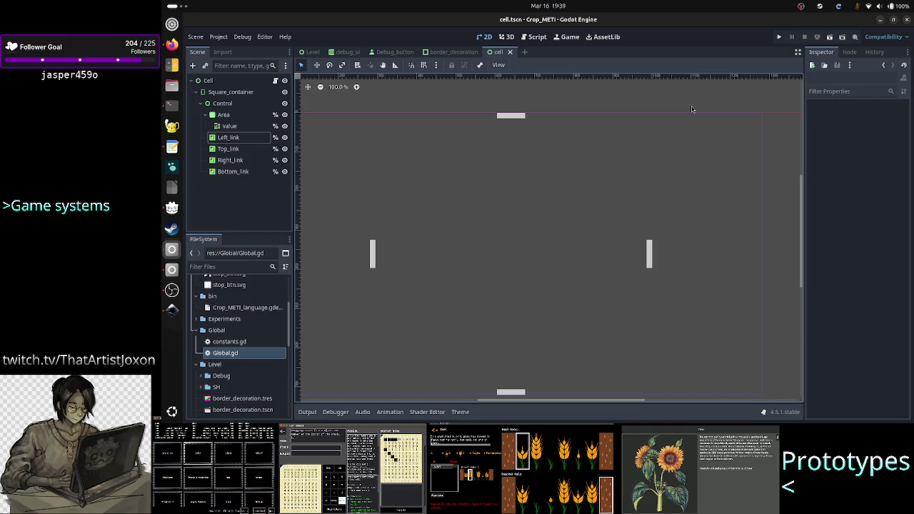
{"action": "left_click", "coordinate": [260, 140]}
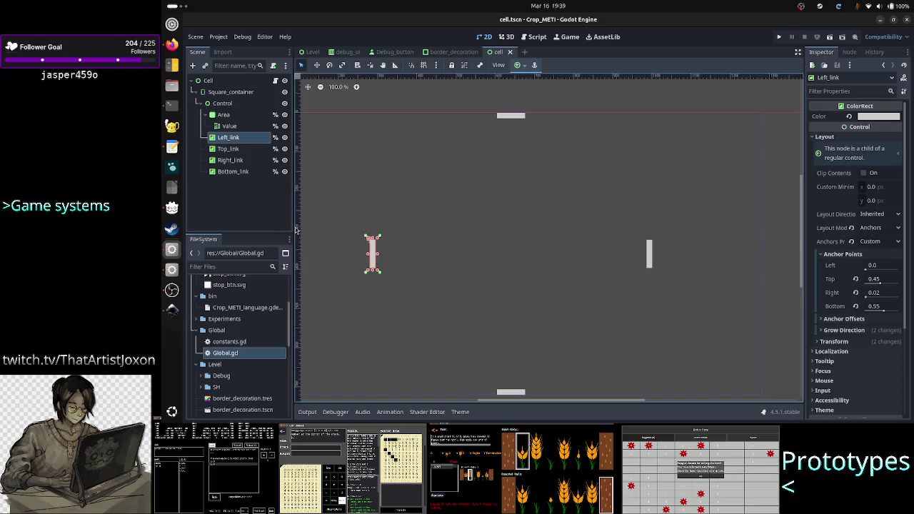
{"action": "left_click", "coordinate": [228, 137]}
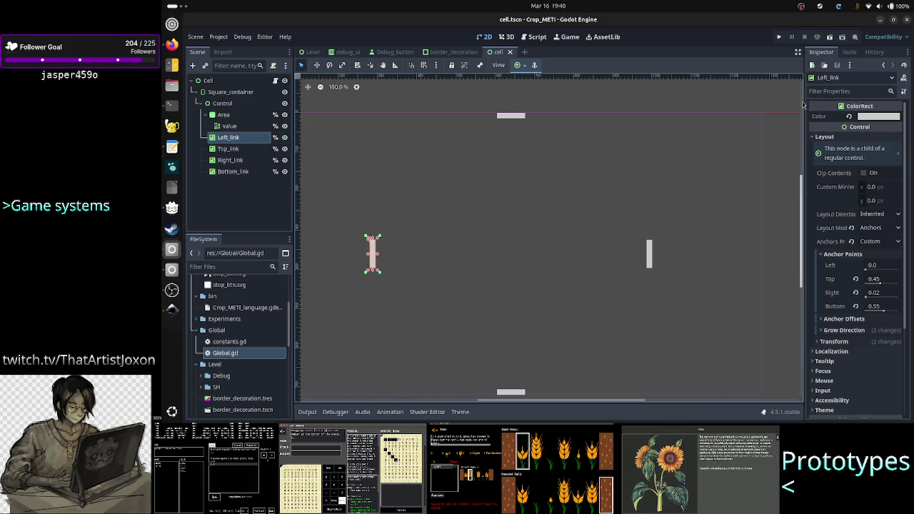
{"action": "left_click", "coordinate": [229, 81]}
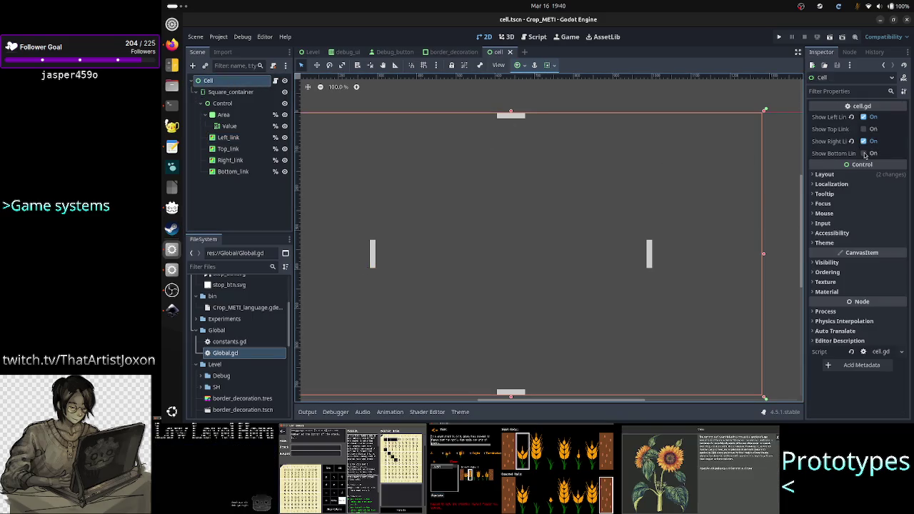
Toggle the Cell's top link checkbox, save the cell scene, and test-run it
{"action": "left_click", "coordinate": [864, 129]}
{"action": "left_click", "coordinate": [864, 130]}
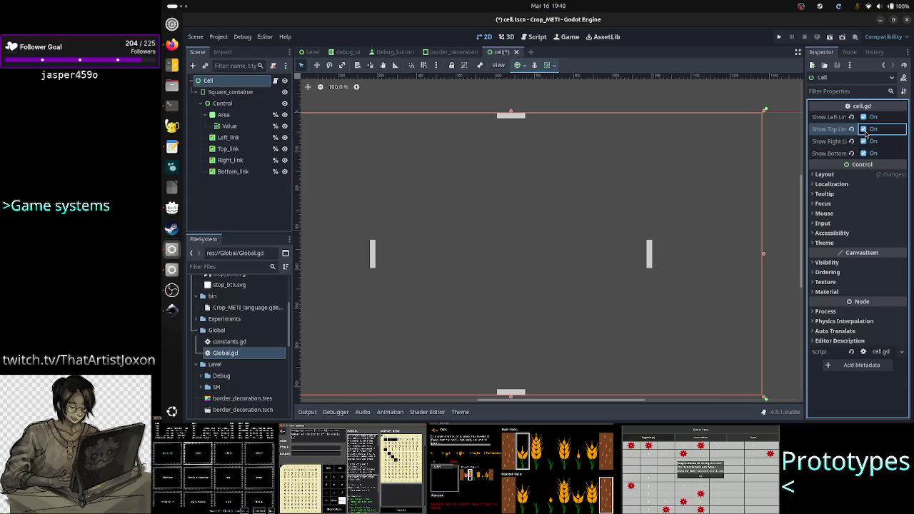
{"action": "key", "text": "ctrl+s"}
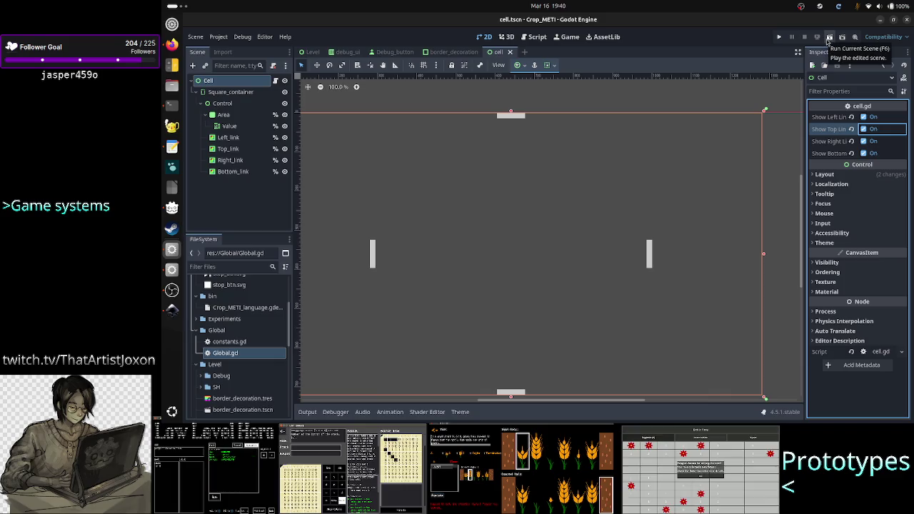
{"action": "left_click", "coordinate": [827, 41]}
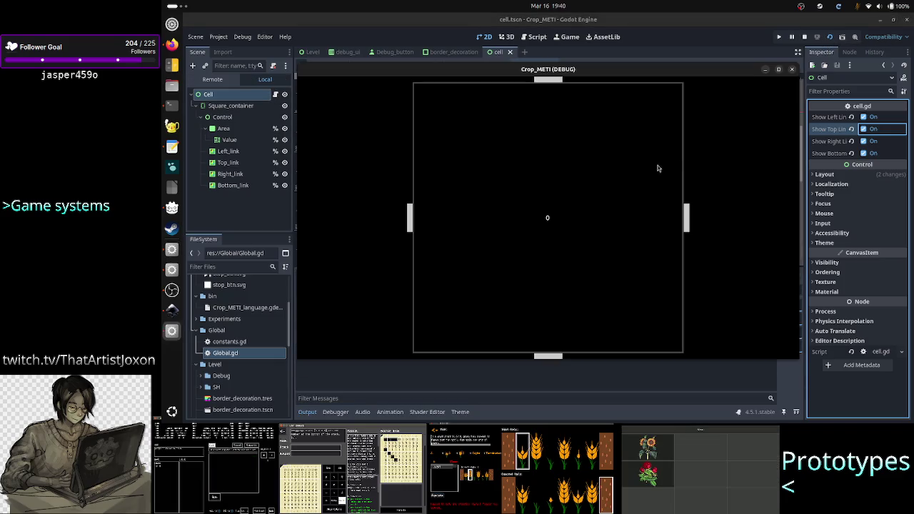
{"action": "left_click", "coordinate": [791, 69]}
Turn off all four links, re-enable only Show Bottom Link, then save, test-run, and stop
{"action": "left_click", "coordinate": [864, 130]}
{"action": "left_click", "coordinate": [864, 141]}
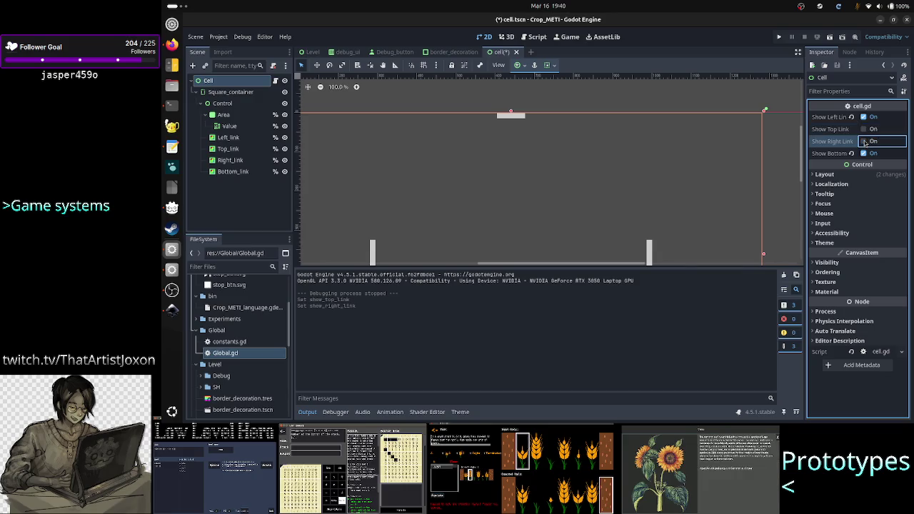
{"action": "left_click", "coordinate": [864, 154]}
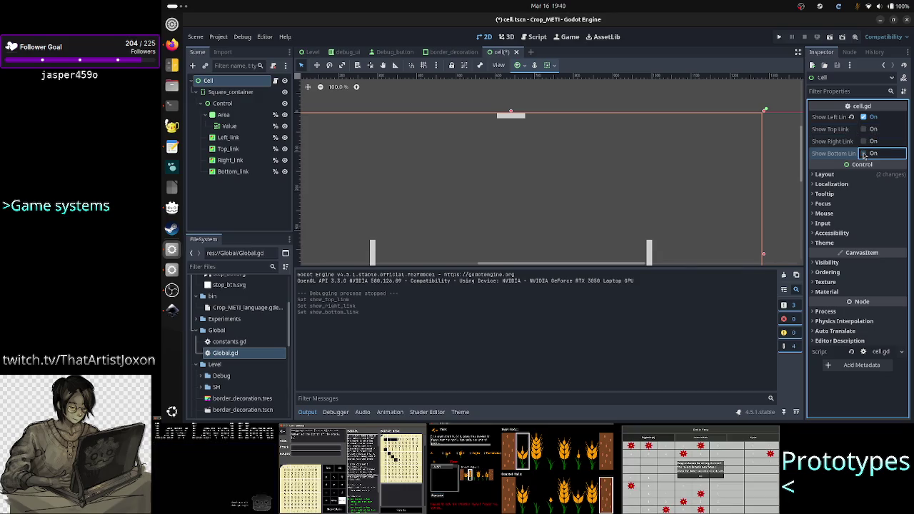
{"action": "left_click", "coordinate": [864, 117]}
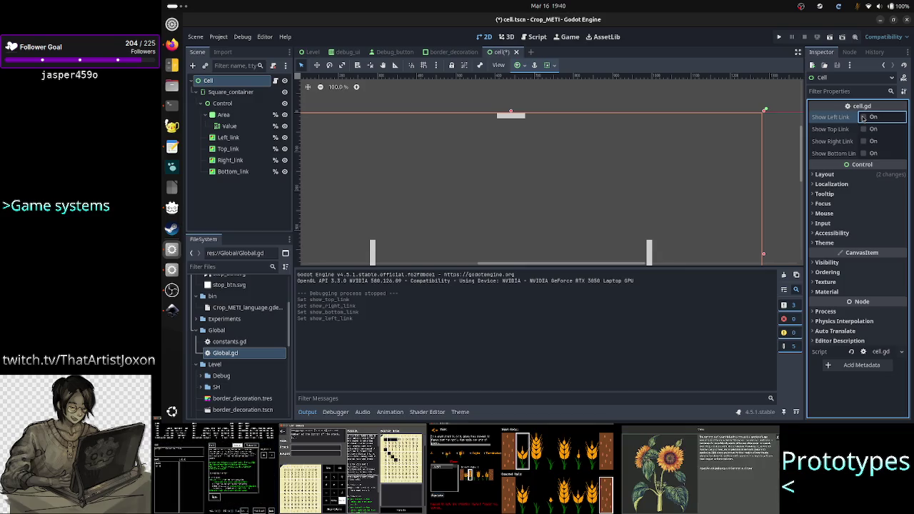
{"action": "left_click", "coordinate": [864, 154]}
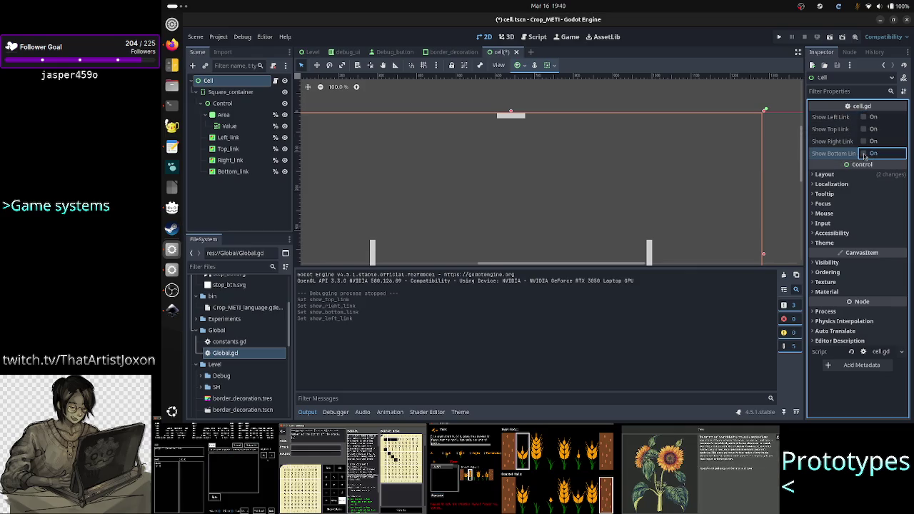
{"action": "left_click", "coordinate": [828, 40]}
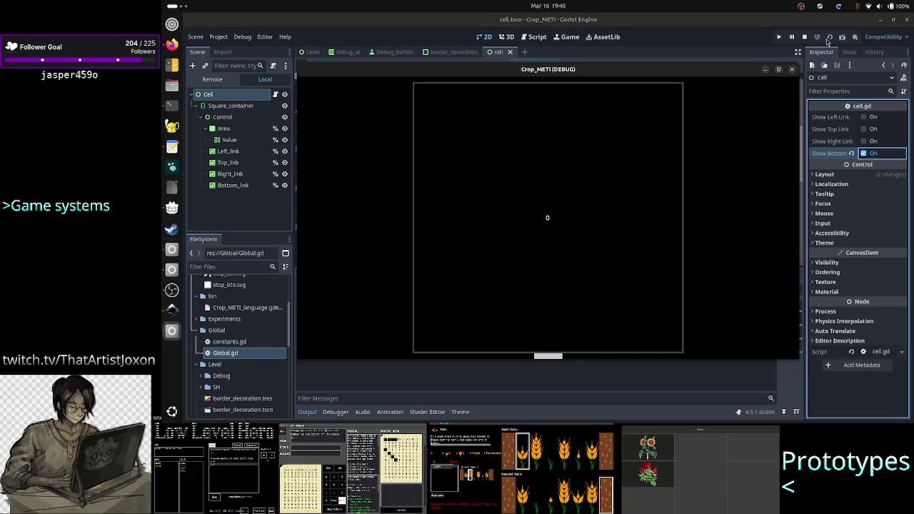
{"action": "left_click", "coordinate": [793, 71]}
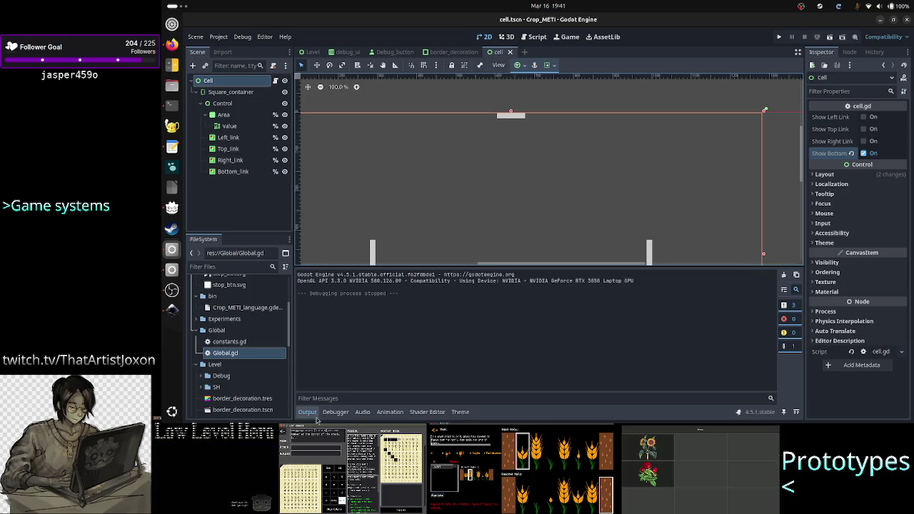
{"action": "left_click", "coordinate": [313, 414]}
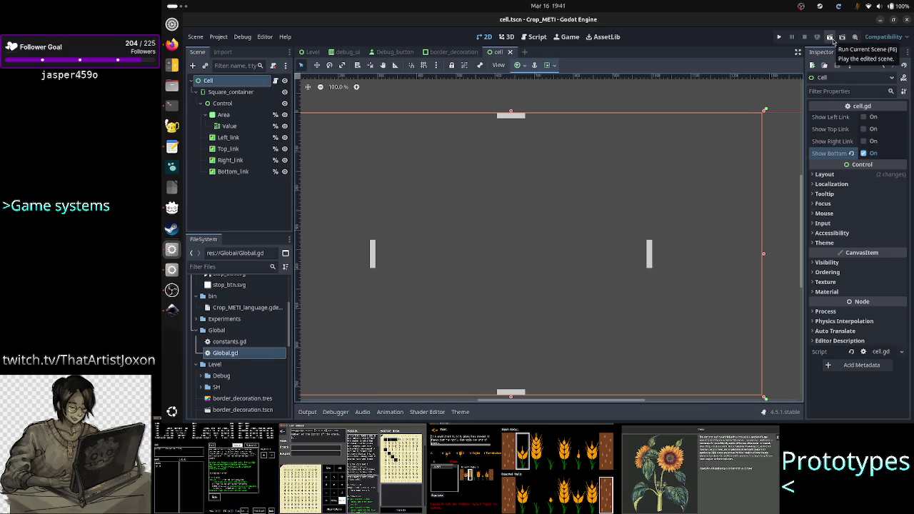
{"action": "left_click", "coordinate": [832, 41]}
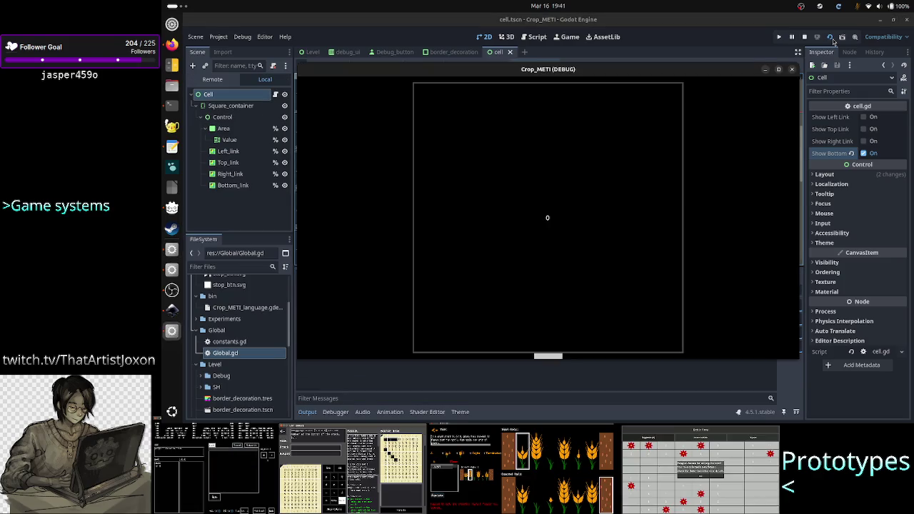
{"action": "left_click", "coordinate": [791, 69]}
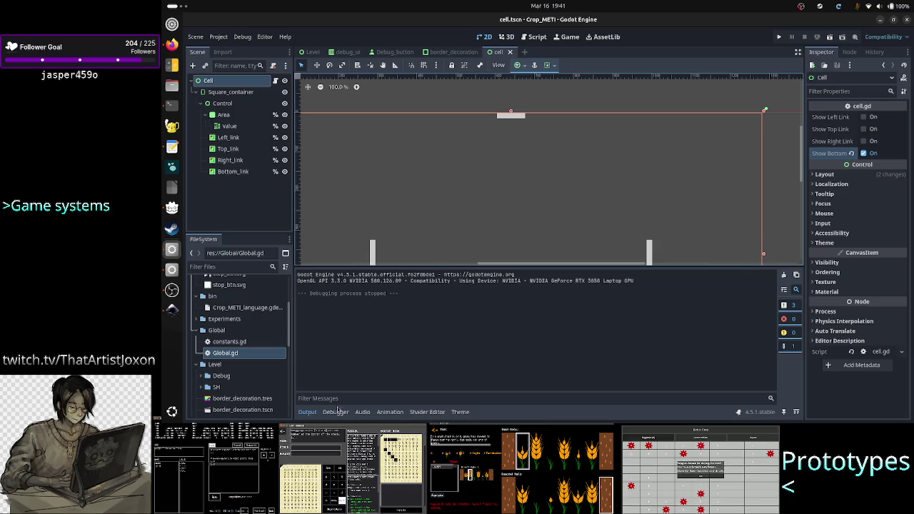
{"action": "left_click", "coordinate": [307, 413]}
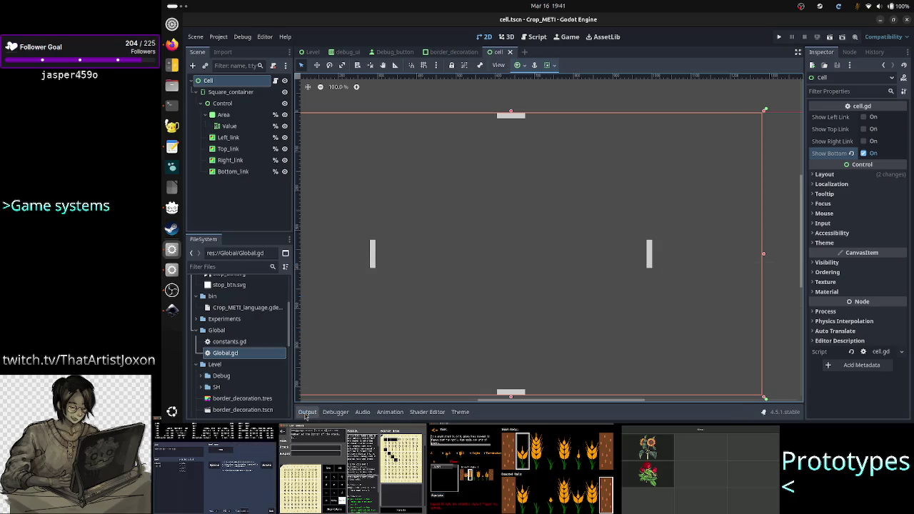
{"action": "left_click", "coordinate": [668, 104]}
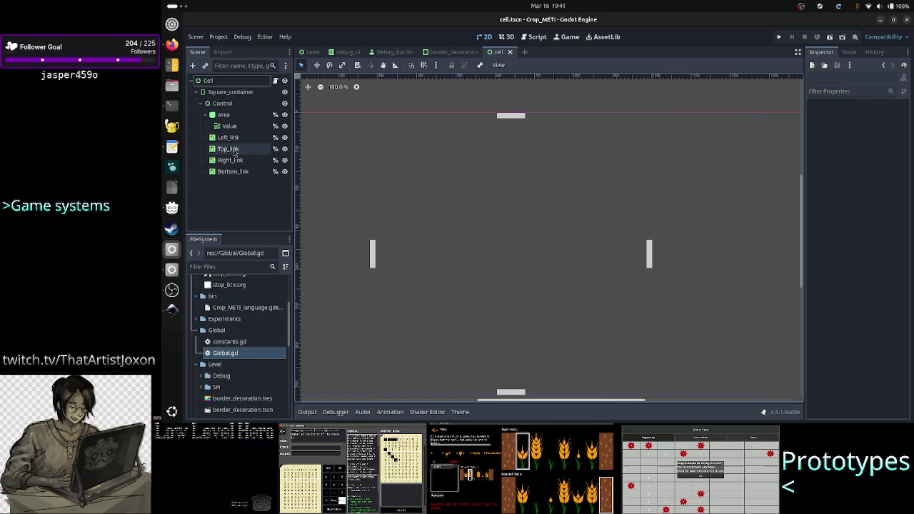
{"action": "left_click", "coordinate": [223, 117]}
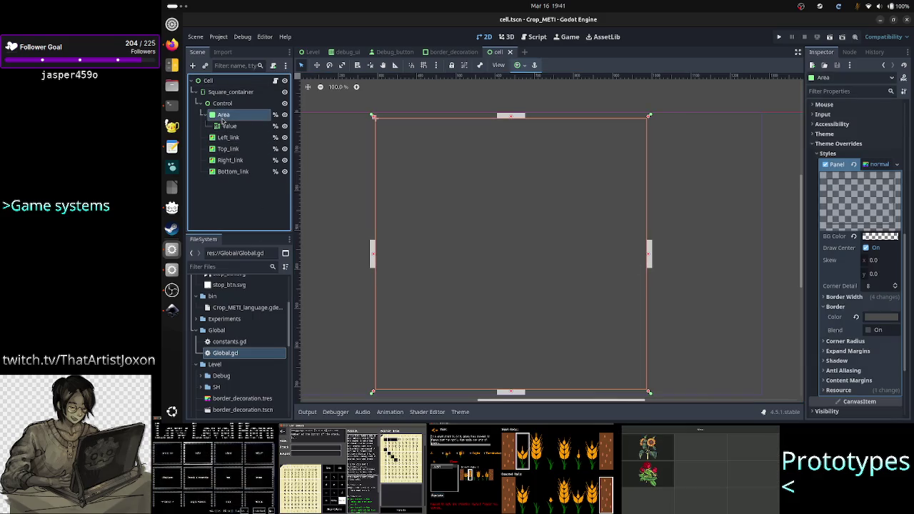
{"action": "left_click", "coordinate": [232, 199]}
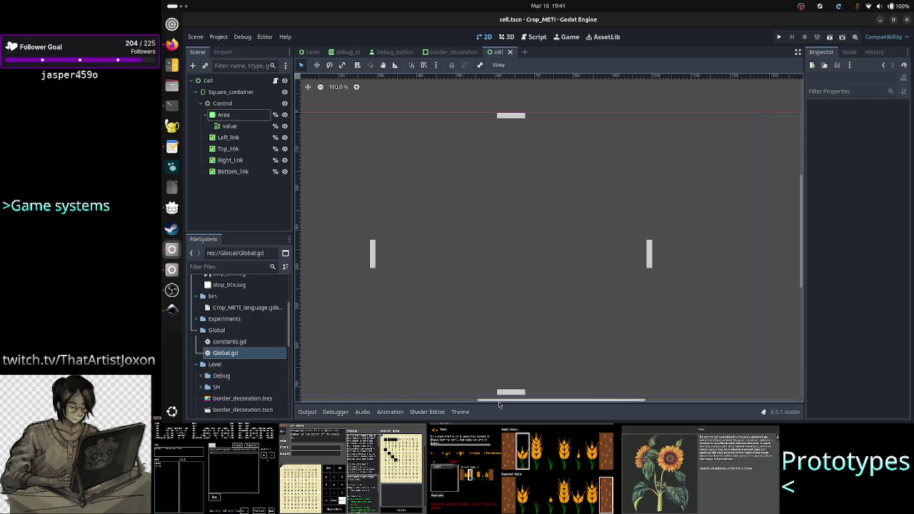
{"action": "left_click_drag", "start_coordinate": [513, 403], "coordinate": [487, 405]}
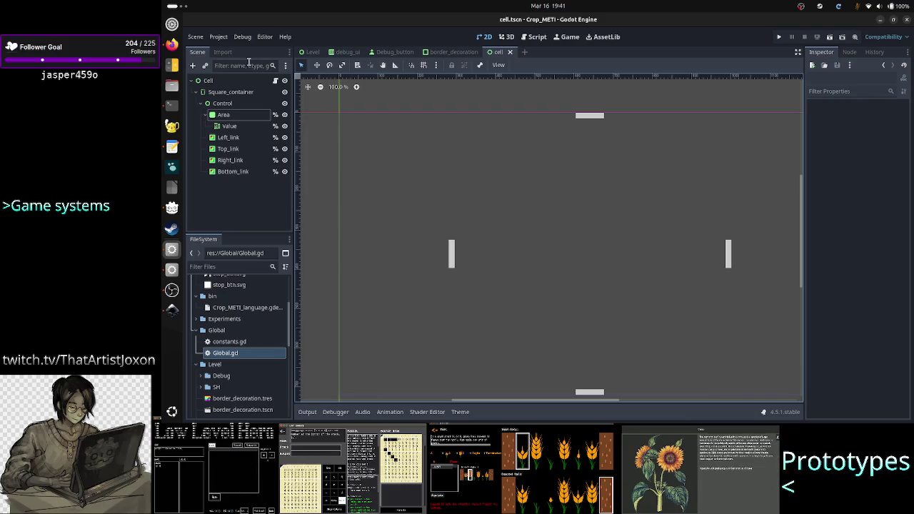
{"action": "left_click", "coordinate": [265, 38]}
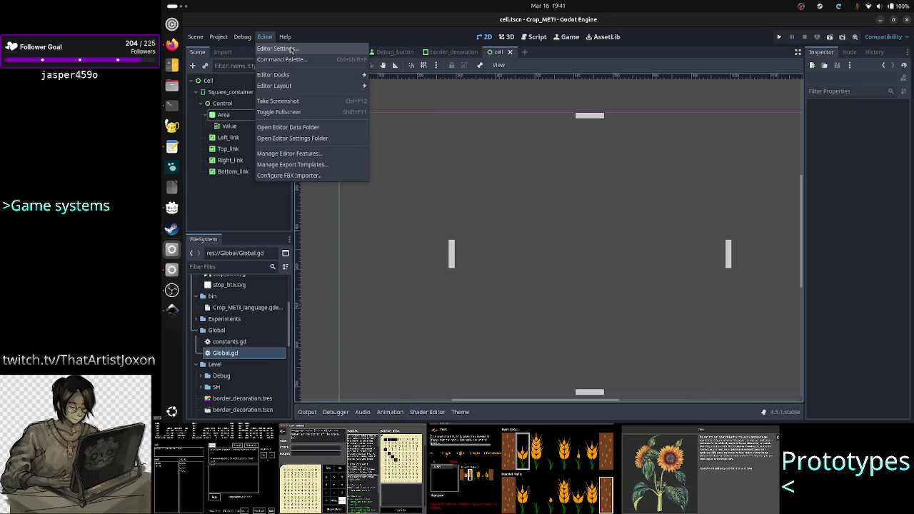
Open Editor Settings and search 'background' to view the Text Editor theme colours
{"action": "left_click", "coordinate": [292, 49]}
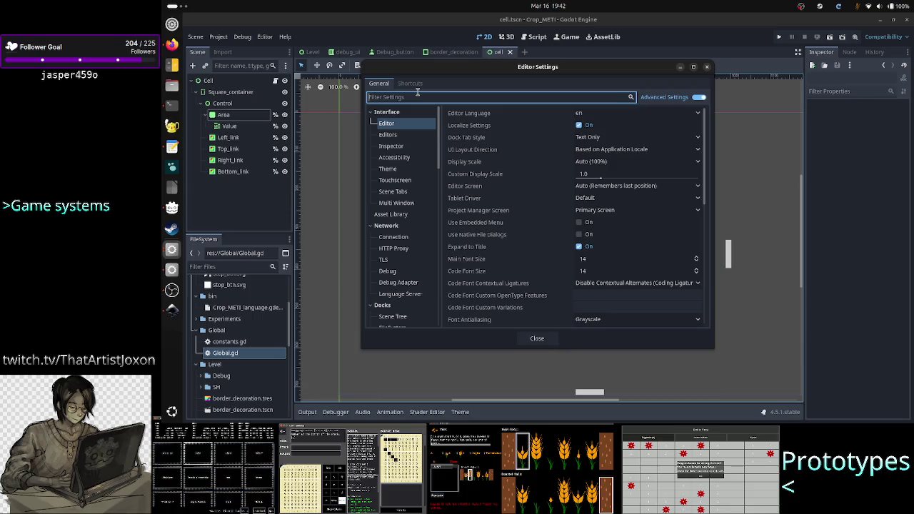
{"action": "type", "text": "back"}
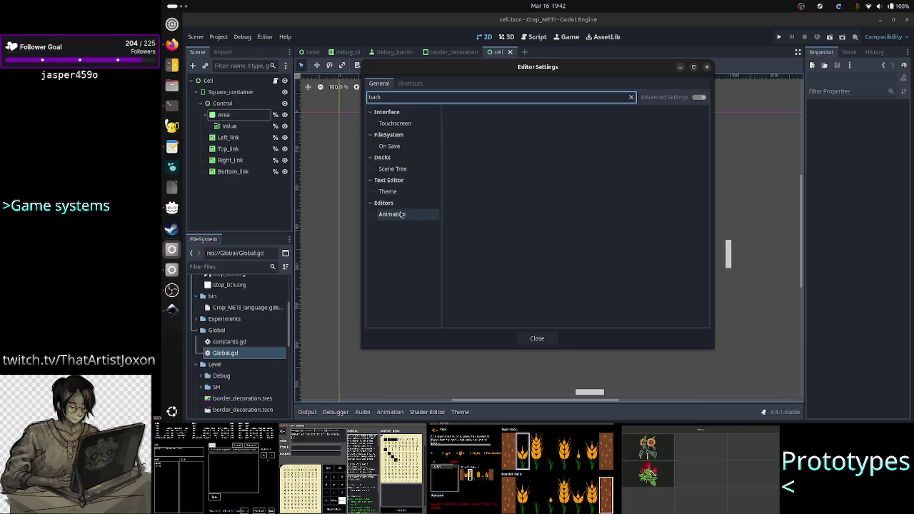
{"action": "type", "text": "ground"}
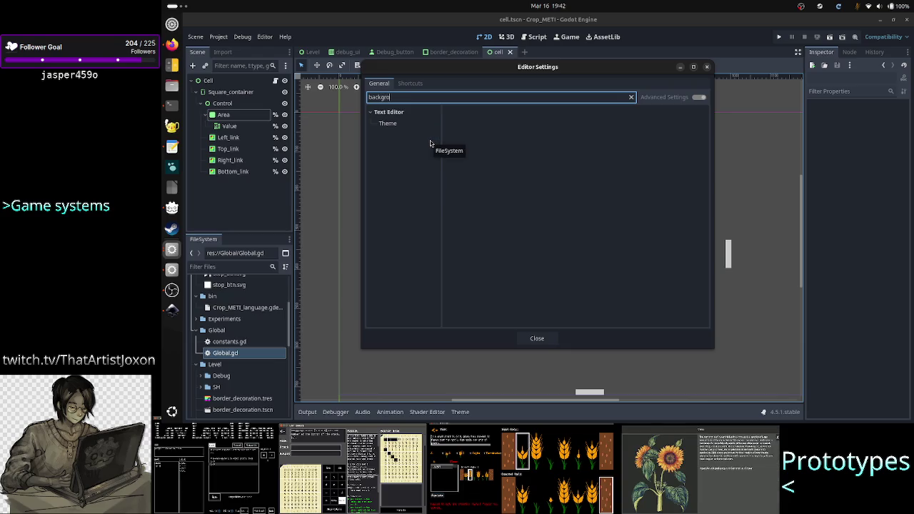
{"action": "left_click", "coordinate": [385, 127]}
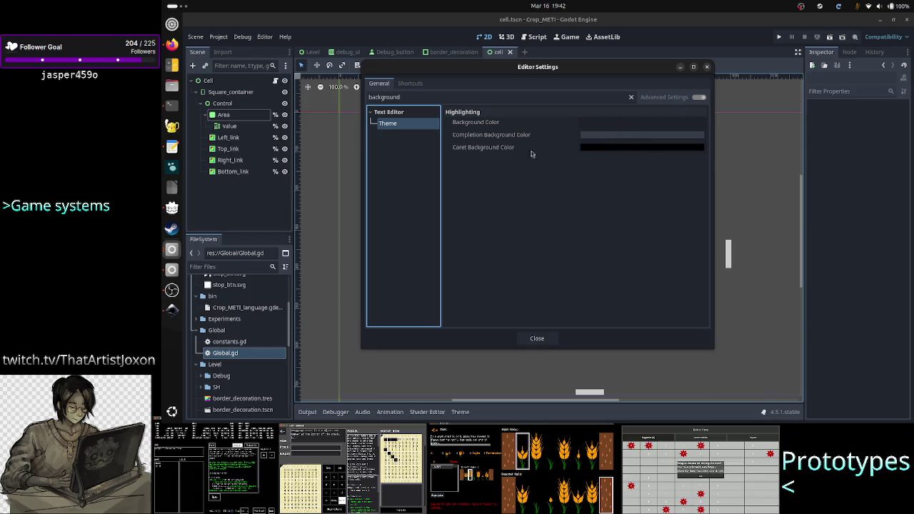
Clear the settings filter and browse the Interface > Editor preferences
{"action": "double_click", "coordinate": [493, 96]}
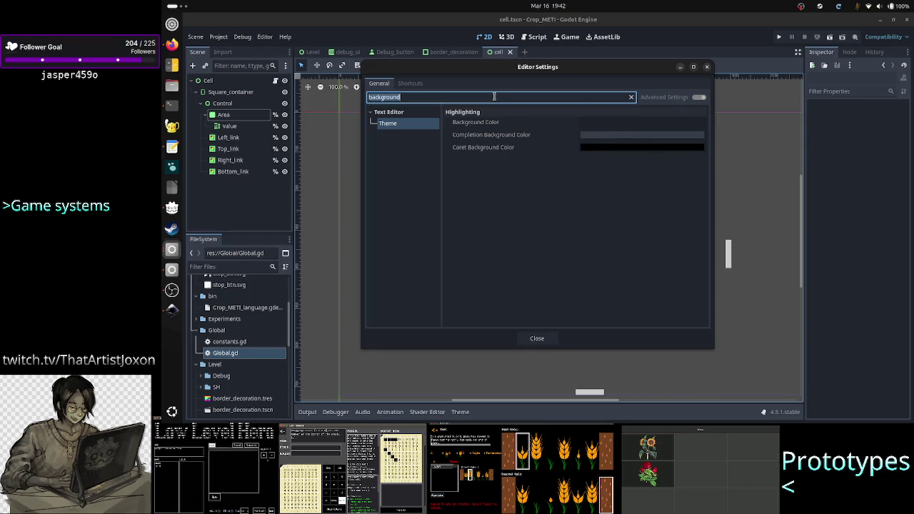
{"action": "key", "text": "BackSpace"}
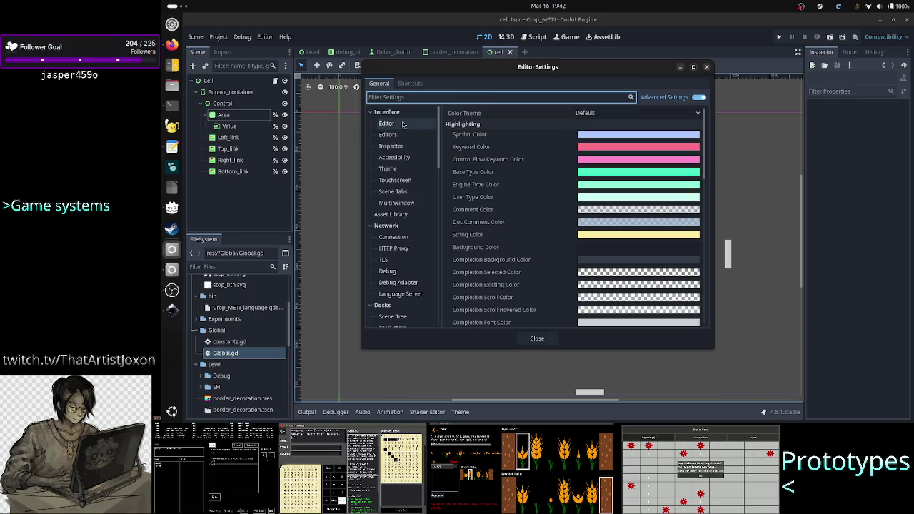
{"action": "left_click", "coordinate": [392, 114]}
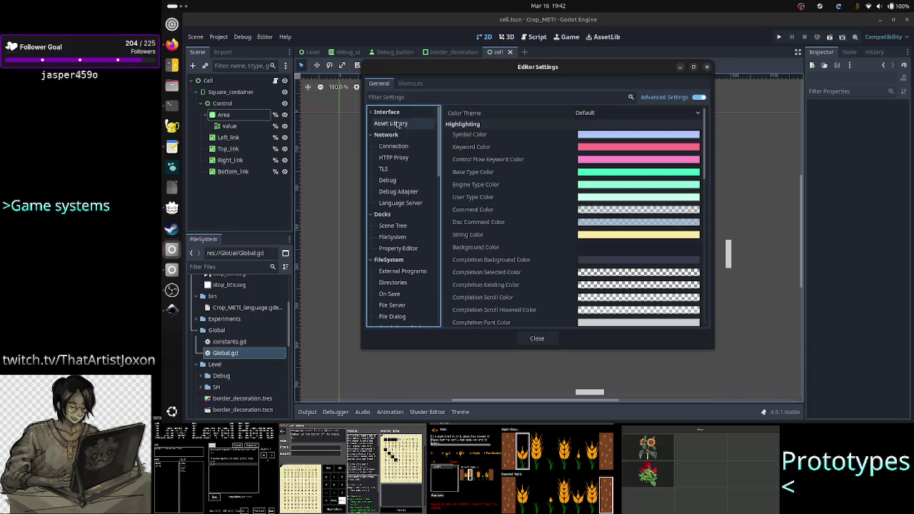
{"action": "left_click", "coordinate": [392, 114]}
{"action": "left_click", "coordinate": [385, 124]}
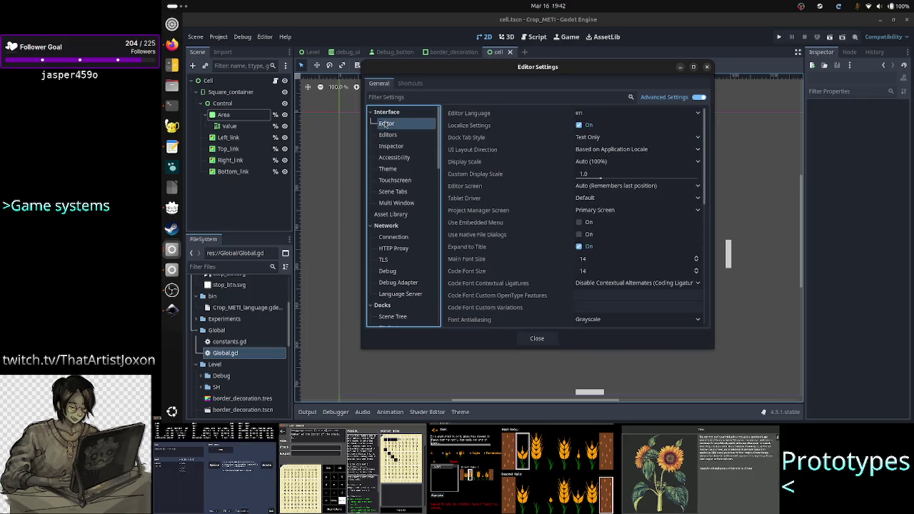
{"action": "scroll", "coordinate": [491, 141], "scroll_direction": "down", "scroll_amount": 5}
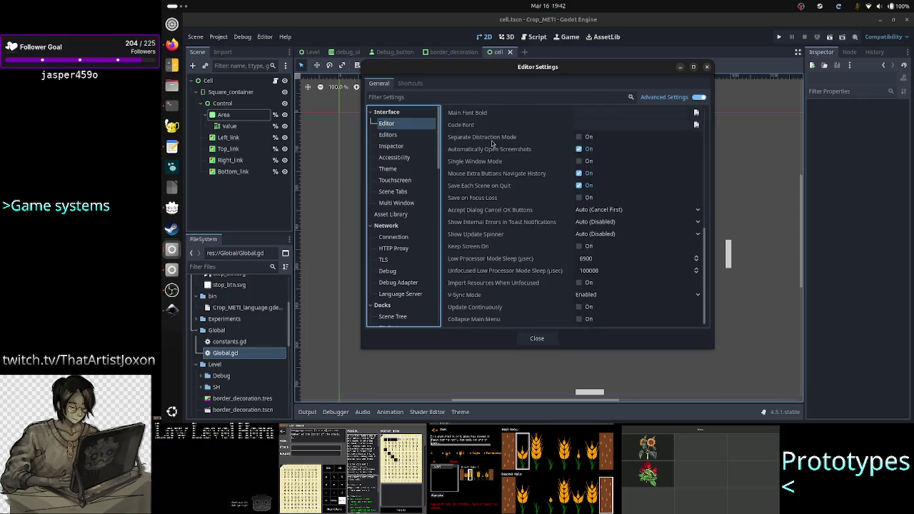
{"action": "scroll", "coordinate": [491, 143], "scroll_direction": "up", "scroll_amount": 5}
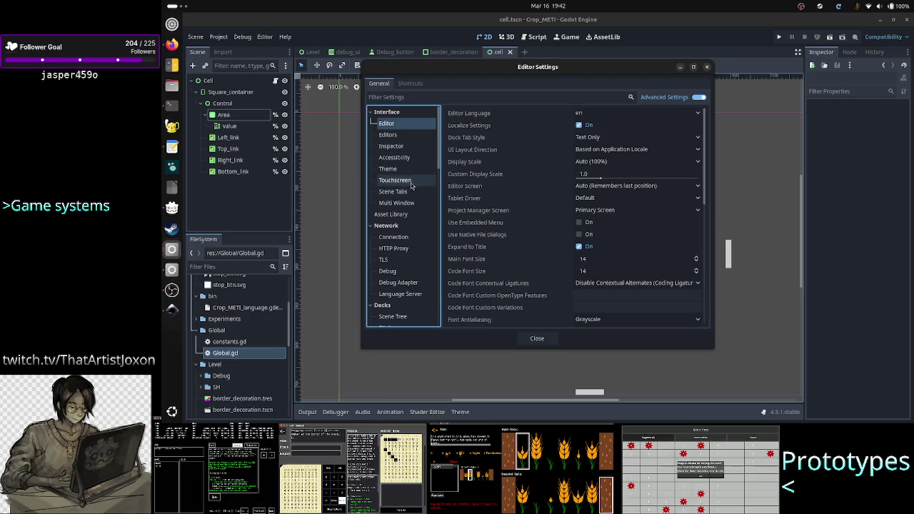
{"action": "scroll", "coordinate": [403, 261], "scroll_direction": "down", "scroll_amount": 3}
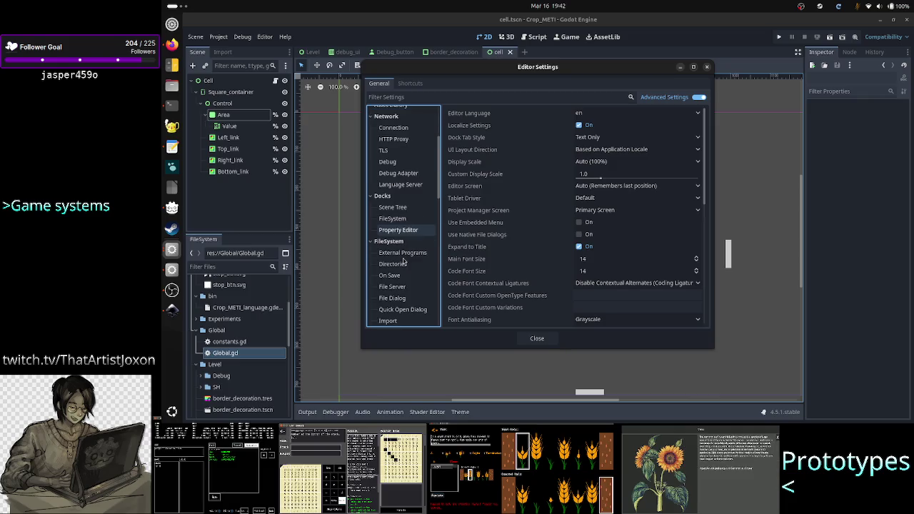
{"action": "scroll", "coordinate": [403, 262], "scroll_direction": "down", "scroll_amount": 1}
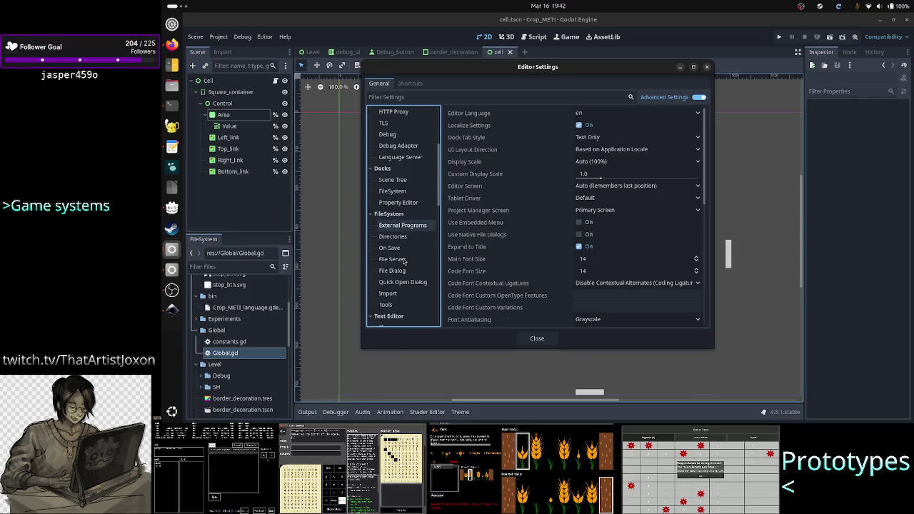
{"action": "scroll", "coordinate": [404, 262], "scroll_direction": "down", "scroll_amount": 5}
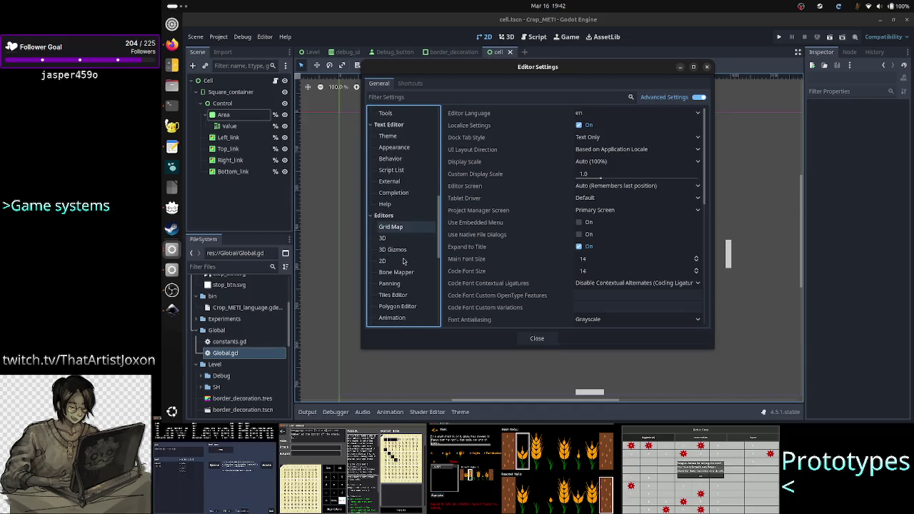
Review the Editors > 2D canvas colour options, then close Editor Settings
{"action": "left_click", "coordinate": [392, 260]}
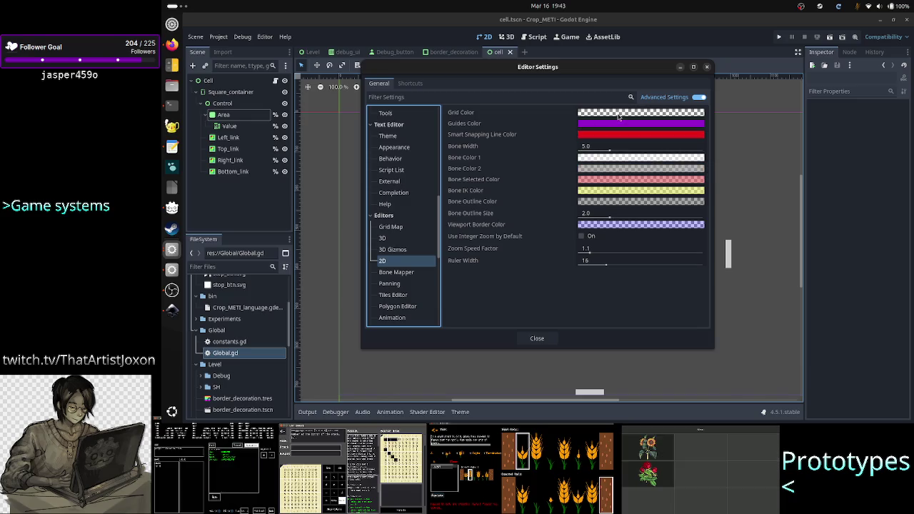
{"action": "mouse_move", "coordinate": [622, 116]}
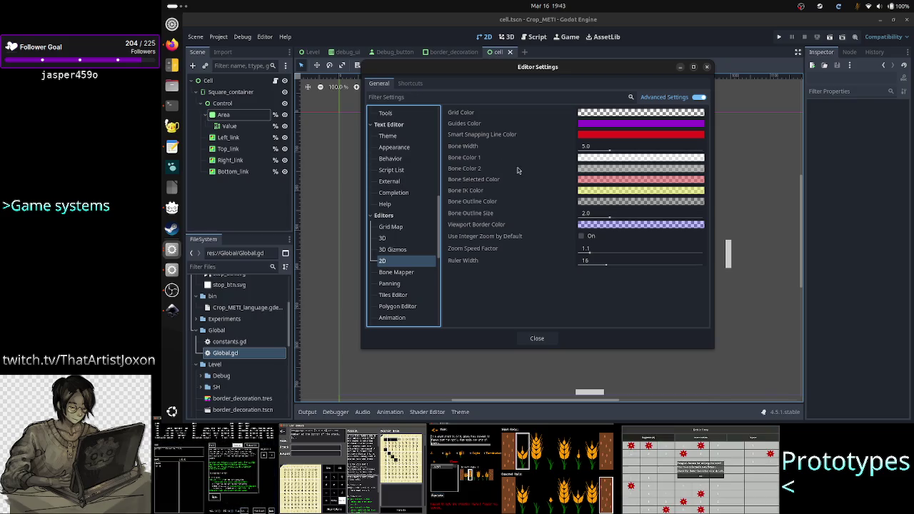
{"action": "mouse_move", "coordinate": [465, 170]}
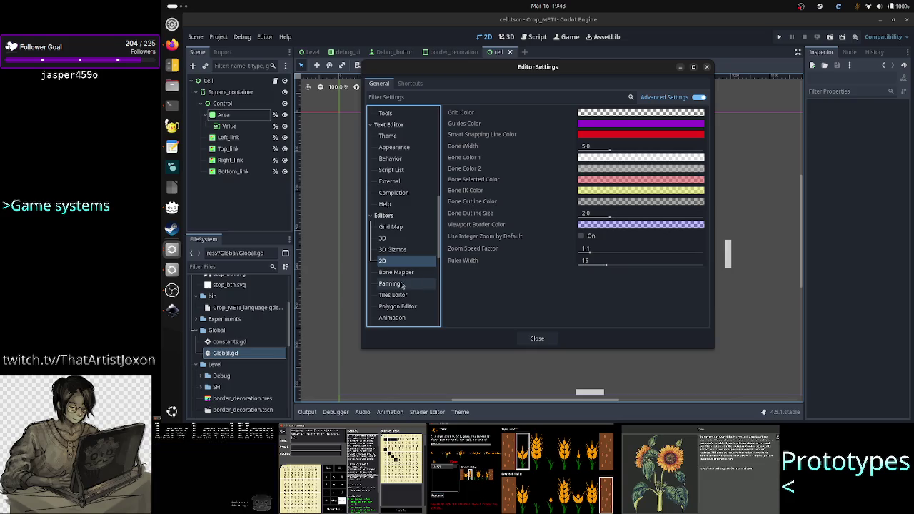
{"action": "scroll", "coordinate": [404, 270], "scroll_direction": "down", "scroll_amount": 2}
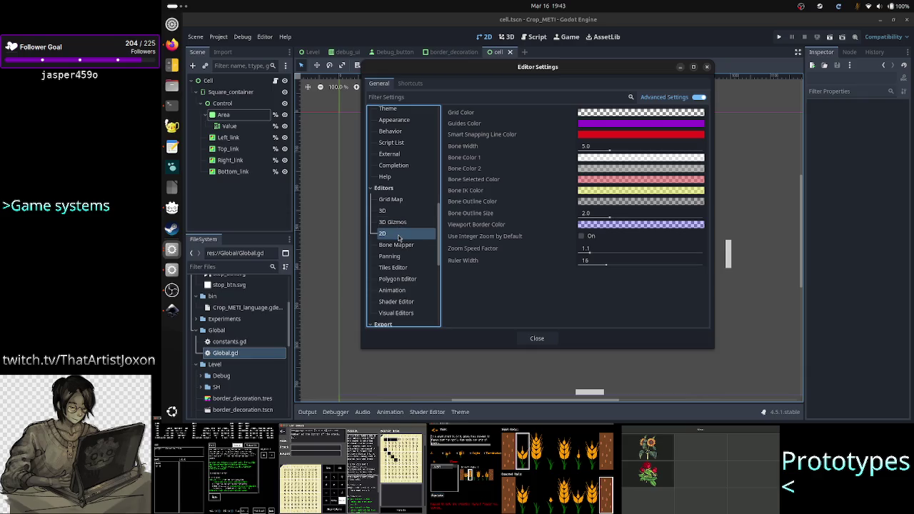
{"action": "scroll", "coordinate": [398, 239], "scroll_direction": "up", "scroll_amount": 5}
{"action": "scroll", "coordinate": [399, 239], "scroll_direction": "up", "scroll_amount": 5}
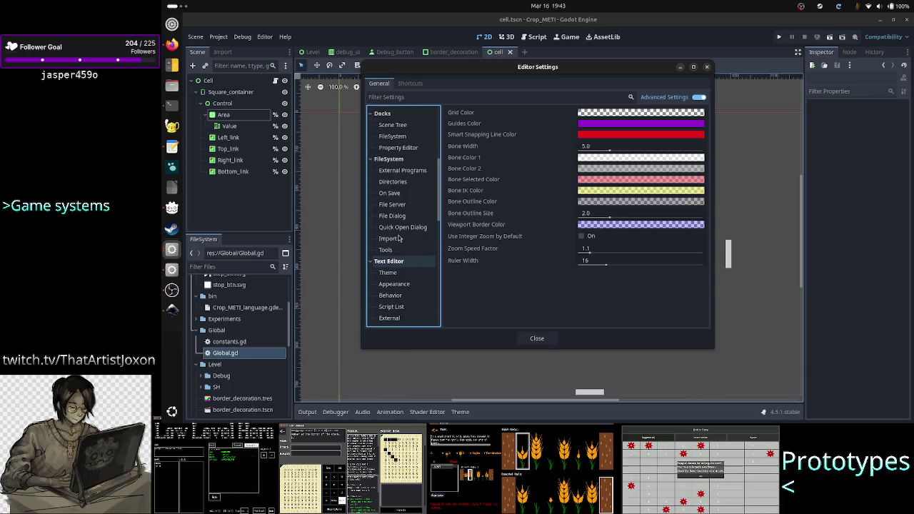
{"action": "scroll", "coordinate": [398, 239], "scroll_direction": "up", "scroll_amount": 7}
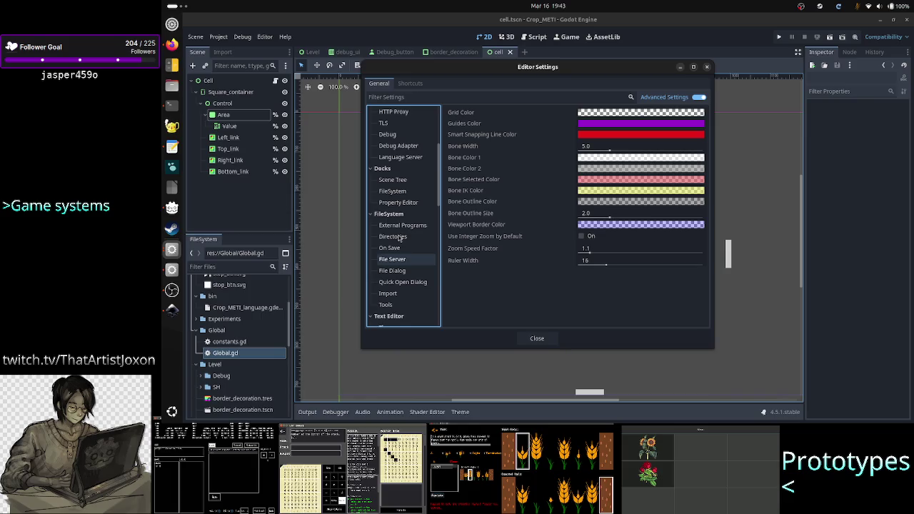
{"action": "scroll", "coordinate": [400, 238], "scroll_direction": "up", "scroll_amount": 5}
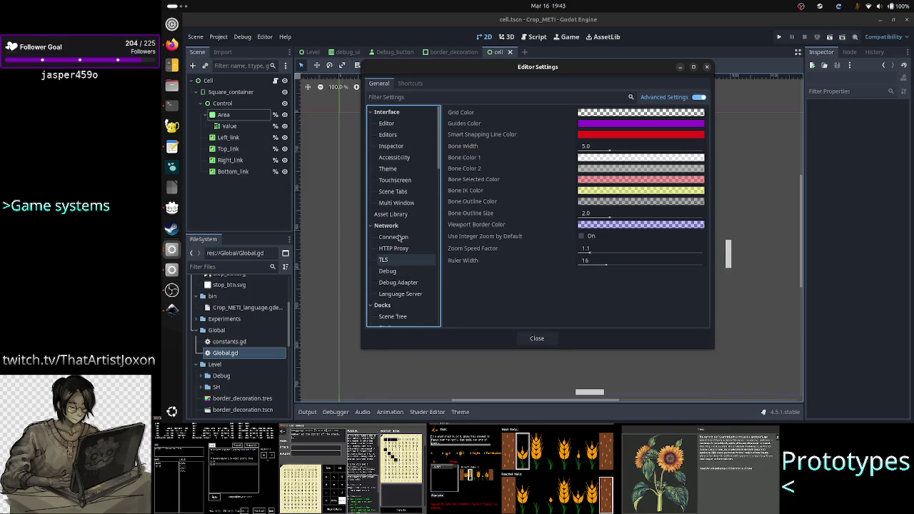
{"action": "left_click", "coordinate": [408, 137]}
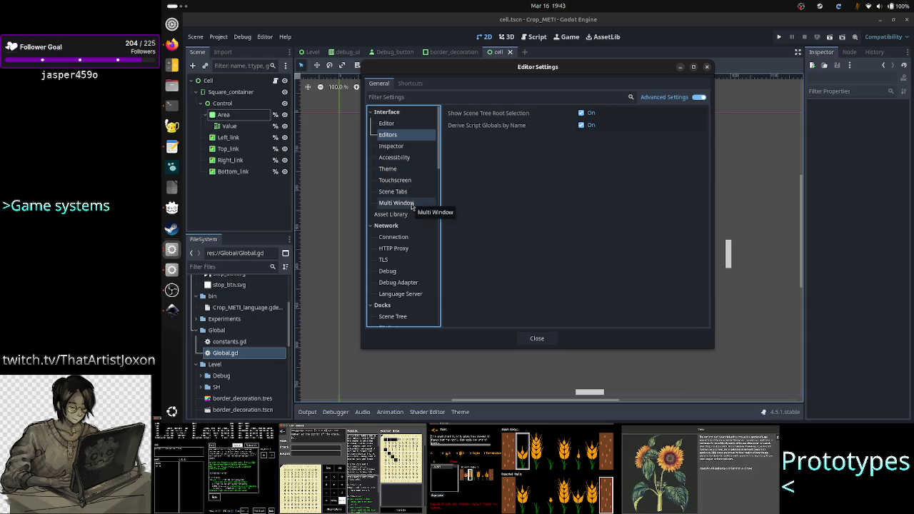
{"action": "left_click", "coordinate": [707, 68]}
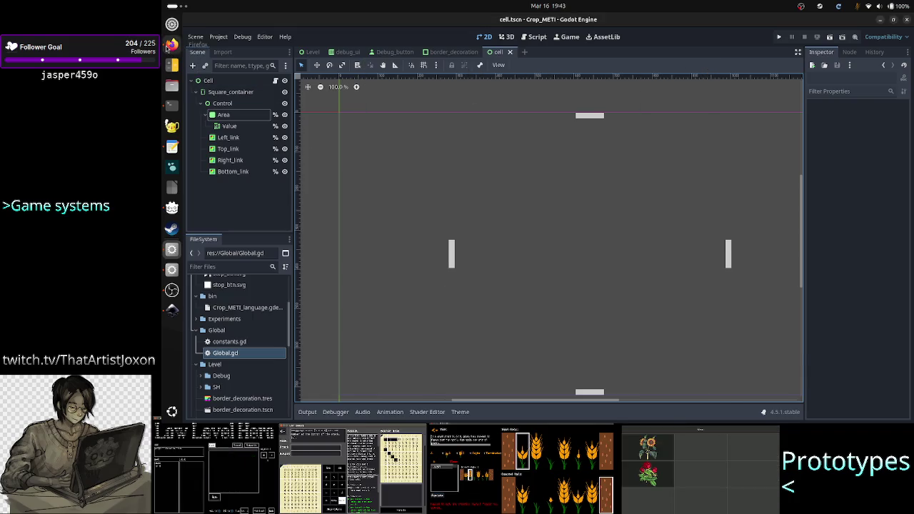
Ask ChatGPT how to change the background colour of Godot's 2D editor region, then return to Godot
{"action": "left_click", "coordinate": [171, 44]}
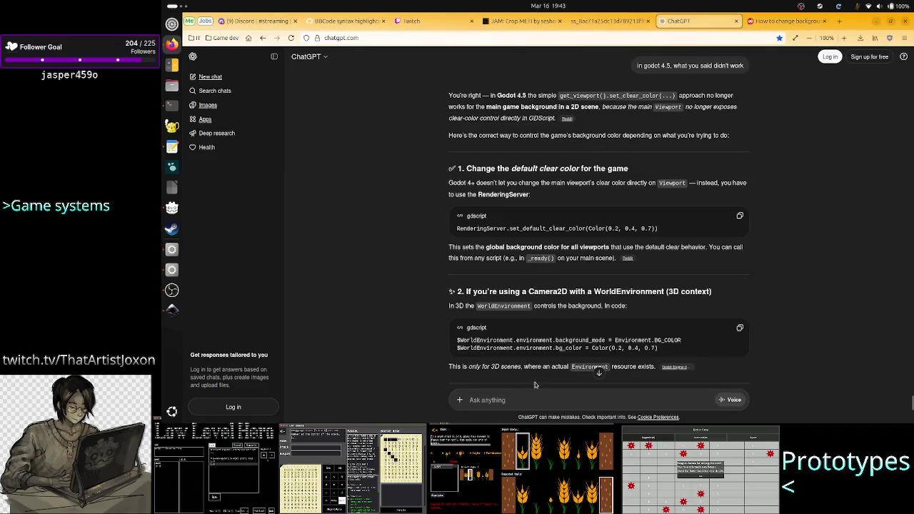
{"action": "scroll", "coordinate": [552, 361], "scroll_direction": "down", "scroll_amount": 10}
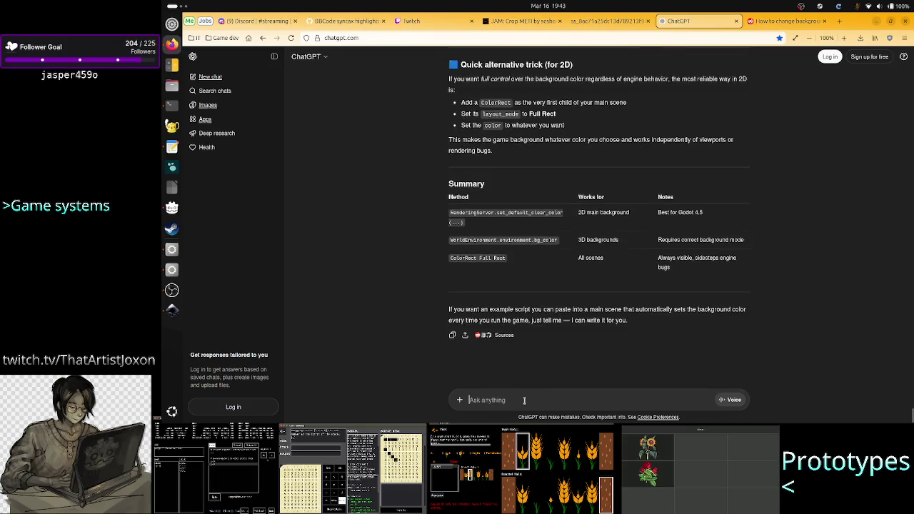
{"action": "type", "text": "Ho"}
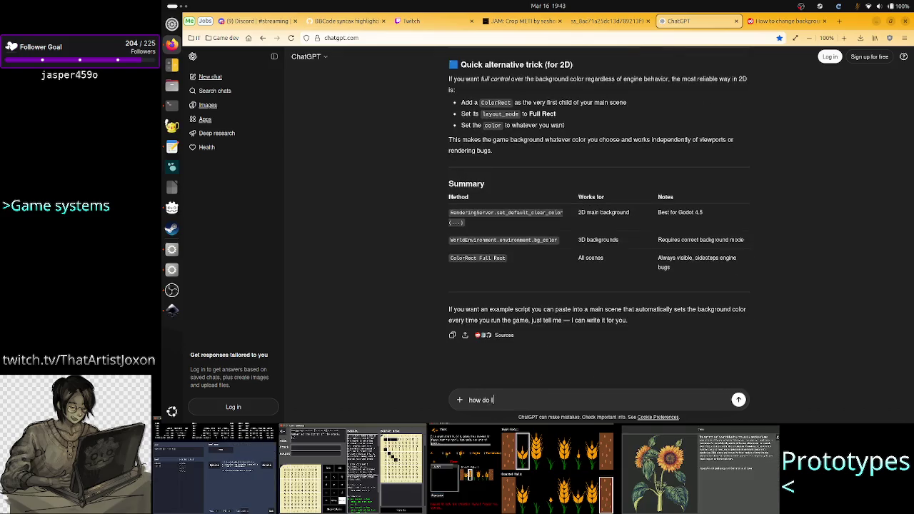
{"action": "type", "text": " change the bac"}
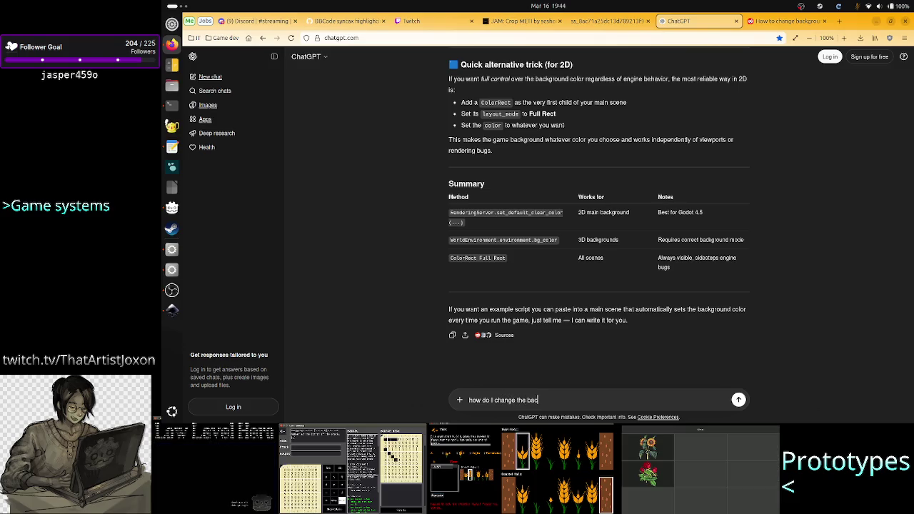
{"action": "type", "text": "kground col"}
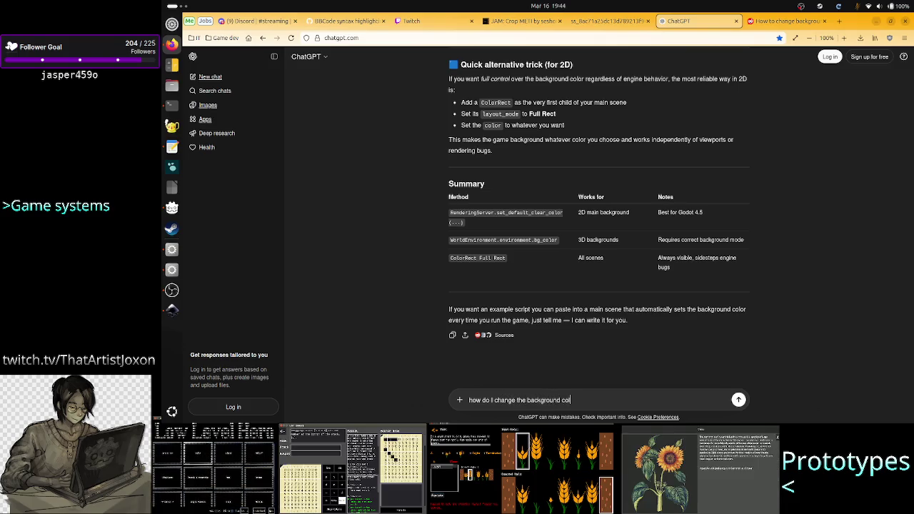
{"action": "type", "text": "or of the"}
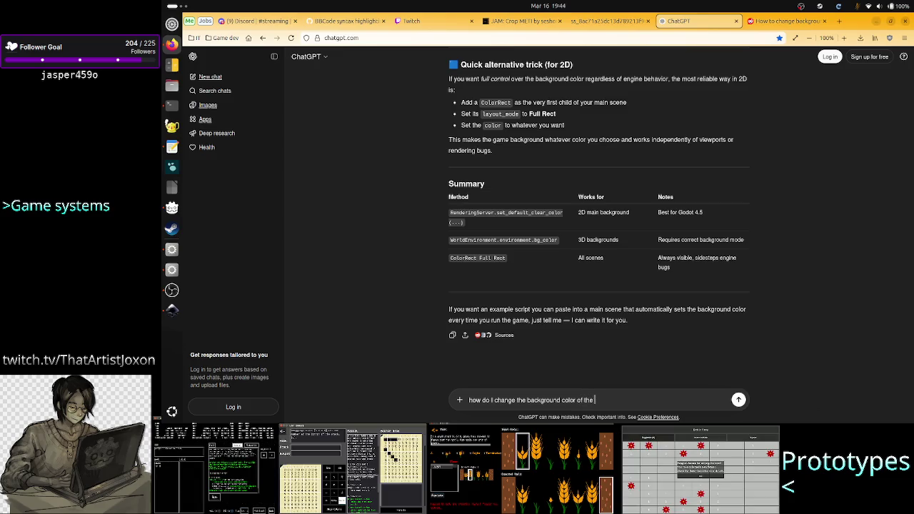
{"action": "type", "text": "2d editor"}
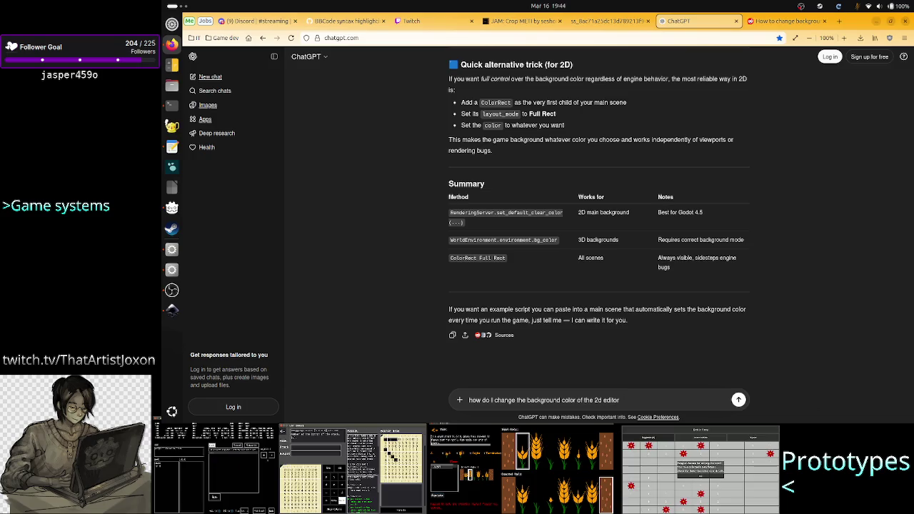
{"action": "type", "text": " regio"}
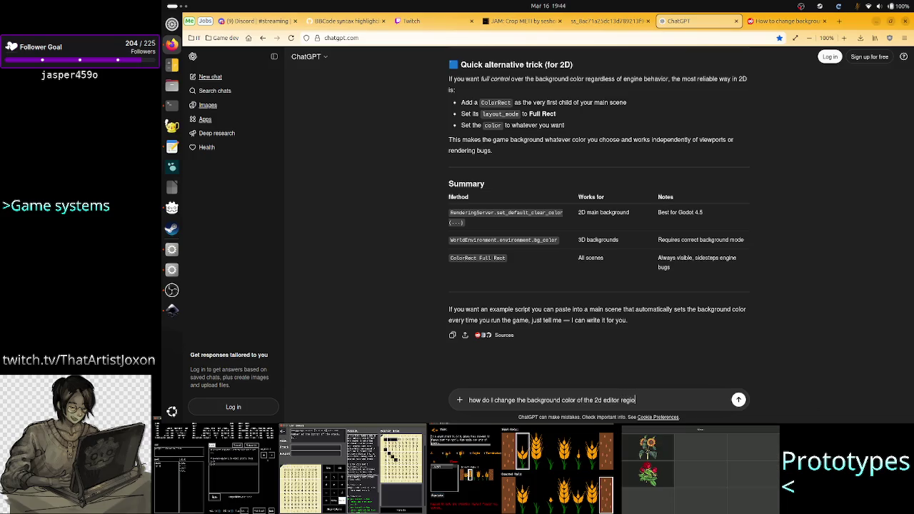
{"action": "type", "text": "n that shows"}
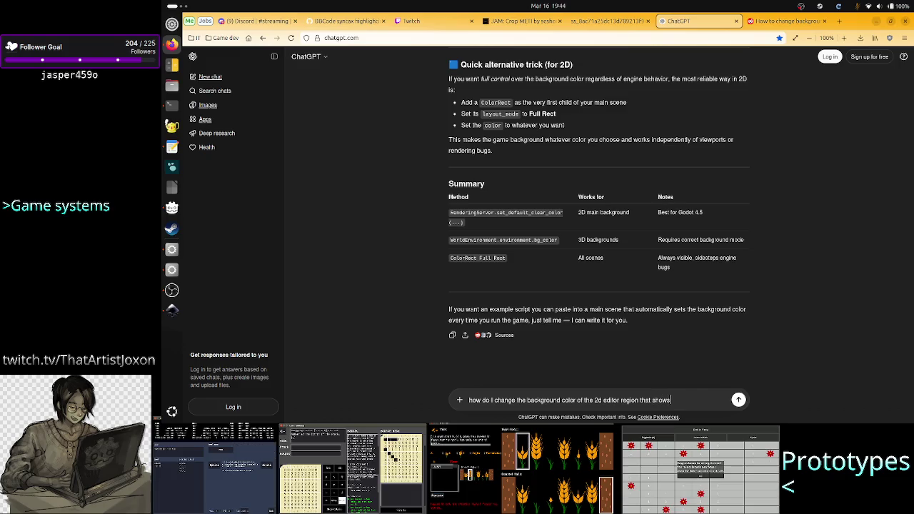
{"action": "type", "text": " the node tree"}
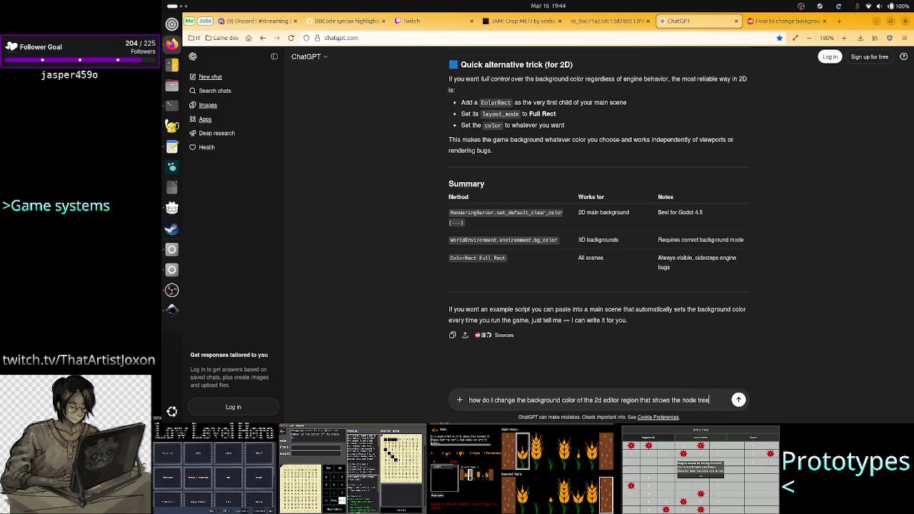
{"action": "key", "text": "BackSpace"}
{"action": "type", "text": "s"}
{"action": "key", "text": "Return"}
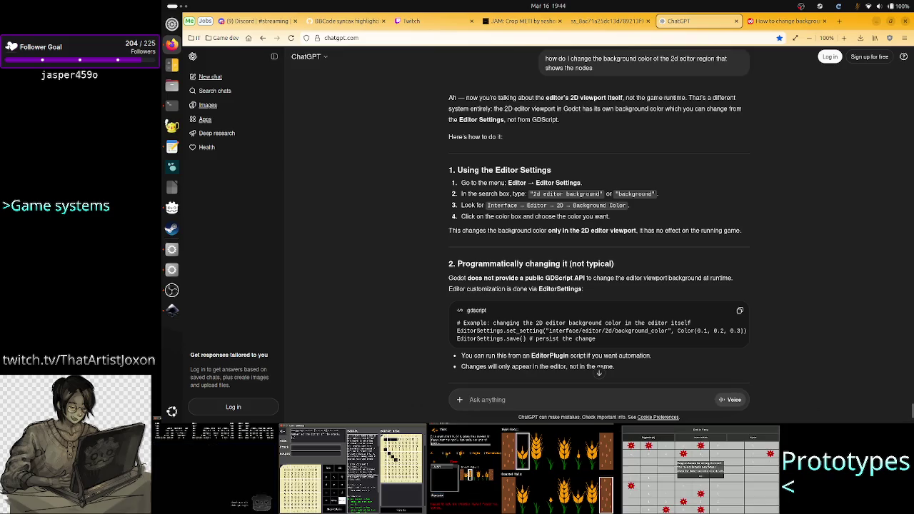
{"action": "key", "text": "alt+Tab"}
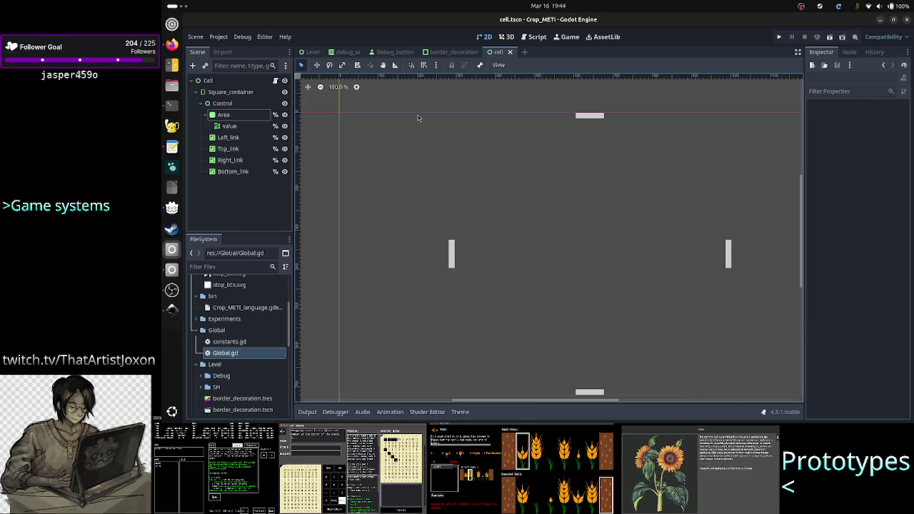
Search 'background' in Editor Settings to view Text Editor theme background colours, then return to ChatGPT
{"action": "key", "text": "alt+Tab"}
{"action": "key", "text": "alt+Tab"}
{"action": "left_click", "coordinate": [265, 36]}
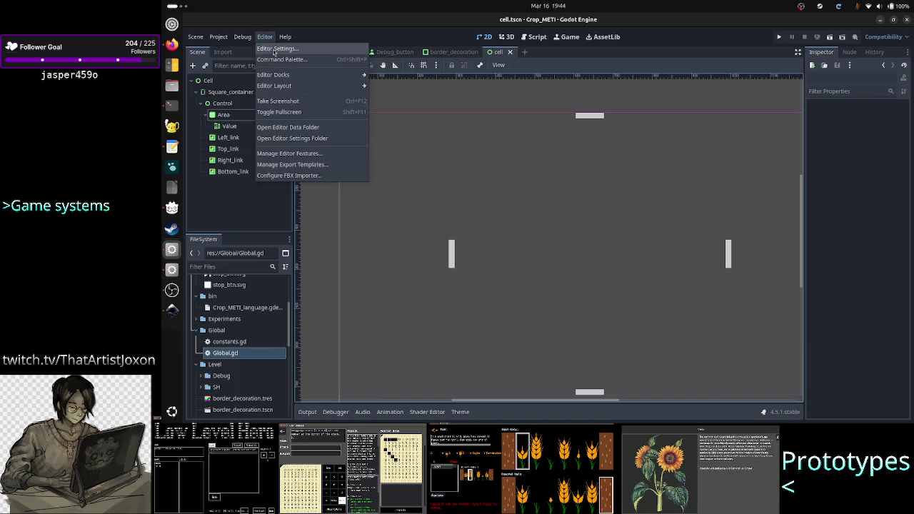
{"action": "left_click", "coordinate": [276, 48]}
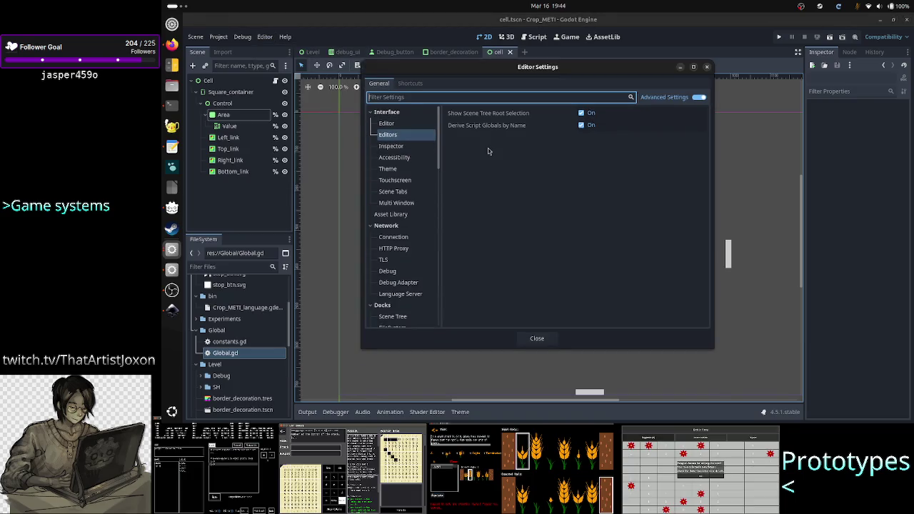
{"action": "type", "text": "background"}
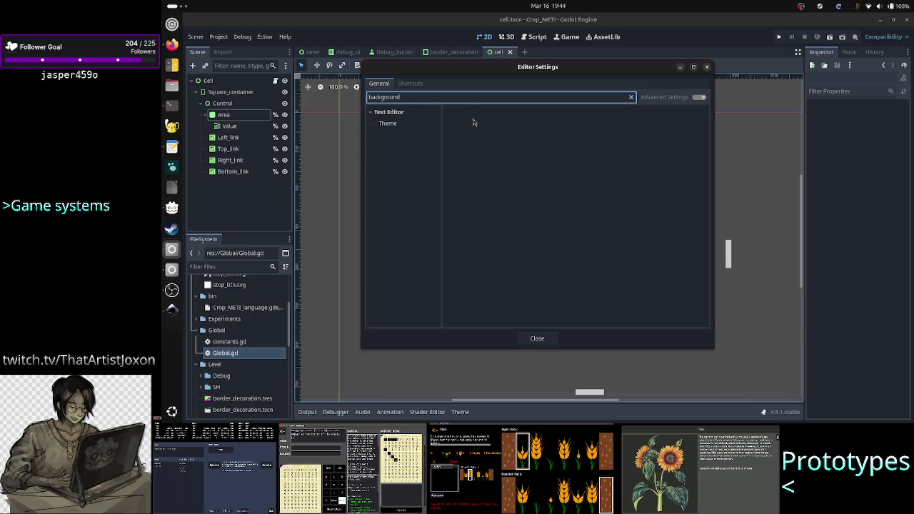
{"action": "left_click", "coordinate": [388, 128]}
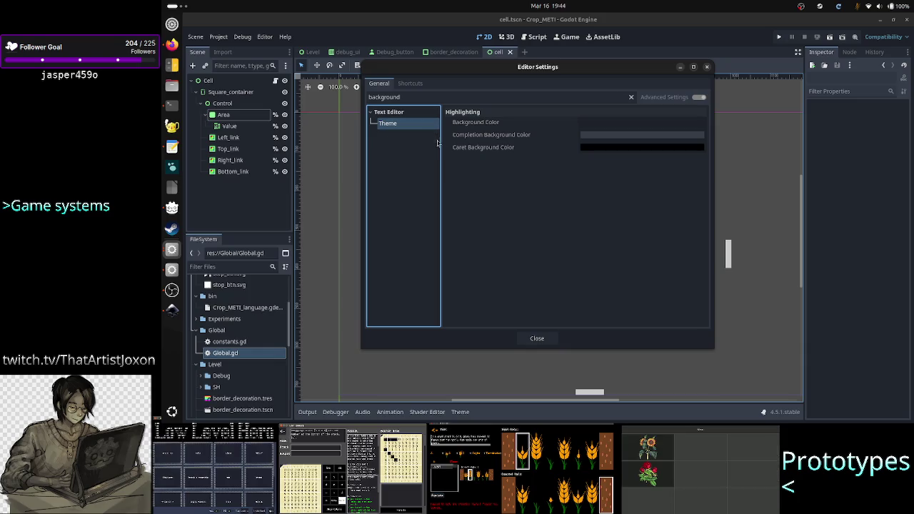
{"action": "mouse_move", "coordinate": [517, 140]}
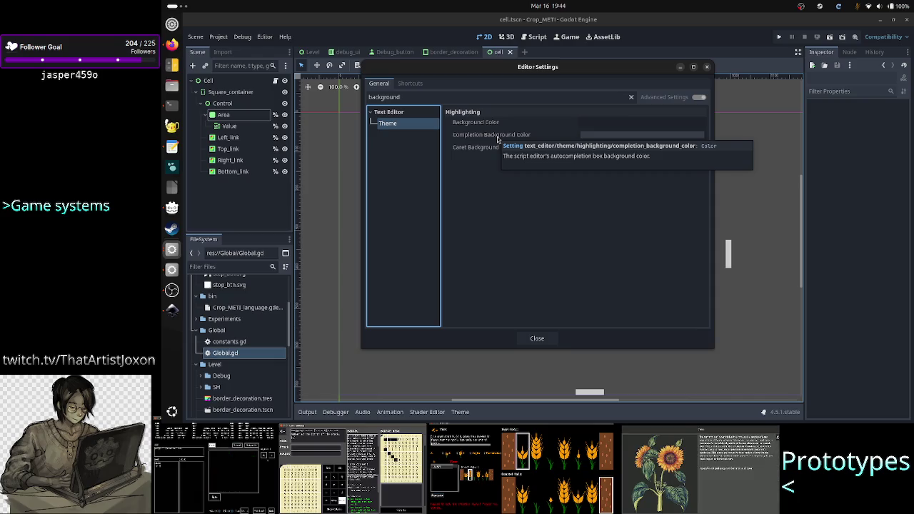
{"action": "key", "text": "alt+Tab"}
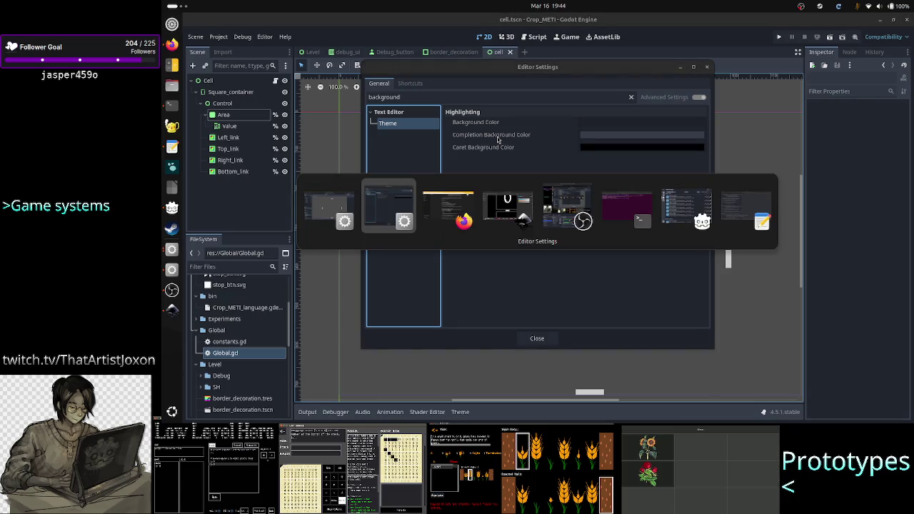
{"action": "key", "text": "alt+Tab"}
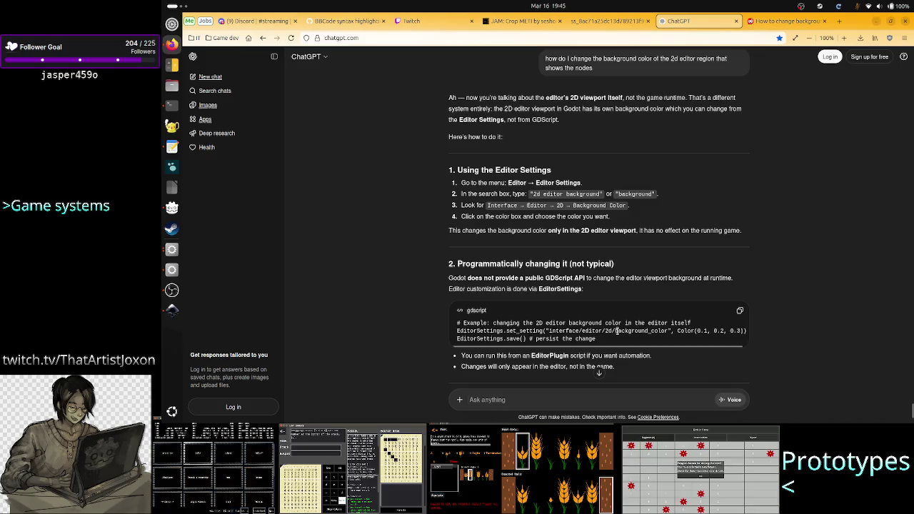
Clear the 'background' search in Editor Settings and show the Interface > Editor settings
{"action": "key", "text": "alt+Tab"}
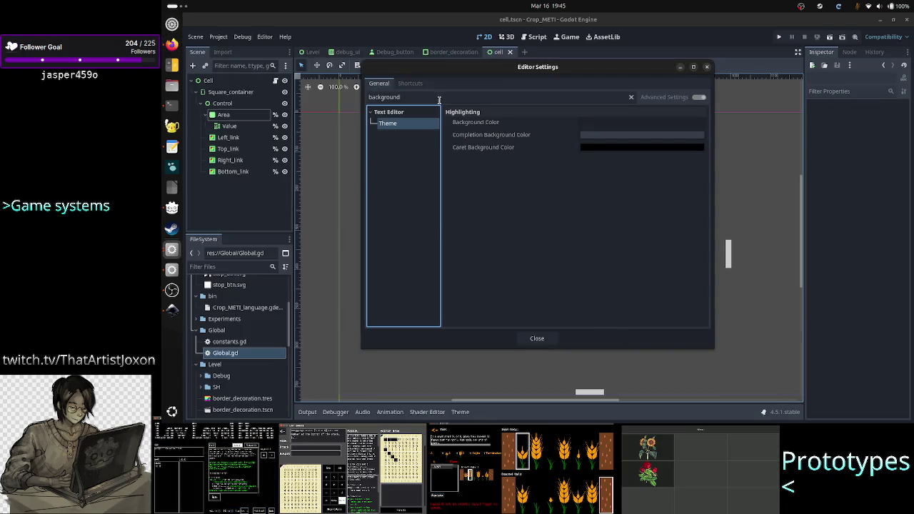
{"action": "left_click", "coordinate": [439, 98]}
{"action": "key", "text": "ctrl+a"}
{"action": "key", "text": "BackSpace"}
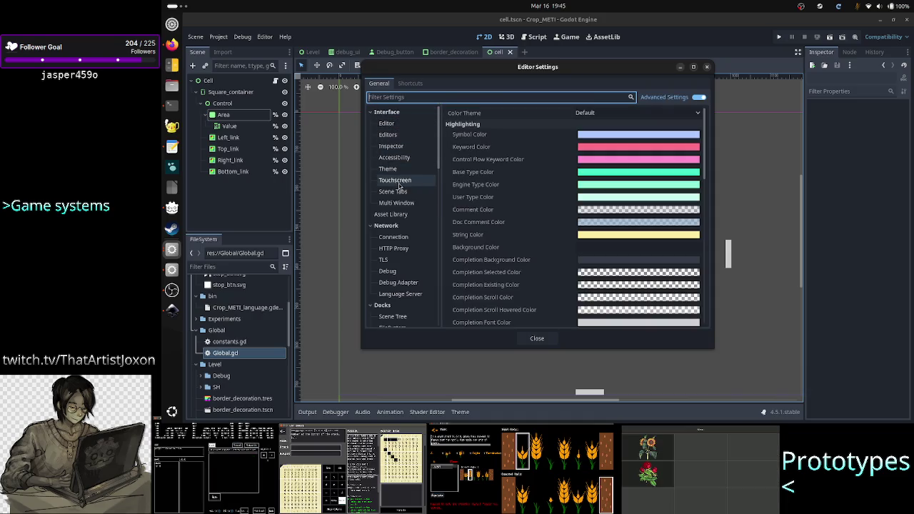
{"action": "left_click", "coordinate": [399, 124]}
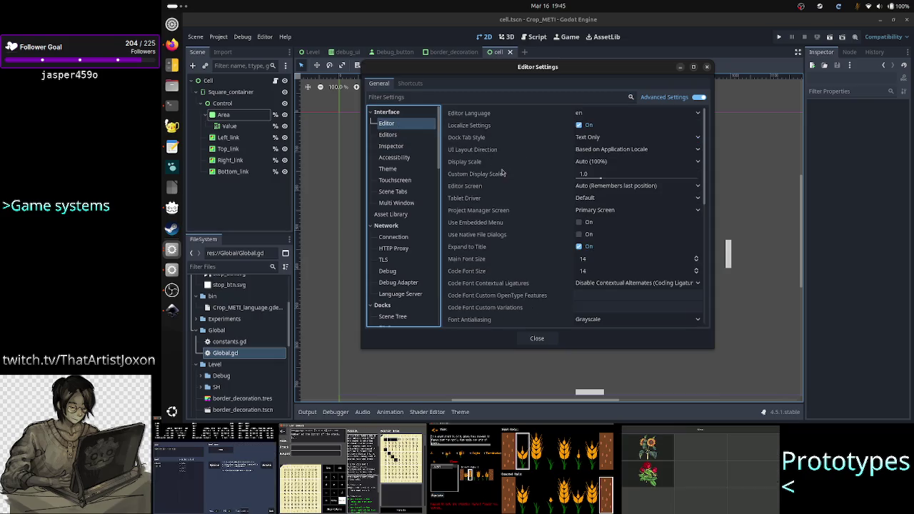
Scroll the category list to open Editors > 2D settings, then return to the ChatGPT answer
{"action": "scroll", "coordinate": [502, 173], "scroll_direction": "down", "scroll_amount": 5}
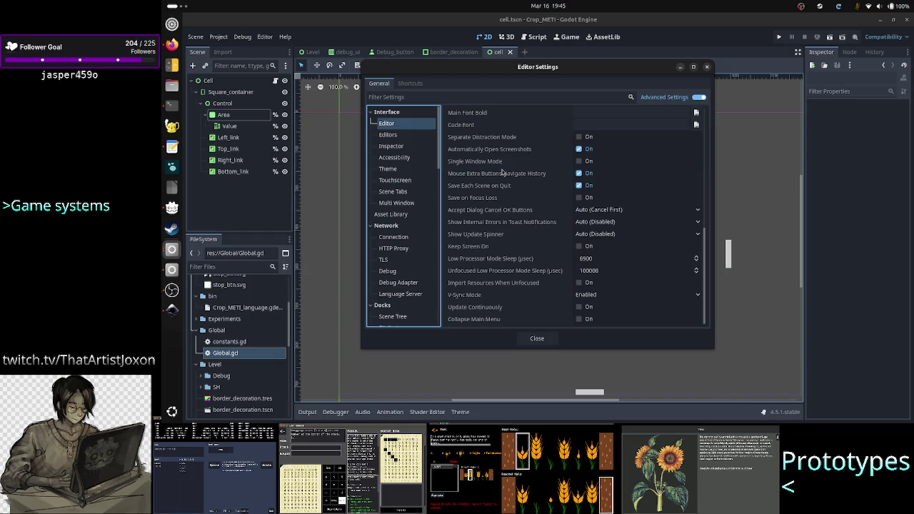
{"action": "scroll", "coordinate": [503, 173], "scroll_direction": "up", "scroll_amount": 4}
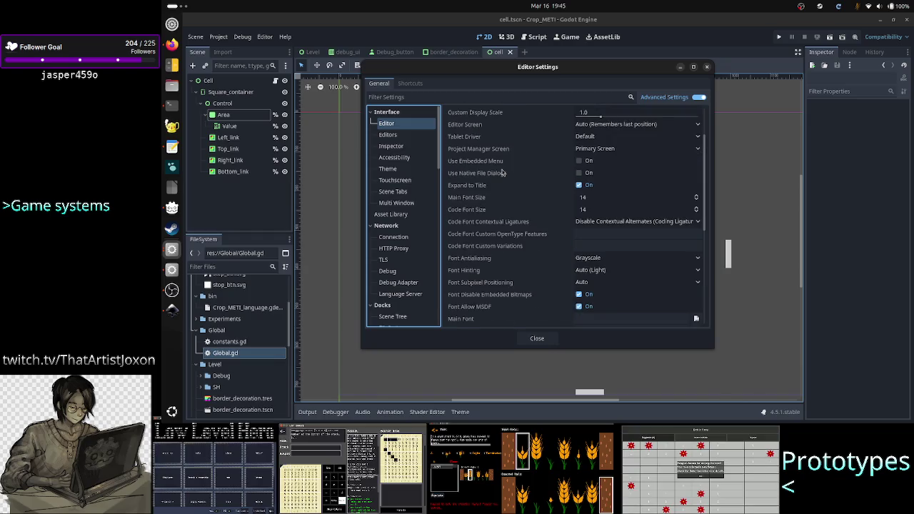
{"action": "scroll", "coordinate": [502, 173], "scroll_direction": "up", "scroll_amount": 2}
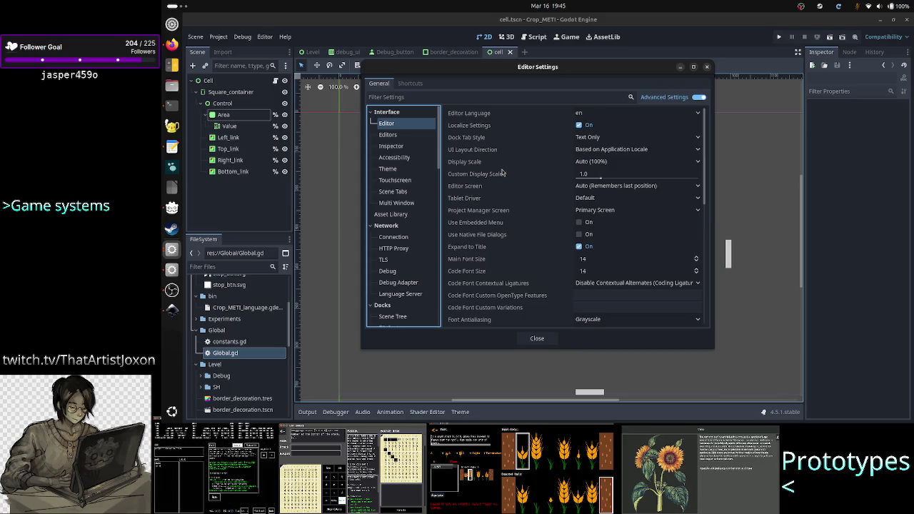
{"action": "scroll", "coordinate": [428, 247], "scroll_direction": "down", "scroll_amount": 5}
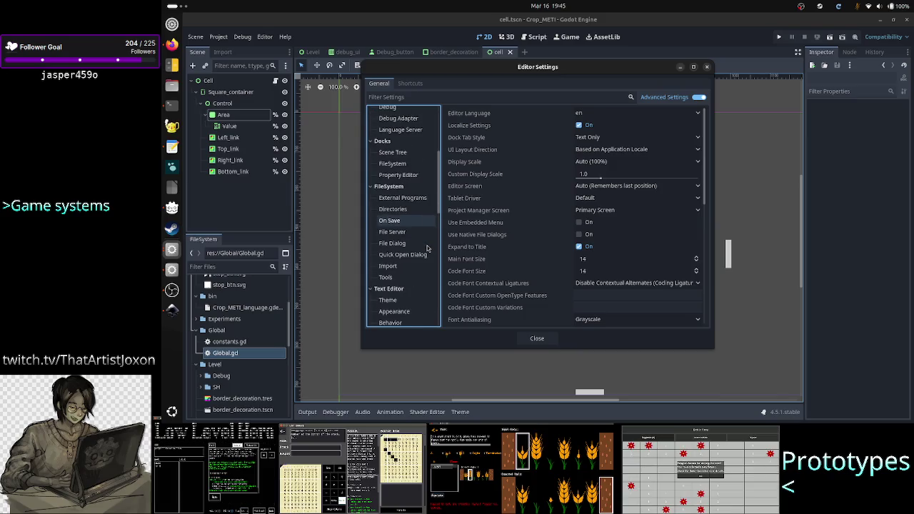
{"action": "scroll", "coordinate": [428, 247], "scroll_direction": "up", "scroll_amount": 3}
{"action": "scroll", "coordinate": [428, 247], "scroll_direction": "down", "scroll_amount": 3}
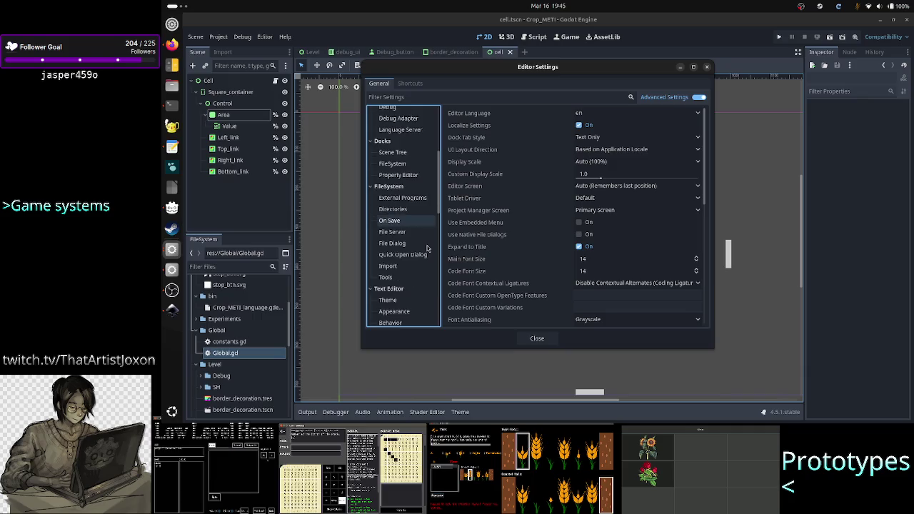
{"action": "scroll", "coordinate": [428, 247], "scroll_direction": "down", "scroll_amount": 4}
{"action": "scroll", "coordinate": [427, 248], "scroll_direction": "down", "scroll_amount": 2}
{"action": "left_click", "coordinate": [388, 261]}
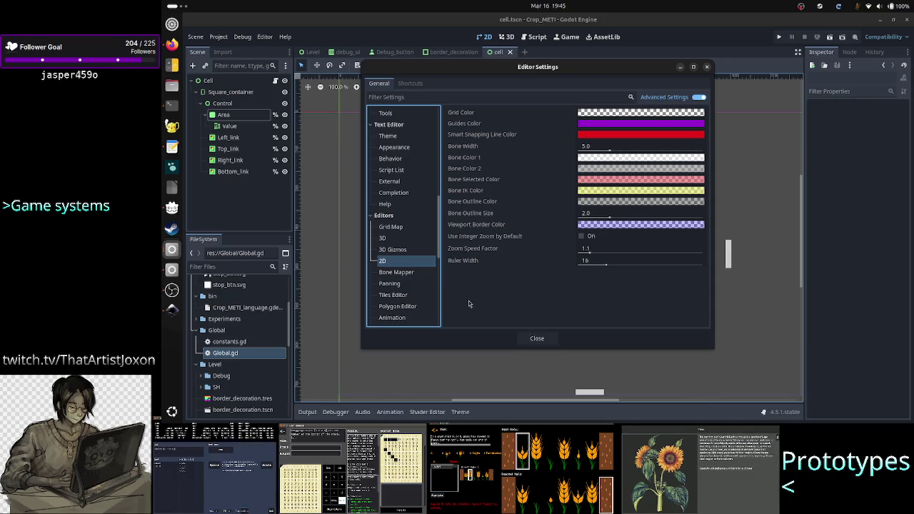
{"action": "key", "text": "alt+Tab"}
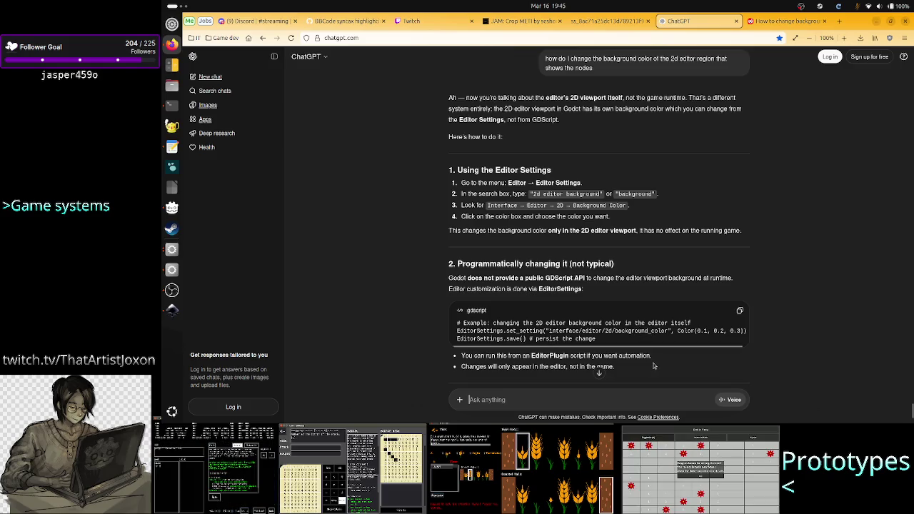
Read the ChatGPT answer down to its Summary, then go back to Godot's Editors > 2D settings
{"action": "key", "text": "alt+Tab"}
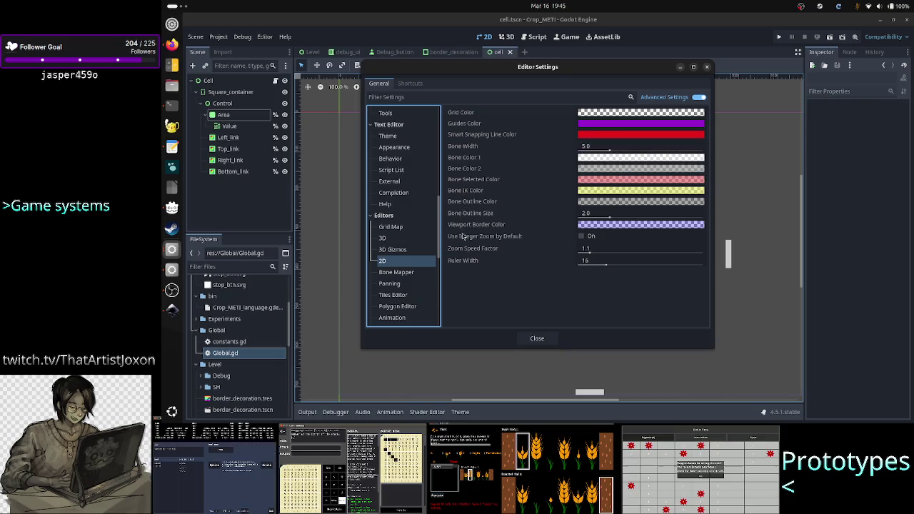
{"action": "key", "text": "alt+Tab"}
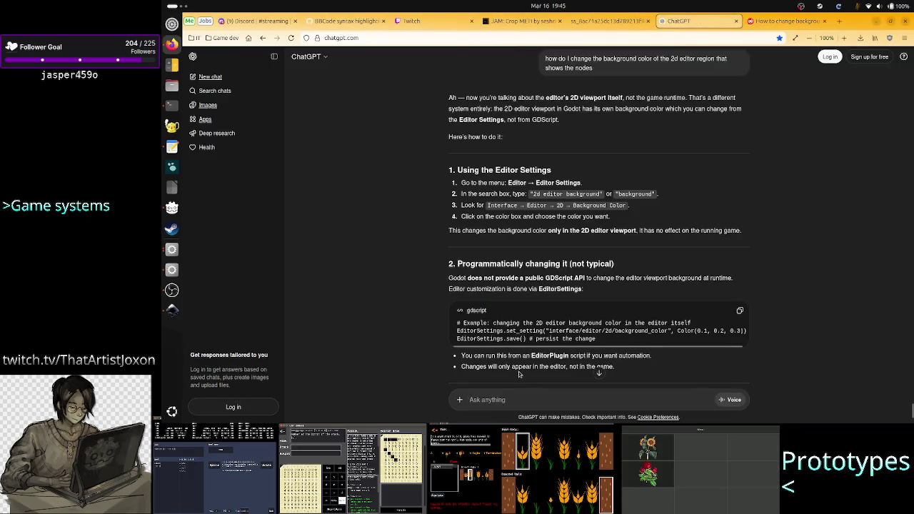
{"action": "scroll", "coordinate": [520, 374], "scroll_direction": "down", "scroll_amount": 4}
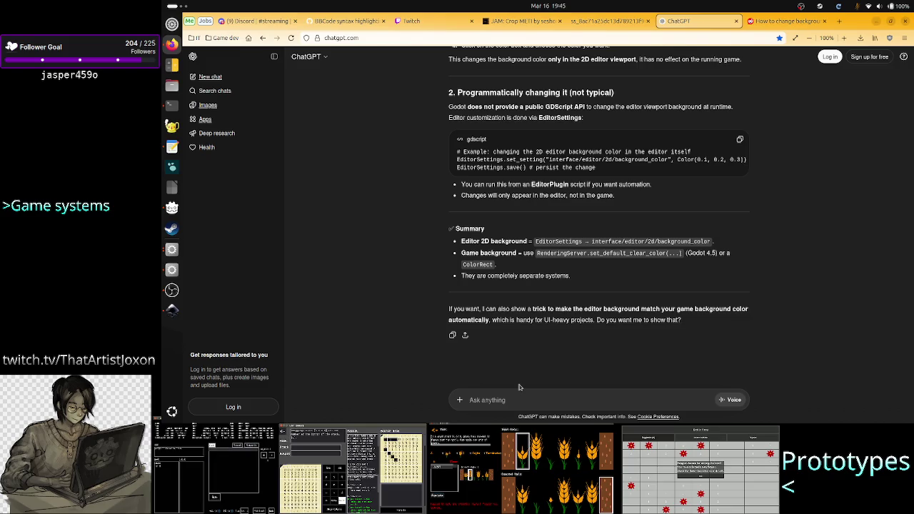
{"action": "key", "text": "alt+Tab"}
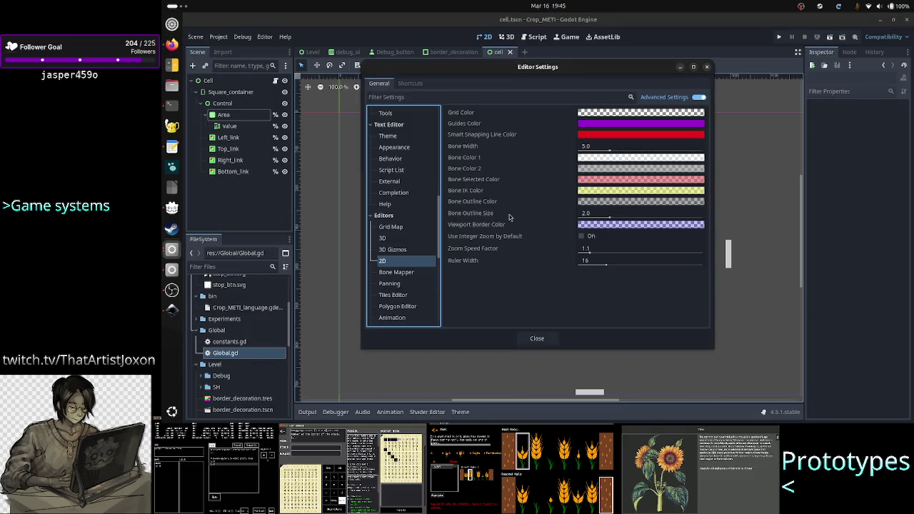
Look through Interface > Editor settings with Advanced Settings toggled off and on for a 2D background option
{"action": "scroll", "coordinate": [397, 135], "scroll_direction": "up", "scroll_amount": 10}
{"action": "left_click", "coordinate": [392, 124]}
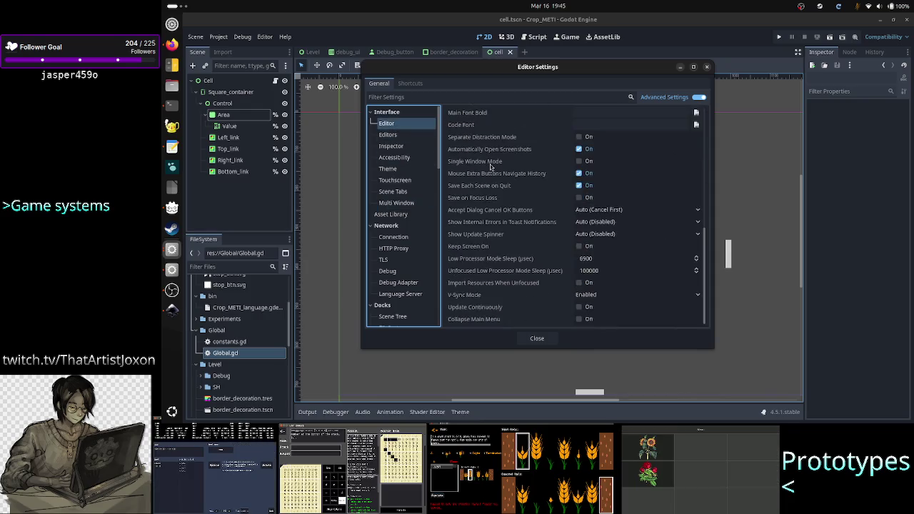
{"action": "left_click", "coordinate": [702, 98]}
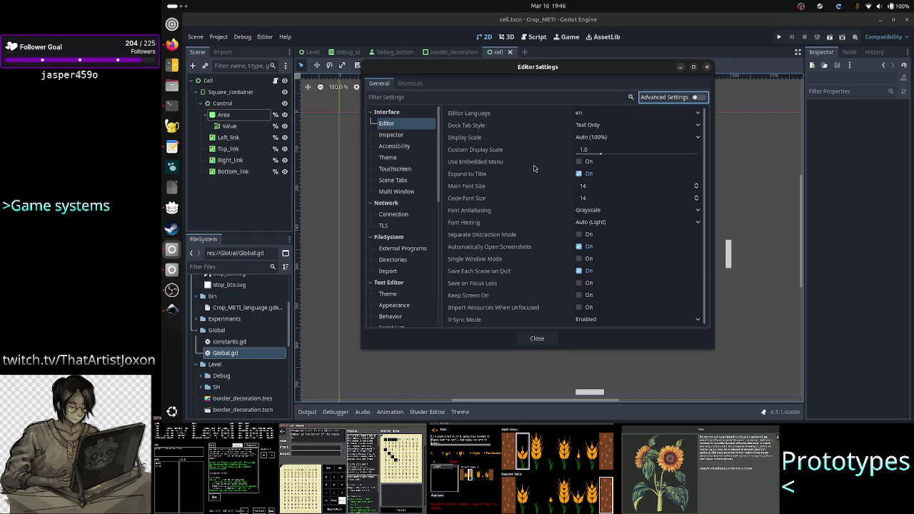
{"action": "left_click", "coordinate": [700, 97]}
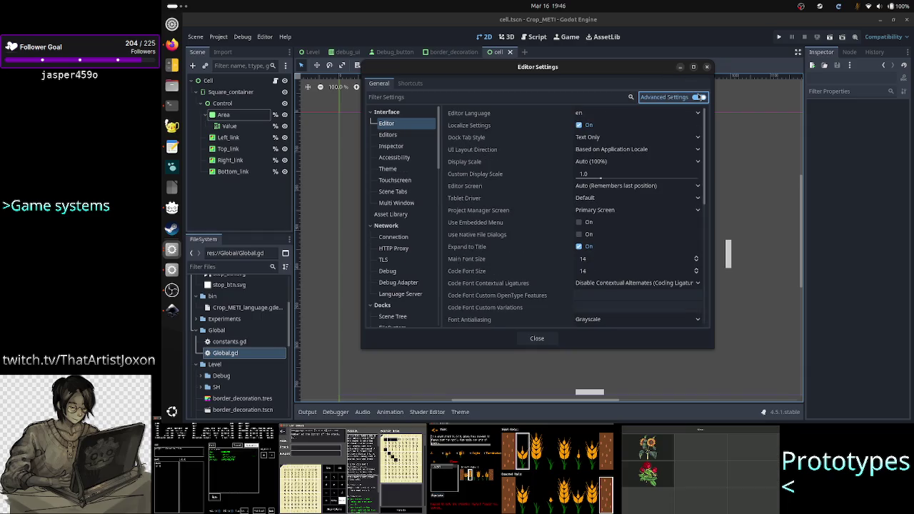
{"action": "key", "text": "alt+Tab"}
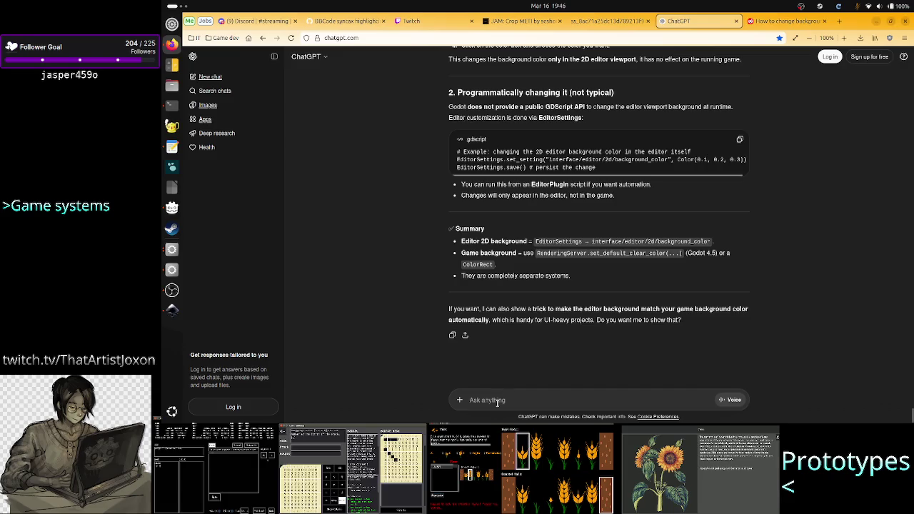
Tell ChatGPT 'there is no 2d in interface/editor for Godot 4.5' and read its Default Clear Color answer
{"action": "type", "text": "there is no"}
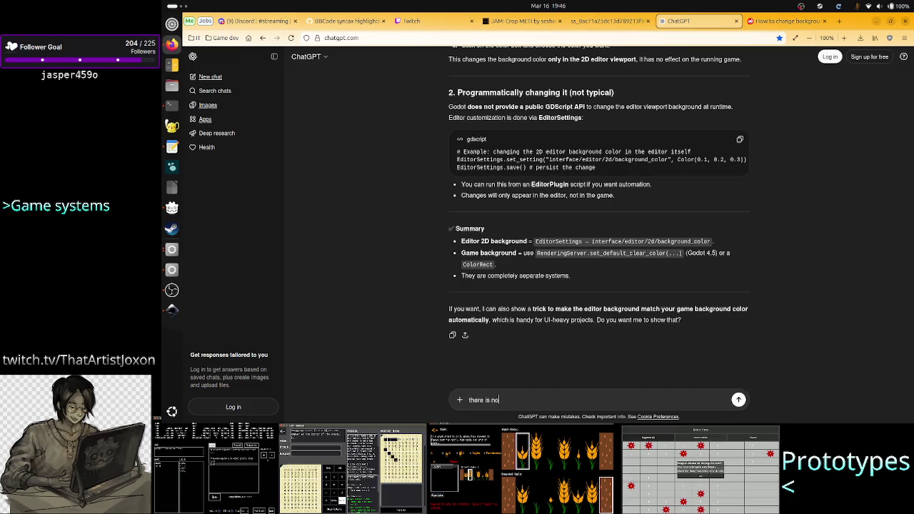
{"action": "type", "text": " suting in"}
{"action": "key", "text": "BackSpace"}
{"action": "key", "text": "BackSpace"}
{"action": "key", "text": "BackSpace"}
{"action": "type", "text": "2d "}
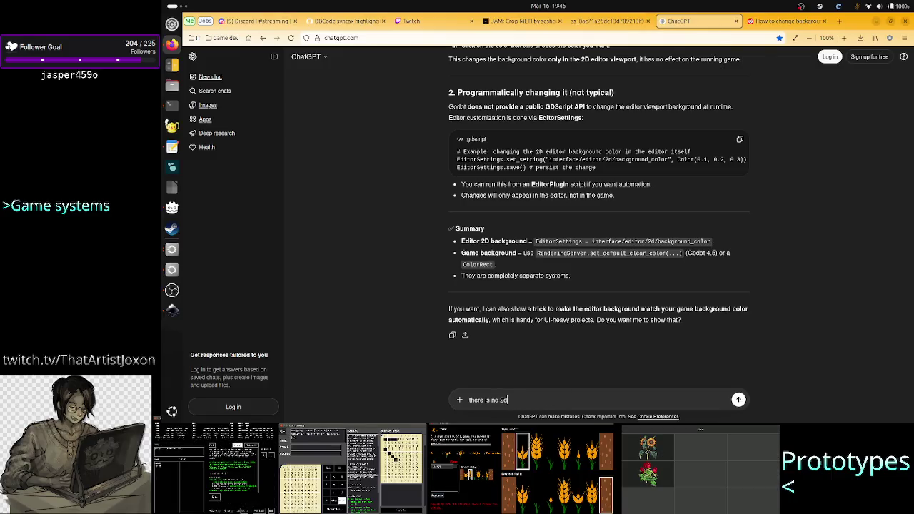
{"action": "type", "text": "in interface/edi"}
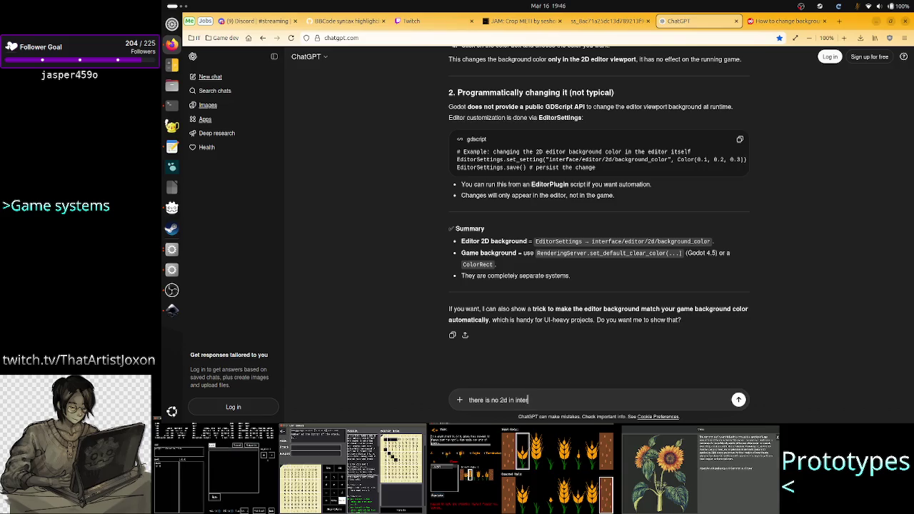
{"action": "type", "text": "tor"}
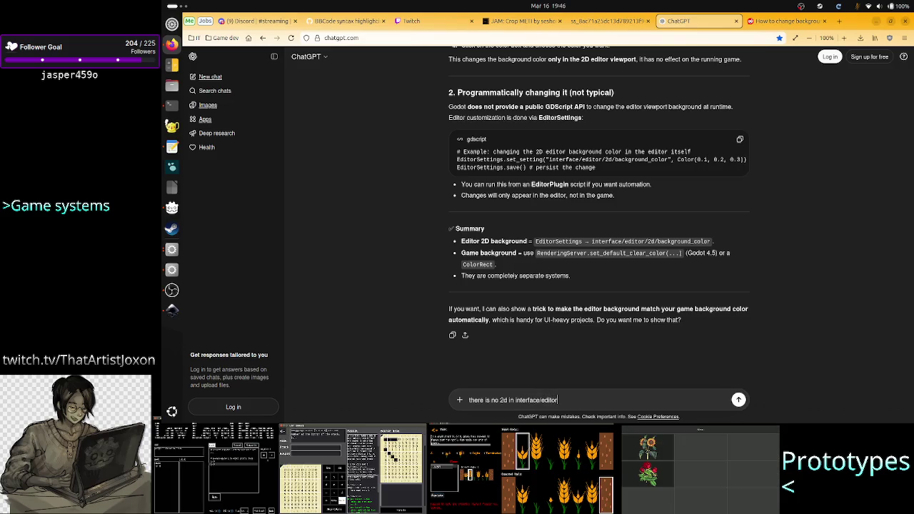
{"action": "type", "text": " for Godot "}
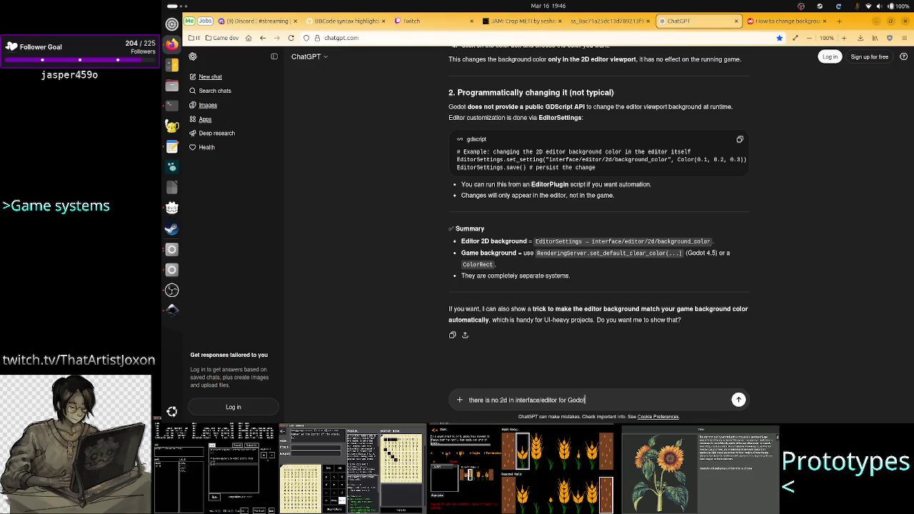
{"action": "type", "text": "4.5"}
{"action": "key", "text": "Return"}
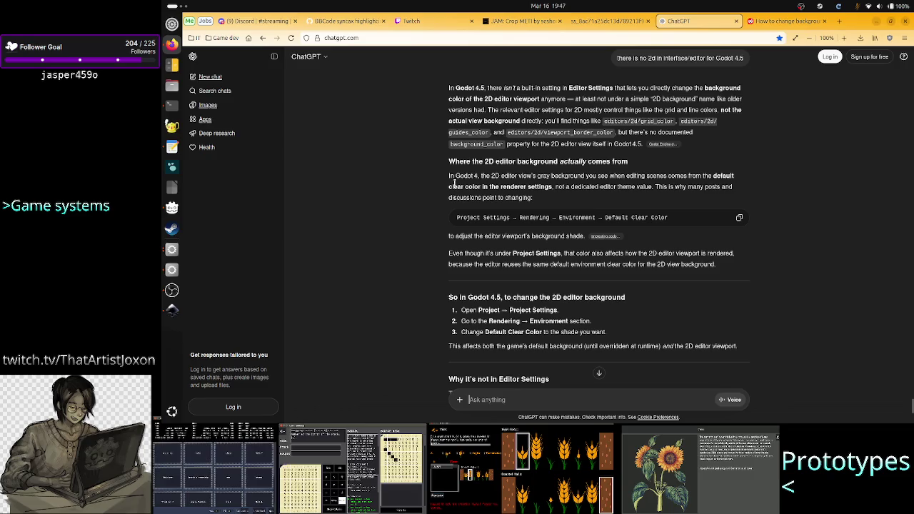
{"action": "left_click_drag", "start_coordinate": [453, 186], "coordinate": [546, 187]}
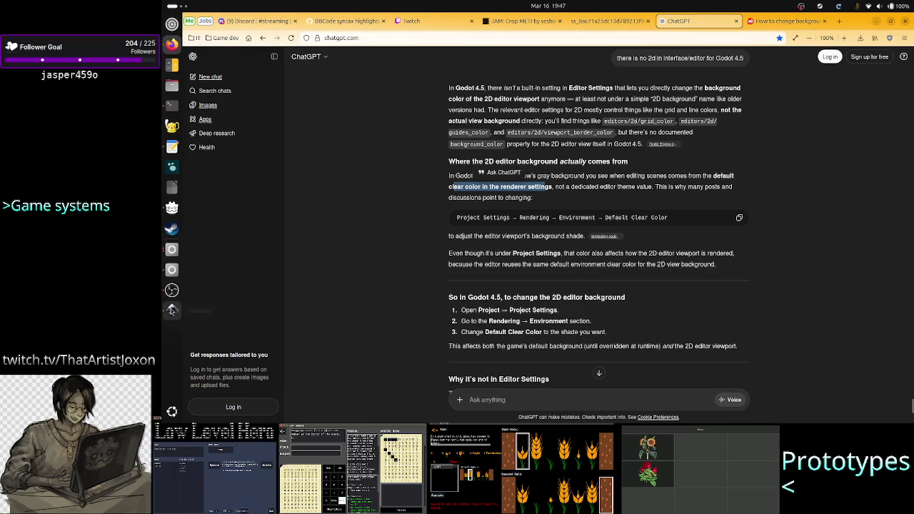
{"action": "left_click", "coordinate": [171, 251]}
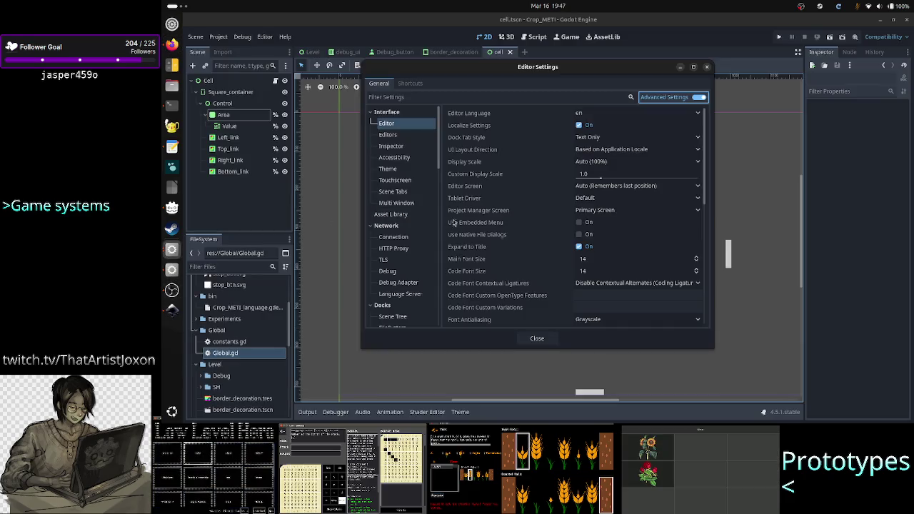
Close the Editor Settings dialog to return to the cell scene's 2D canvas
{"action": "left_click", "coordinate": [537, 338]}
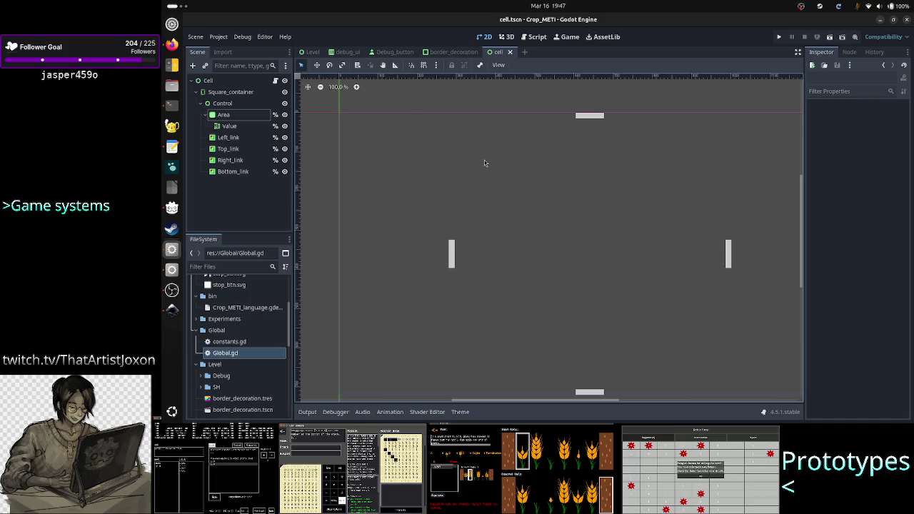
{"action": "left_click", "coordinate": [221, 37]}
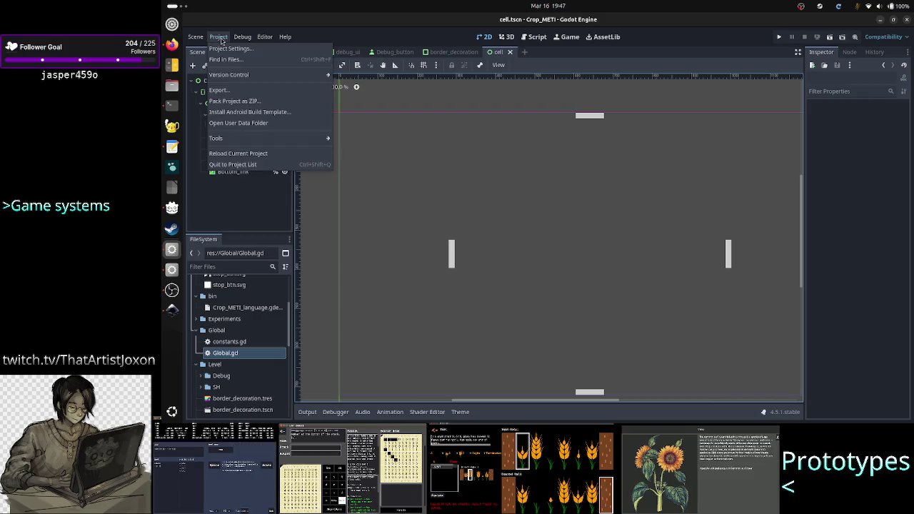
Navigate Project Settings to Rendering → Environment, down to Default Clear Color (currently 0.30 grey)
{"action": "left_click", "coordinate": [227, 52]}
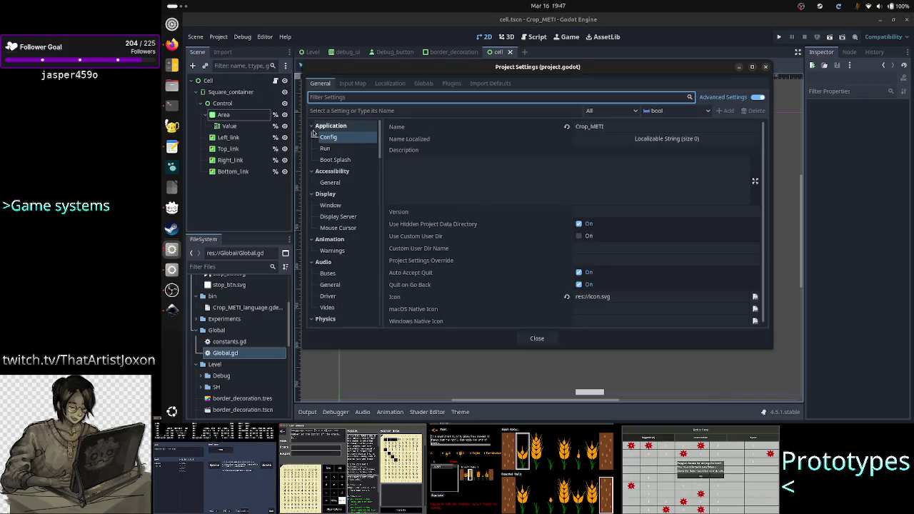
{"action": "scroll", "coordinate": [358, 227], "scroll_direction": "down", "scroll_amount": 5}
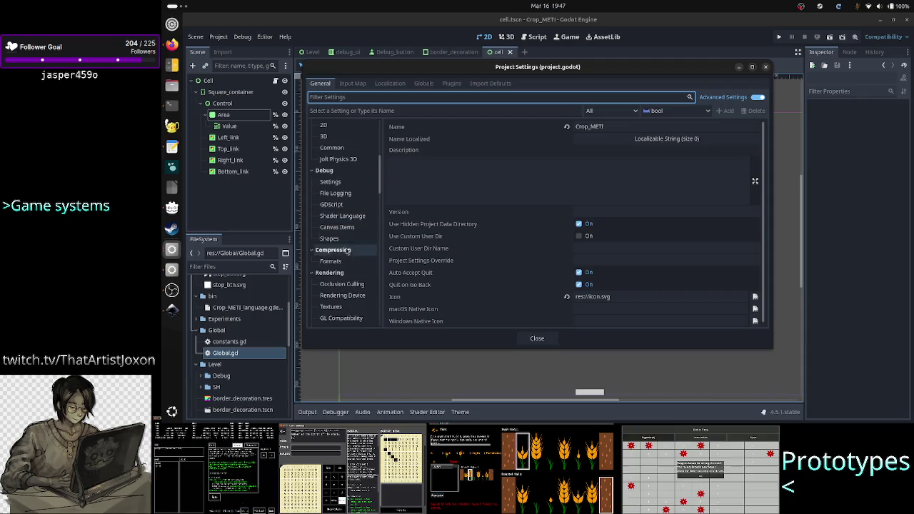
{"action": "scroll", "coordinate": [350, 280], "scroll_direction": "down", "scroll_amount": 3}
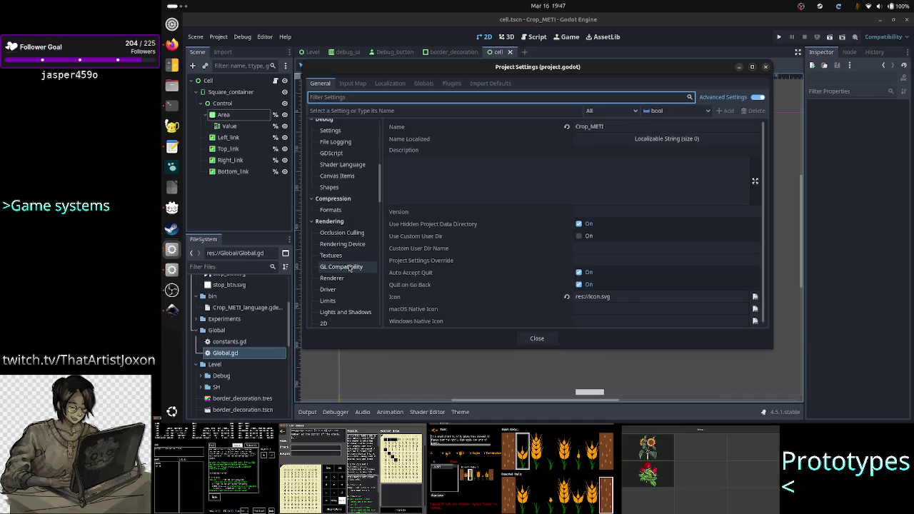
{"action": "scroll", "coordinate": [343, 271], "scroll_direction": "down", "scroll_amount": 3}
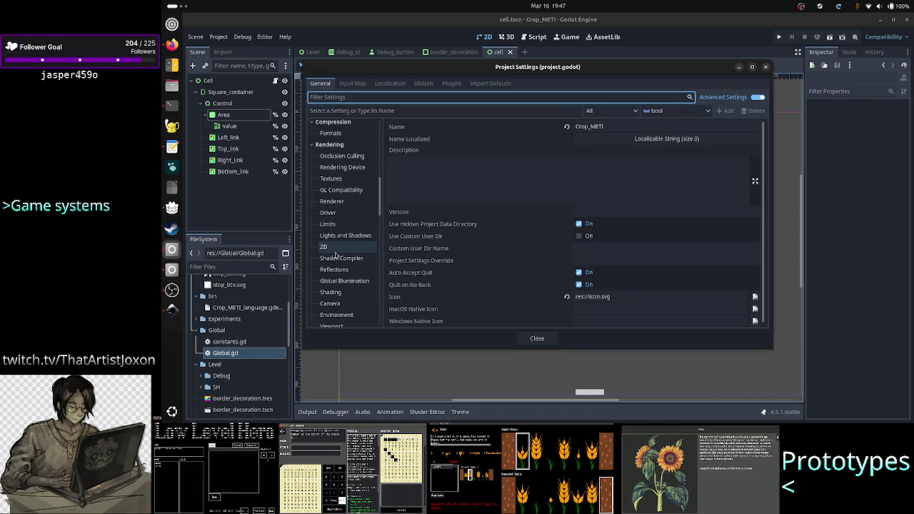
{"action": "left_click", "coordinate": [336, 248]}
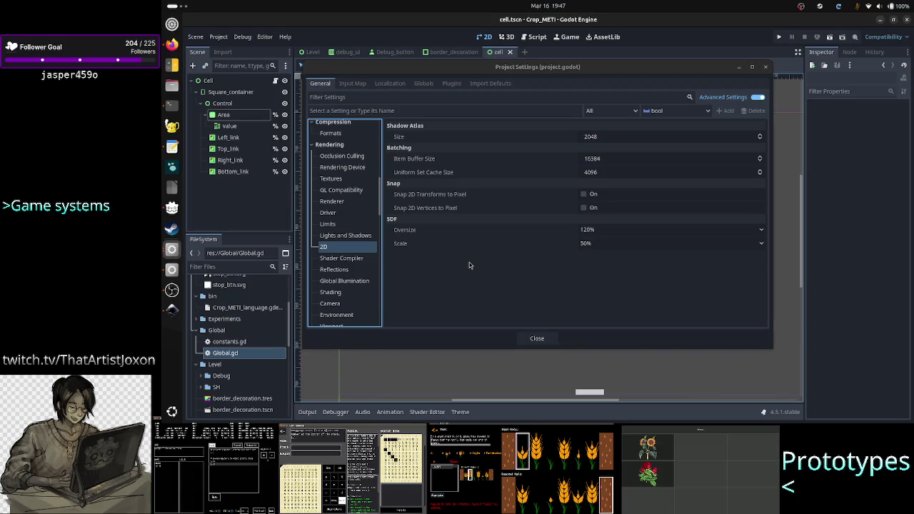
{"action": "key", "text": "alt+Tab"}
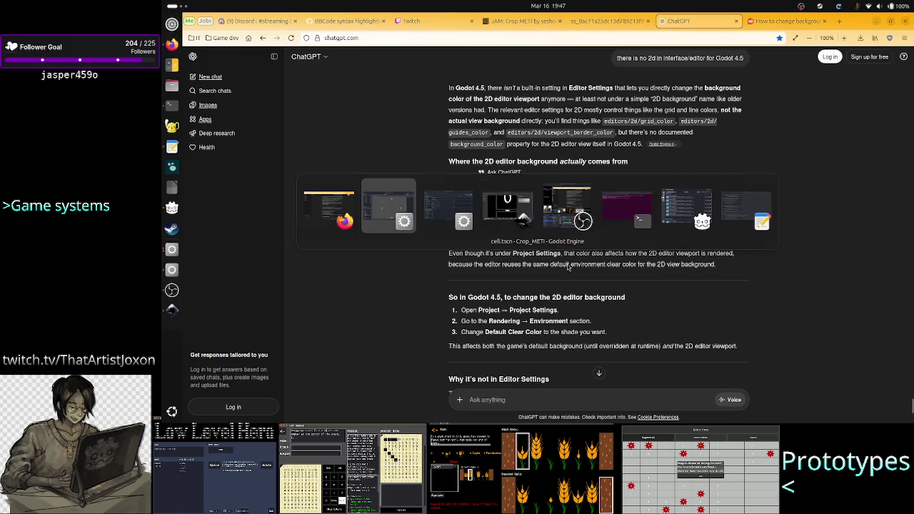
{"action": "key", "text": "alt+Tab"}
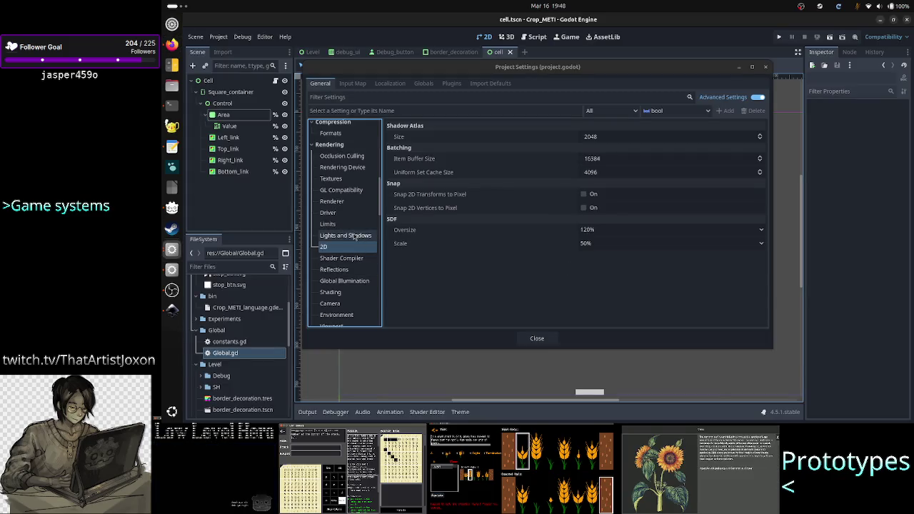
{"action": "left_click", "coordinate": [347, 315]}
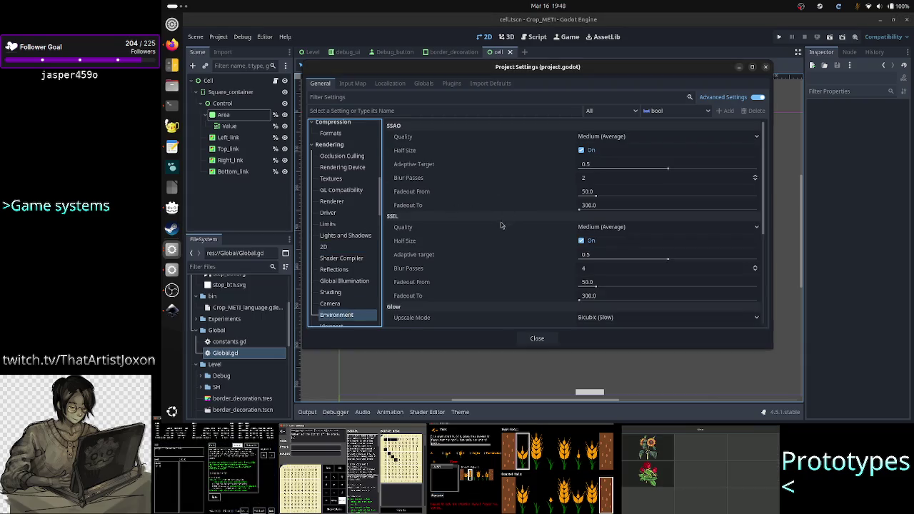
{"action": "scroll", "coordinate": [467, 266], "scroll_direction": "down", "scroll_amount": 6}
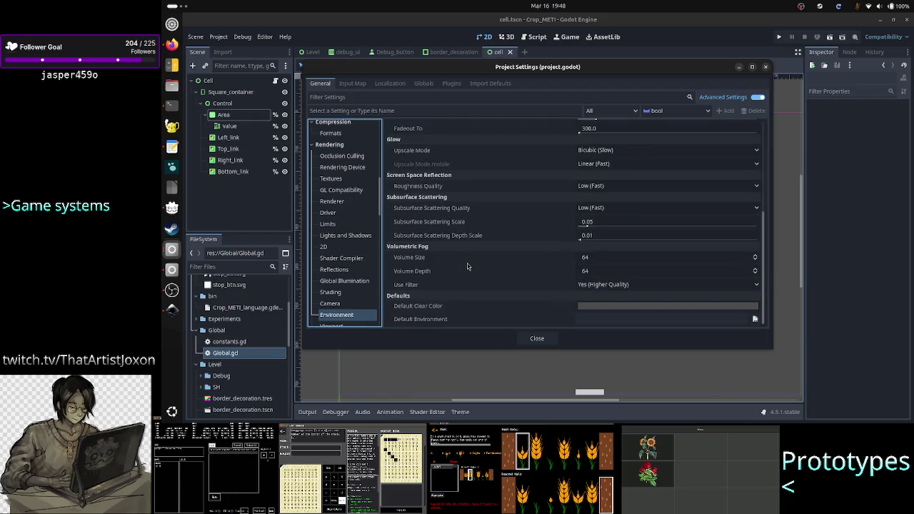
{"action": "mouse_move", "coordinate": [635, 308]}
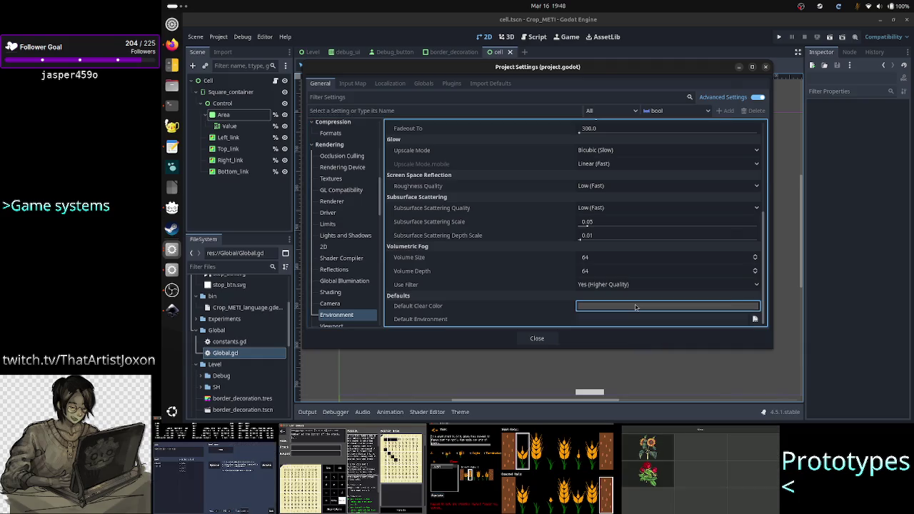
Set Default Clear Color to black 000000 and close Project Settings
{"action": "left_click", "coordinate": [636, 308]}
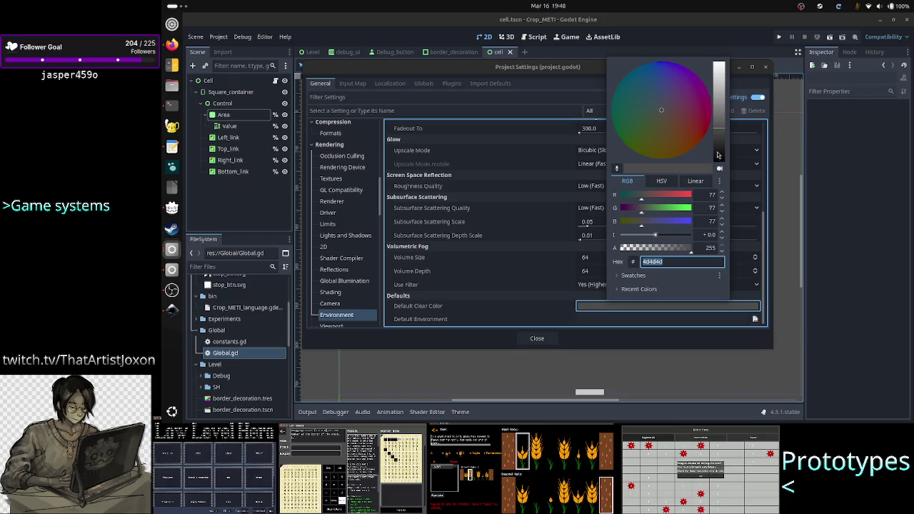
{"action": "left_click", "coordinate": [721, 169]}
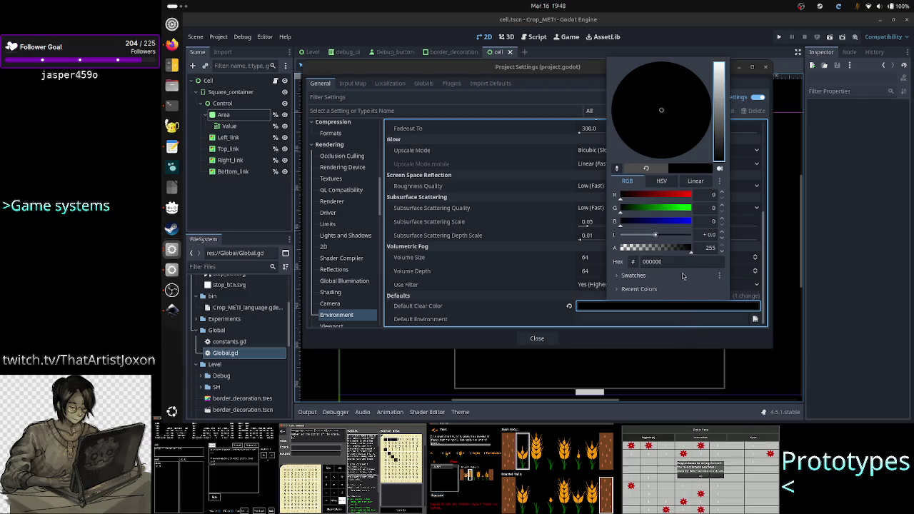
{"action": "left_click", "coordinate": [684, 262]}
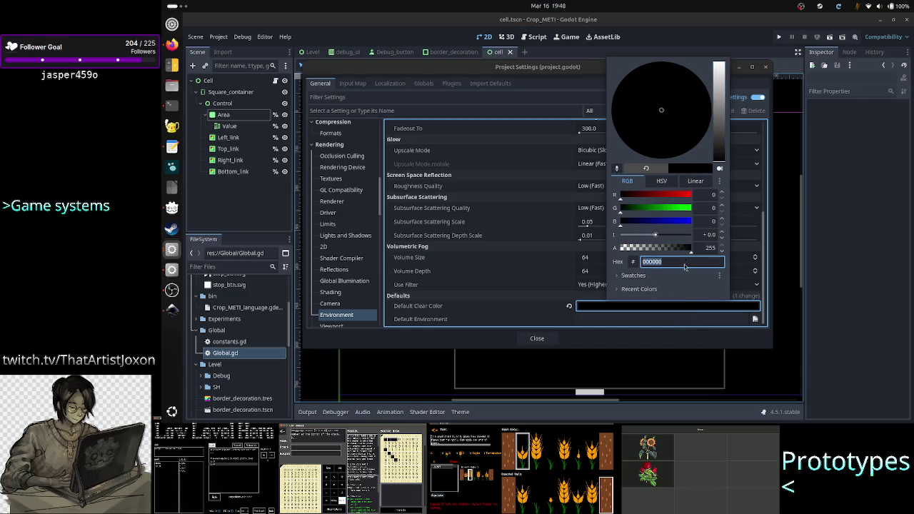
{"action": "key", "text": "Escape"}
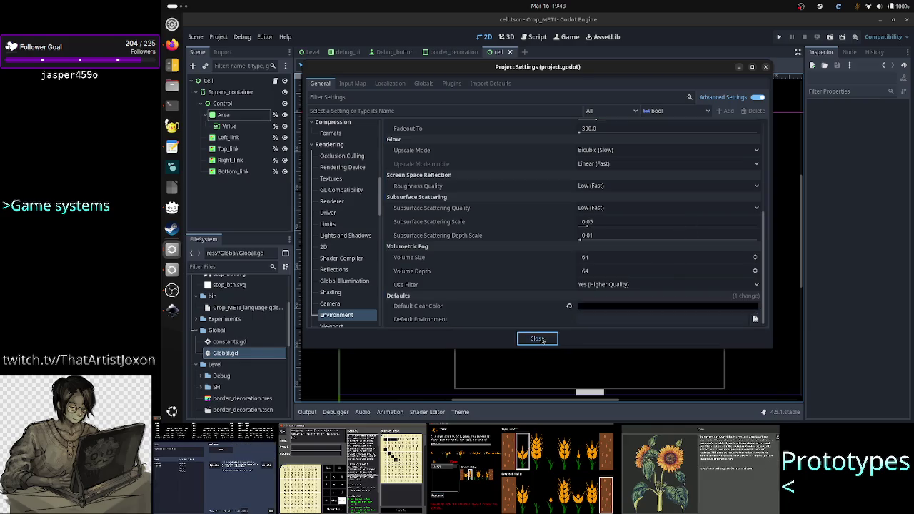
{"action": "left_click", "coordinate": [537, 339]}
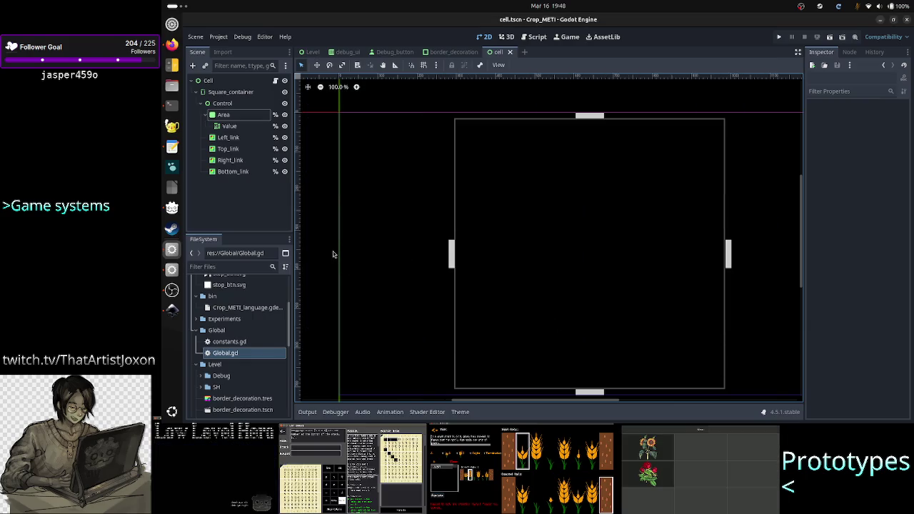
Inspect the Square_container node and save the cell scene
{"action": "left_click", "coordinate": [370, 247]}
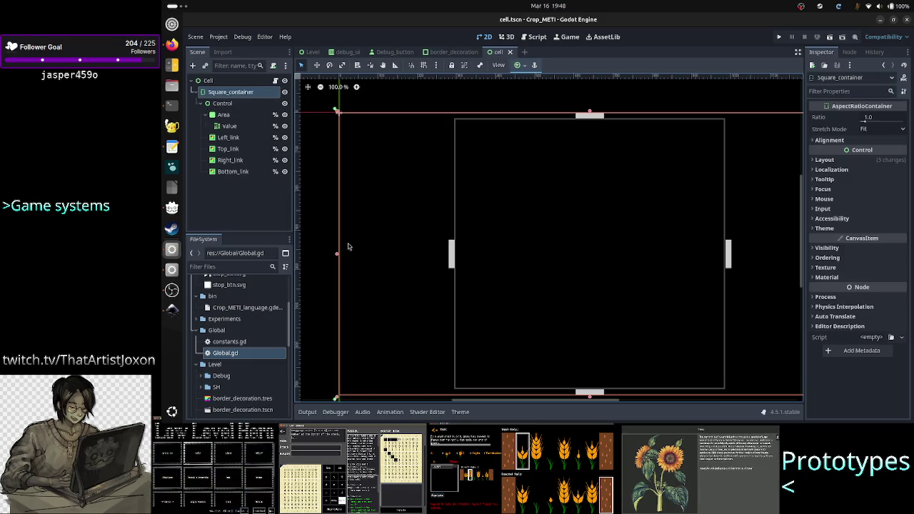
{"action": "left_click", "coordinate": [322, 250]}
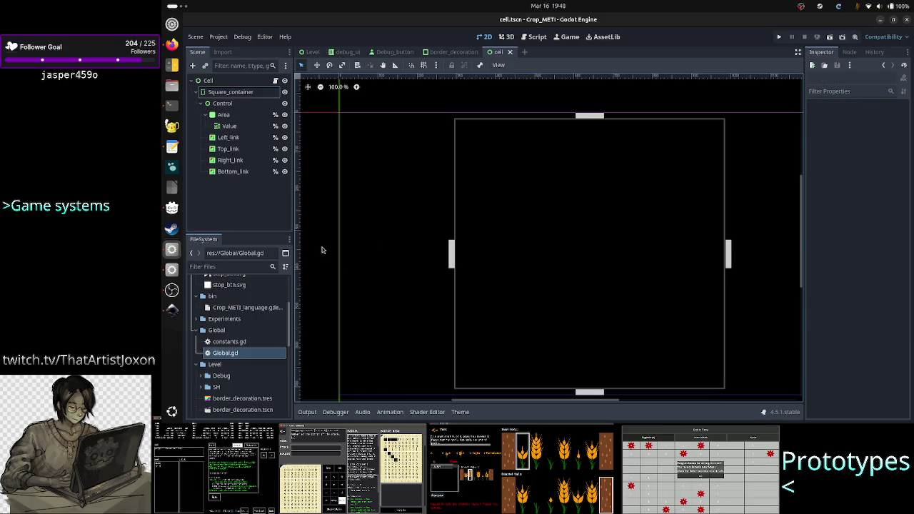
{"action": "key", "text": "ctrl+s"}
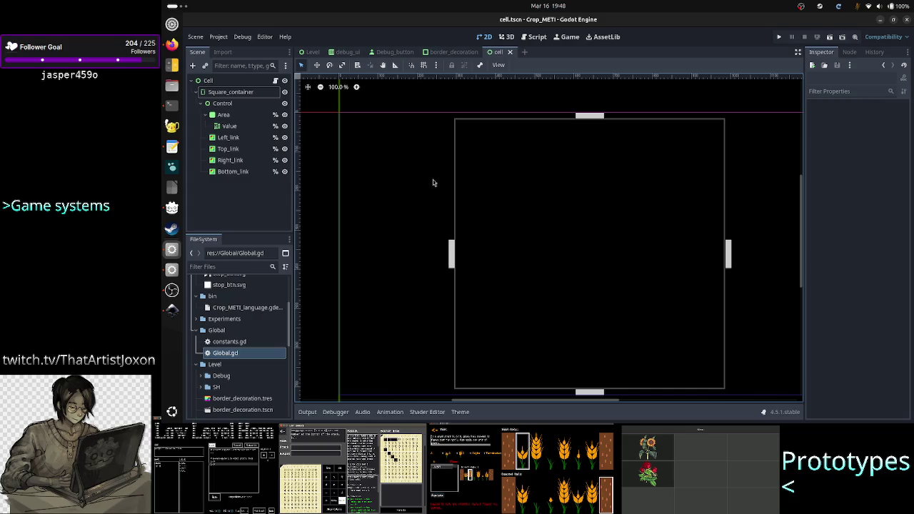
Inspect the Cell root and Area nodes, then run the cell scene
{"action": "left_click", "coordinate": [217, 82]}
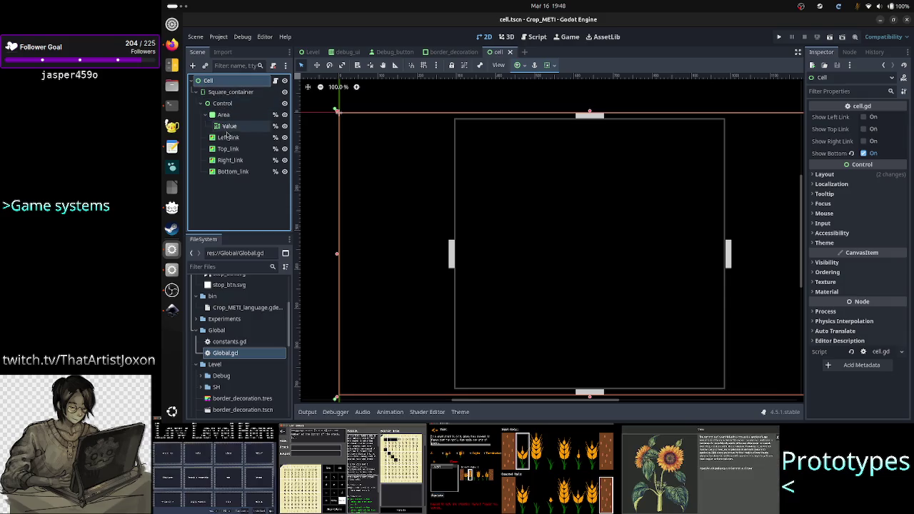
{"action": "left_click", "coordinate": [227, 116]}
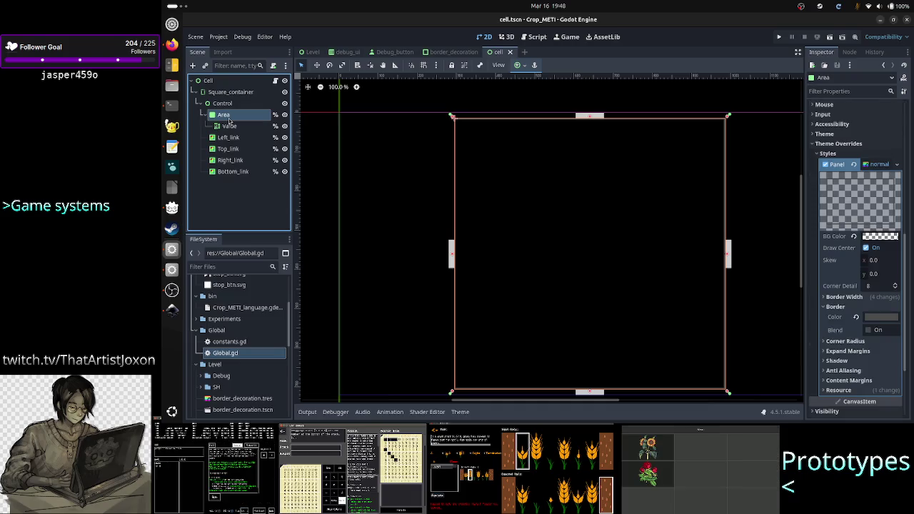
{"action": "left_click", "coordinate": [384, 102]}
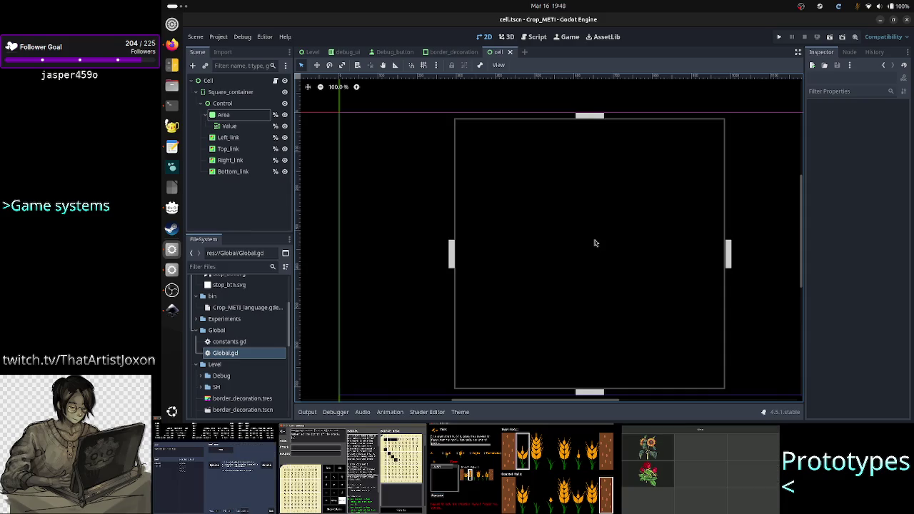
{"action": "left_click", "coordinate": [831, 39]}
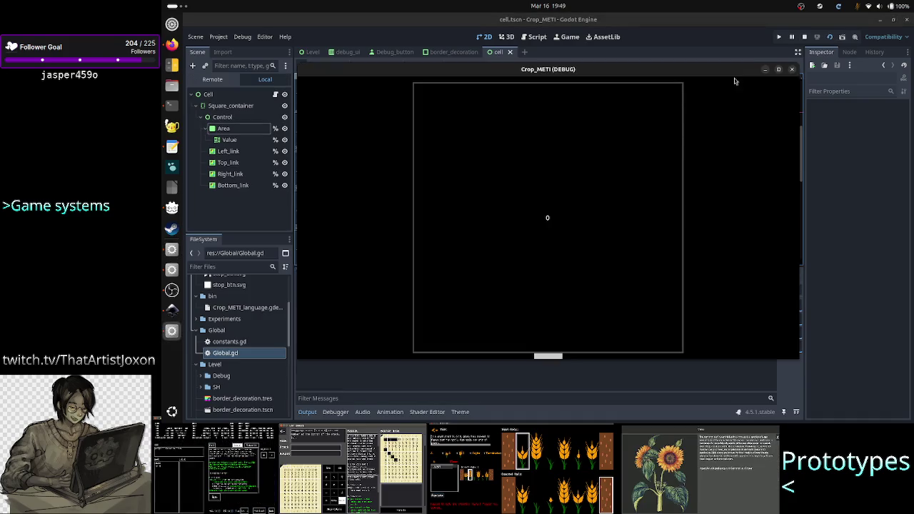
Stop the running cell scene, hide the Output panel, and open cell.gd in the Script editor
{"action": "left_click", "coordinate": [791, 70]}
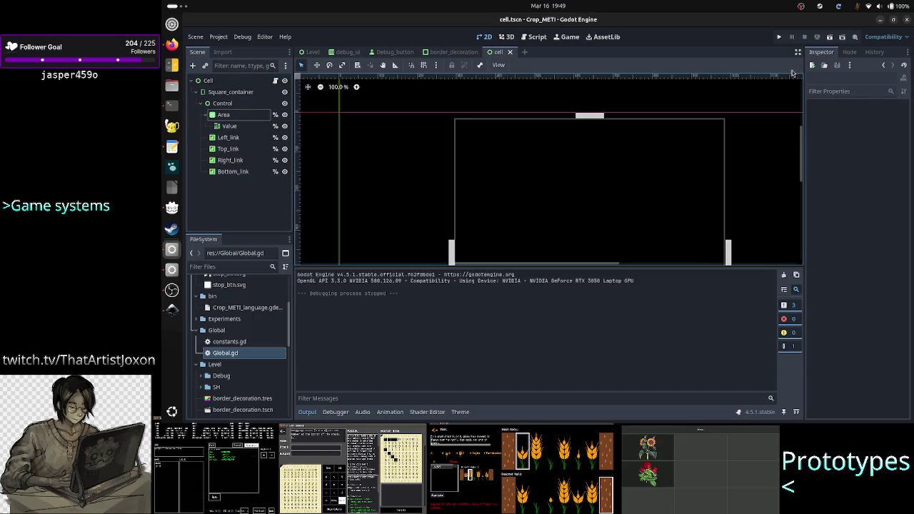
{"action": "left_click", "coordinate": [308, 412]}
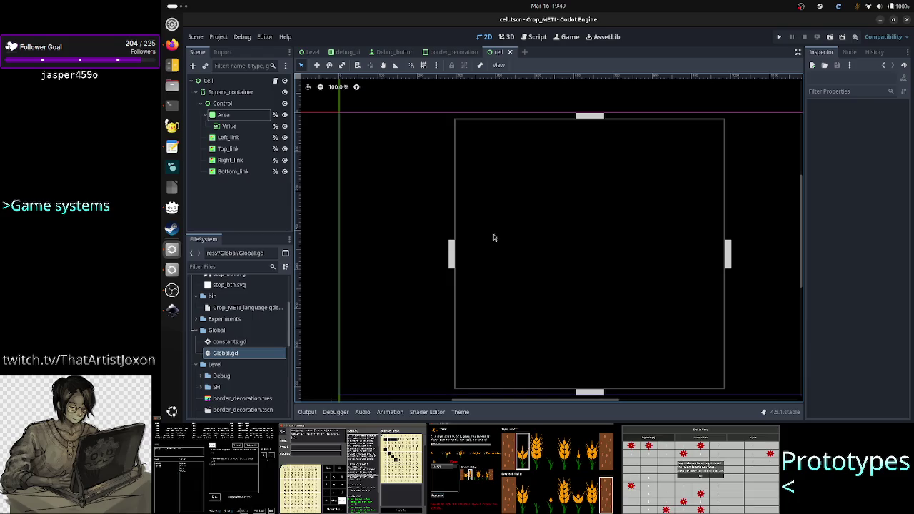
{"action": "left_click", "coordinate": [276, 80]}
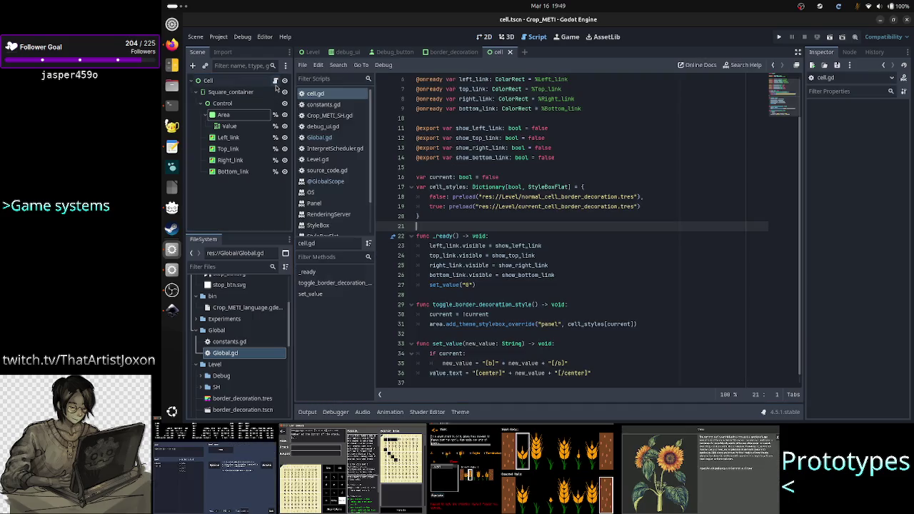
Tidy the blank lines in _ready and open a new line just before set_value("0")
{"action": "left_click", "coordinate": [509, 176]}
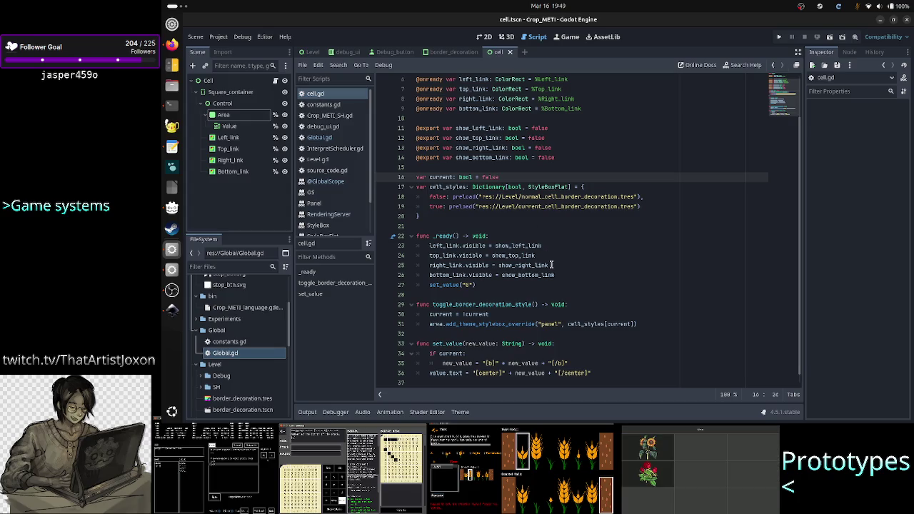
{"action": "left_click", "coordinate": [577, 283]}
{"action": "key", "text": "Return"}
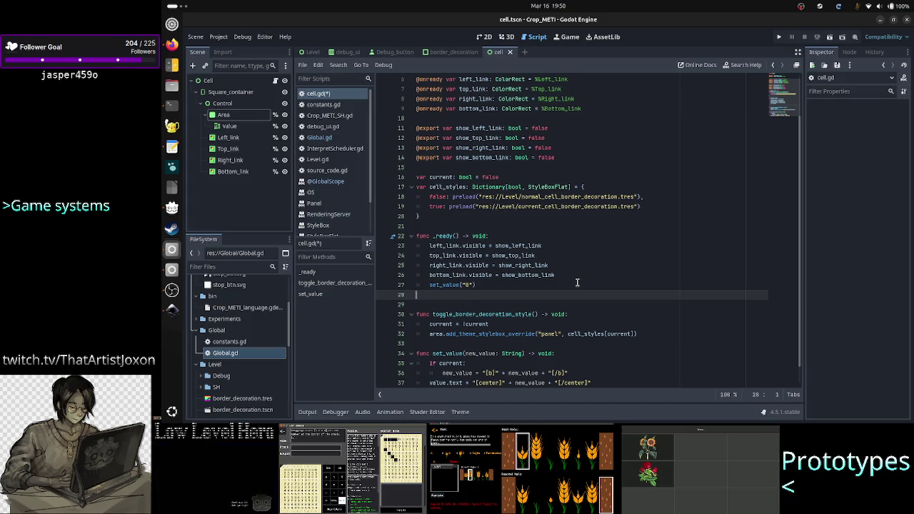
{"action": "key", "text": "BackSpace"}
{"action": "key", "text": "BackSpace"}
{"action": "key", "text": "Up"}
{"action": "key", "text": "End"}
{"action": "key", "text": "Return"}
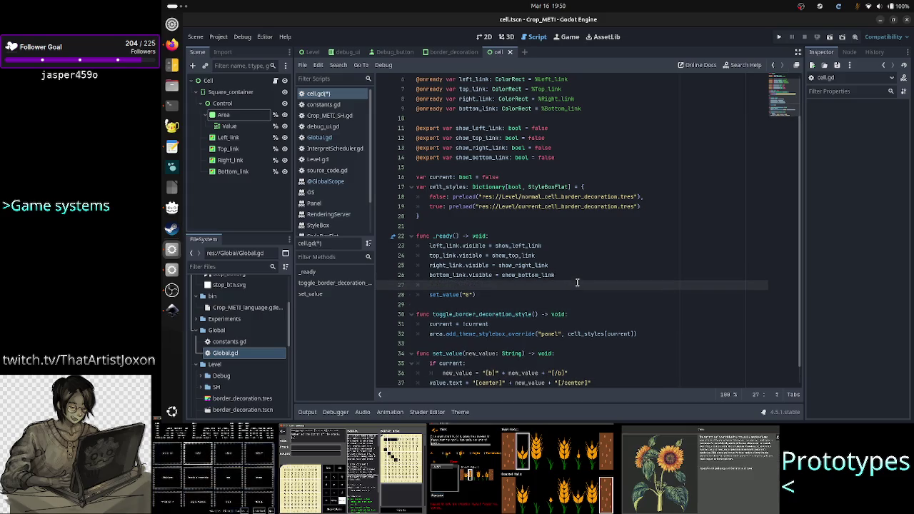
Insert a toggle_border_decoration_style() call via autocomplete, save cell.gd, and run the scene
{"action": "type", "text": "Togg"}
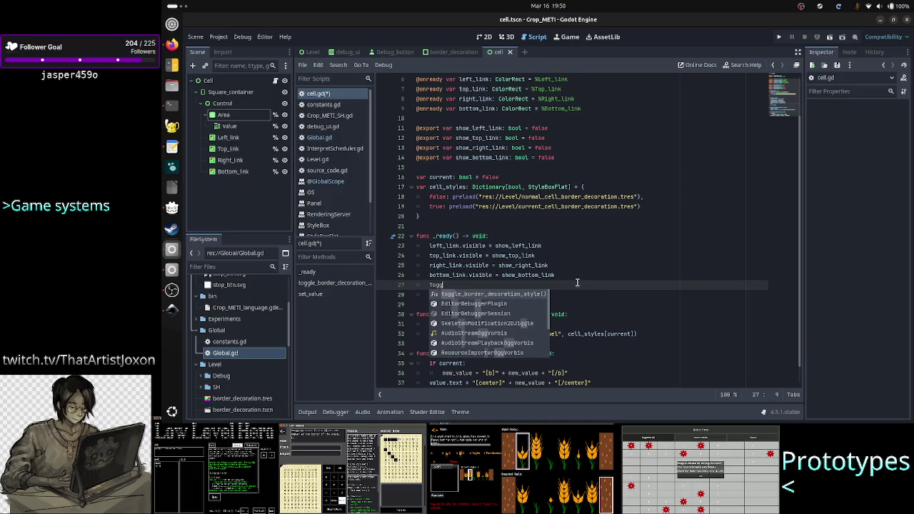
{"action": "key", "text": "BackSpace"}
{"action": "key", "text": "BackSpace"}
{"action": "key", "text": "BackSpace"}
{"action": "type", "text": "toggl"}
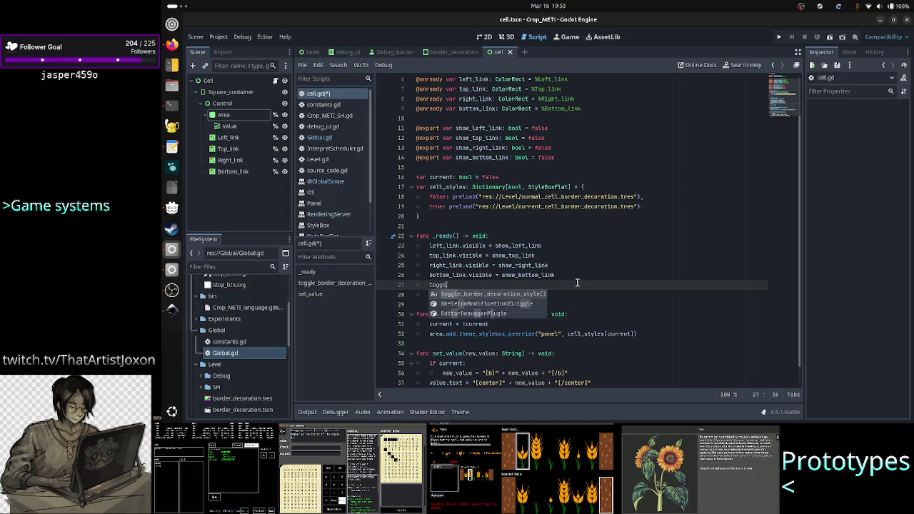
{"action": "key", "text": "Return"}
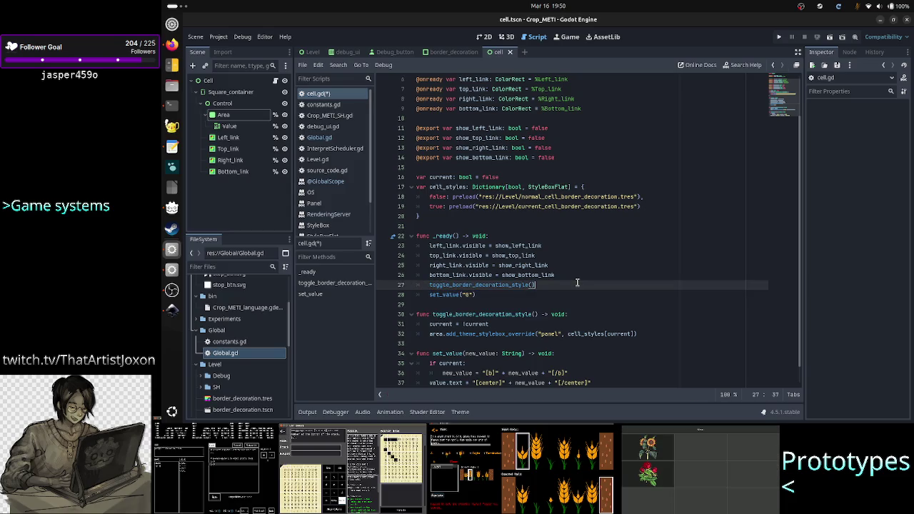
{"action": "scroll", "coordinate": [594, 277], "scroll_direction": "down", "scroll_amount": 1}
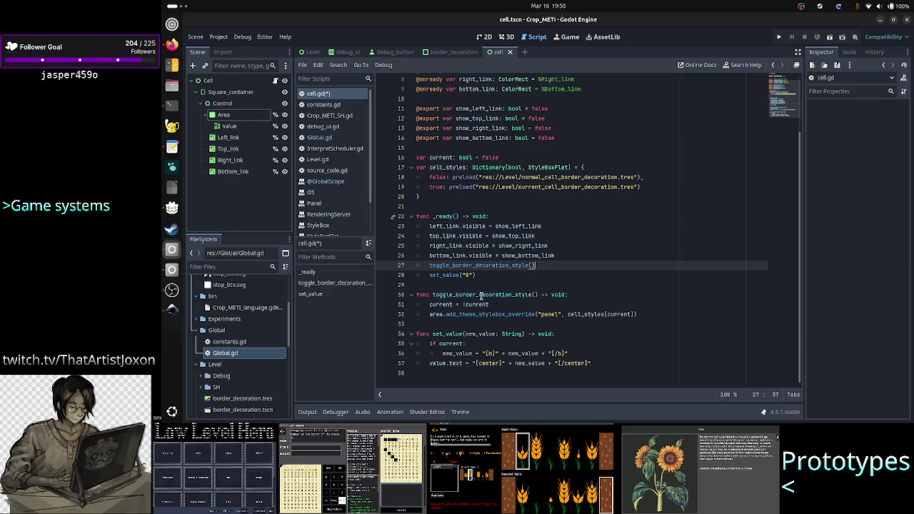
{"action": "key", "text": "Home"}
{"action": "key", "text": "Home"}
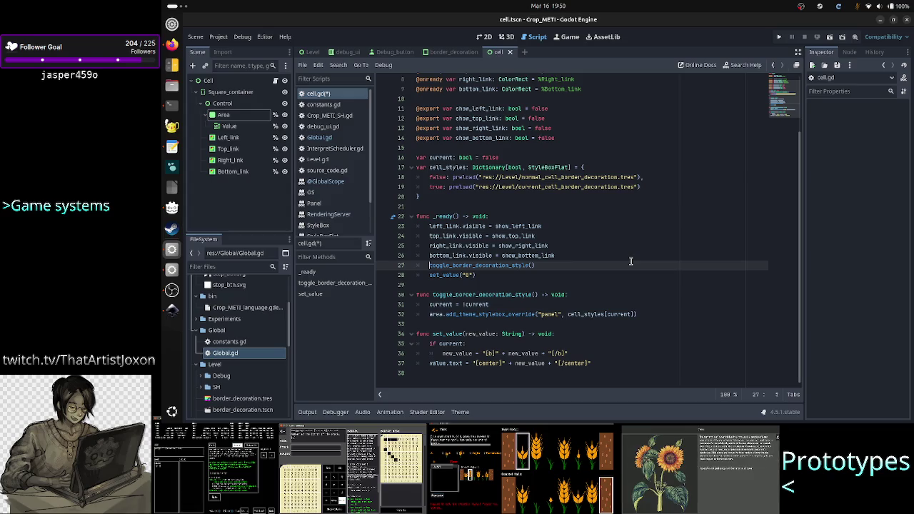
{"action": "key", "text": "ctrl+s"}
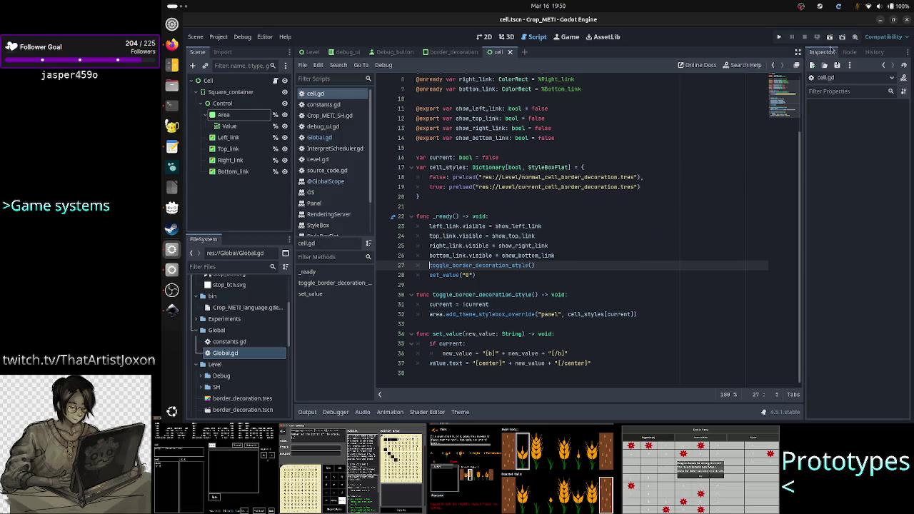
{"action": "left_click", "coordinate": [829, 39]}
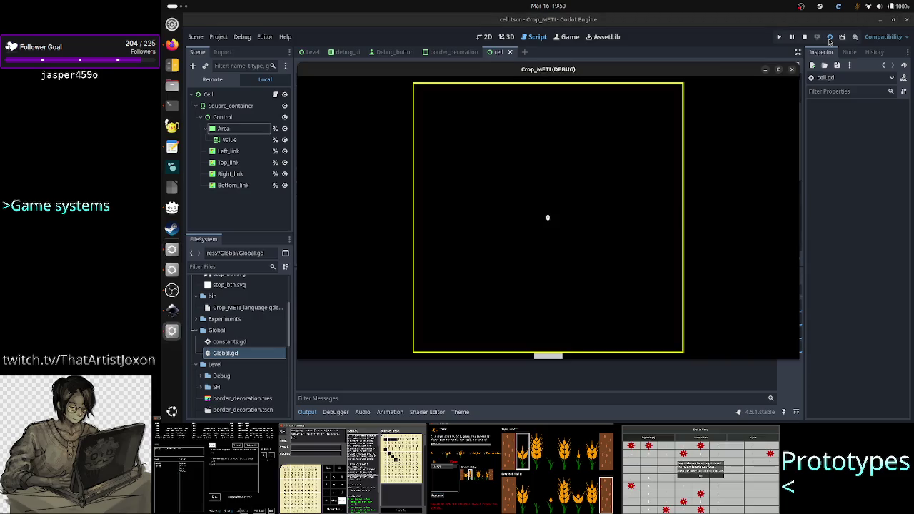
Stop the game and delete the toggle_border_decoration_style() line from _ready
{"action": "left_click", "coordinate": [793, 71]}
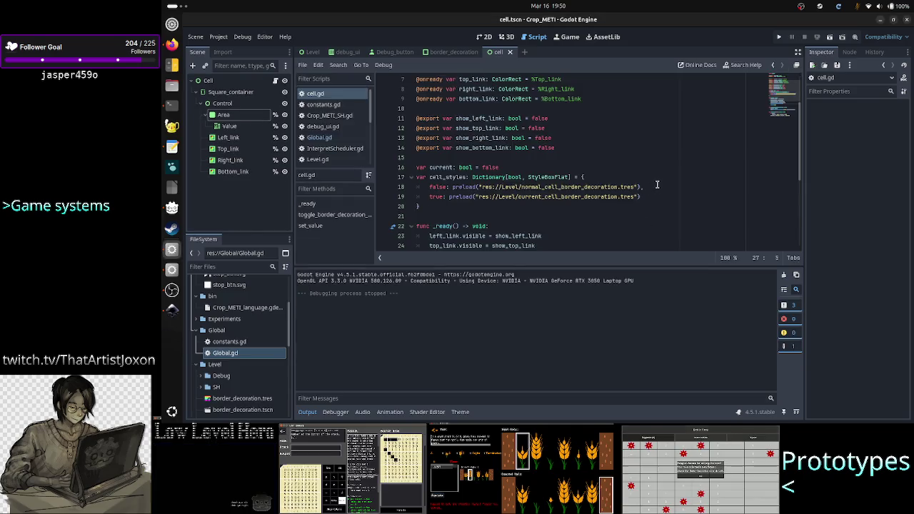
{"action": "scroll", "coordinate": [647, 233], "scroll_direction": "down", "scroll_amount": 4}
{"action": "key", "text": "shift+End"}
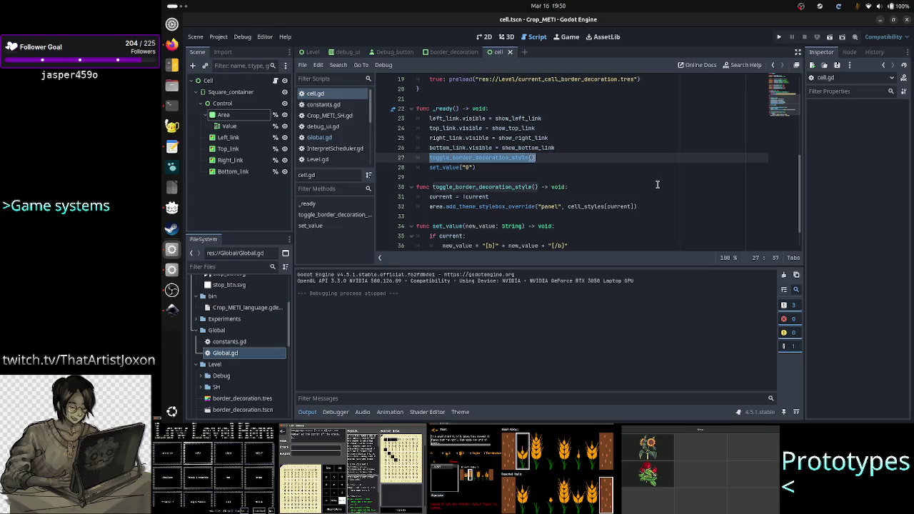
{"action": "key", "text": "BackSpace"}
{"action": "key", "text": "BackSpace"}
{"action": "key", "text": "BackSpace"}
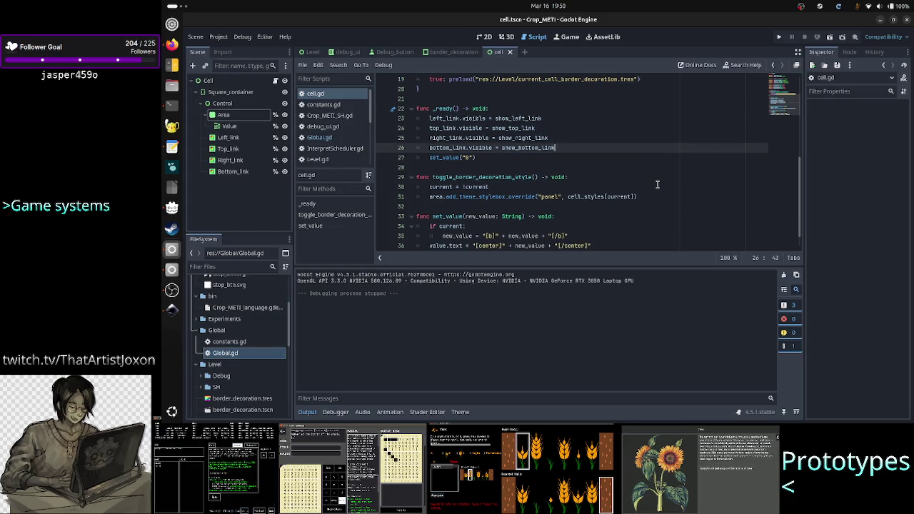
Rerun the scene without the toggle call, stop it, hide Output, and return to 2D view
{"action": "left_click", "coordinate": [829, 38]}
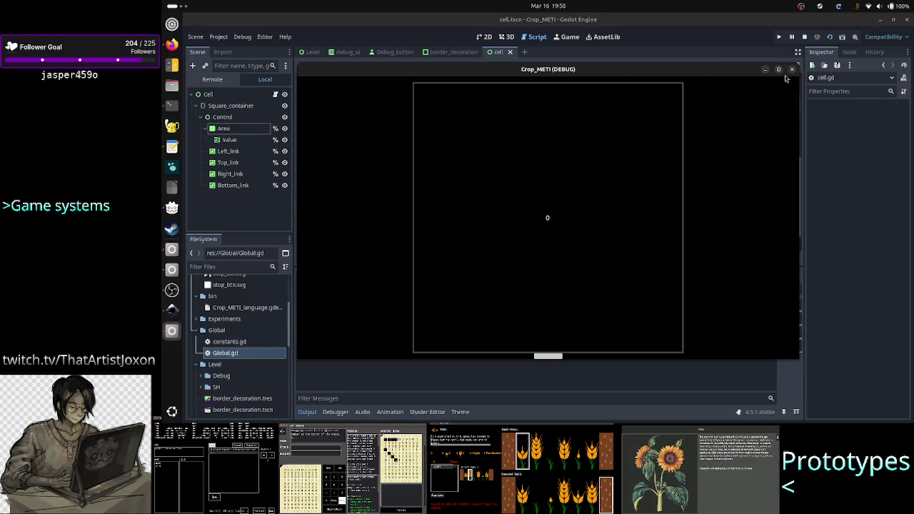
{"action": "left_click", "coordinate": [792, 69]}
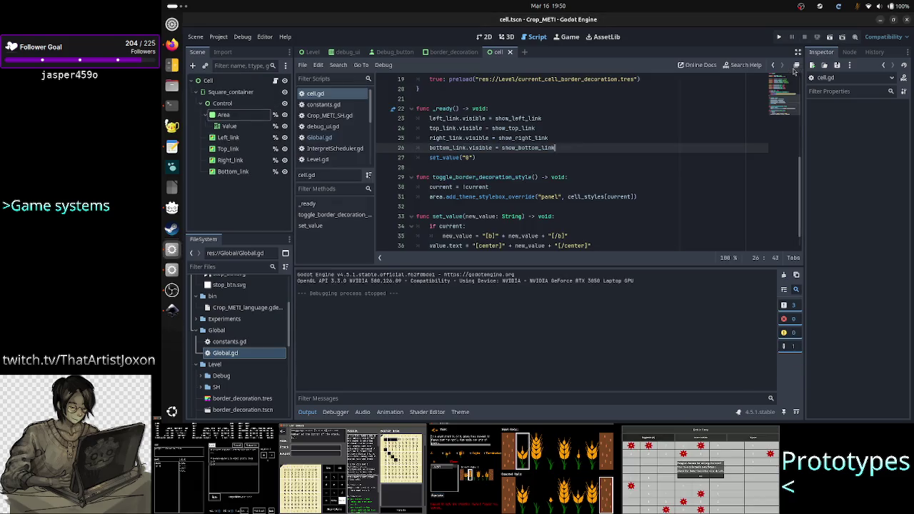
{"action": "left_click", "coordinate": [307, 412]}
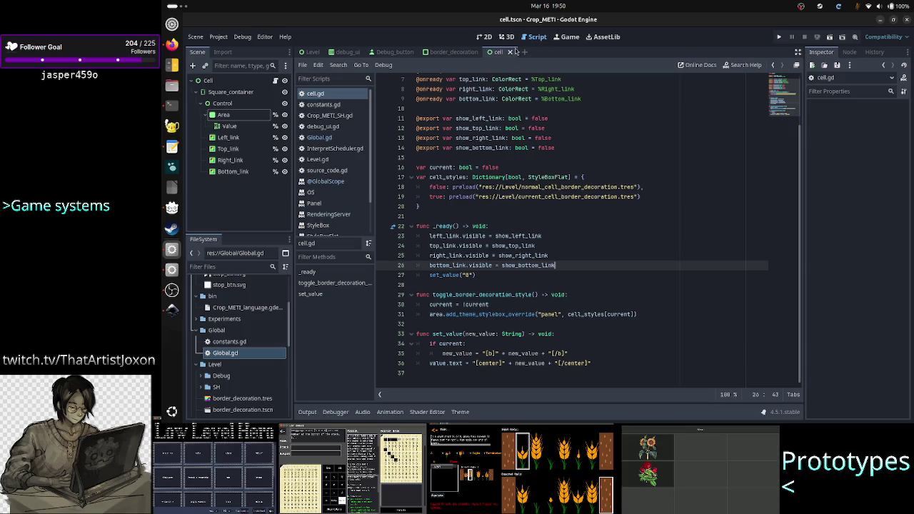
{"action": "left_click", "coordinate": [487, 37]}
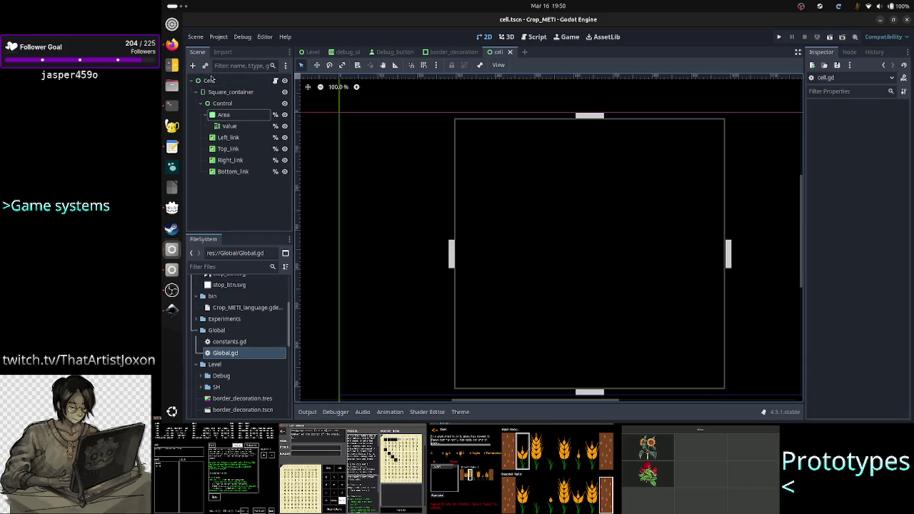
Create a new scene with a User Interface Control root renamed Tape and open Add Child Node
{"action": "left_click", "coordinate": [210, 81]}
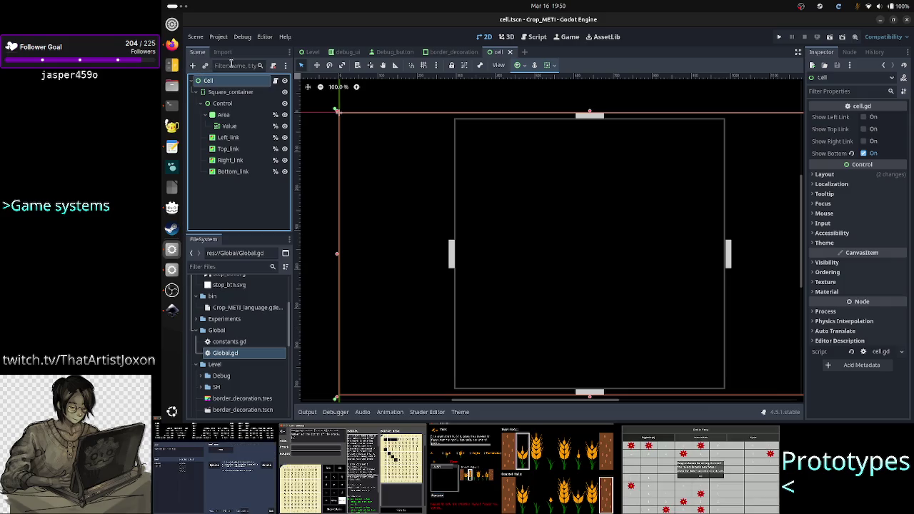
{"action": "left_click", "coordinate": [525, 51]}
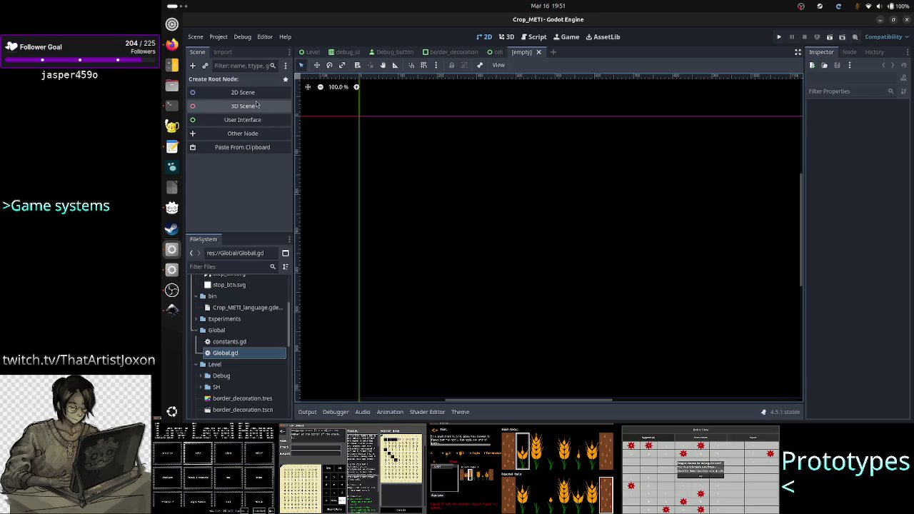
{"action": "left_click", "coordinate": [242, 120]}
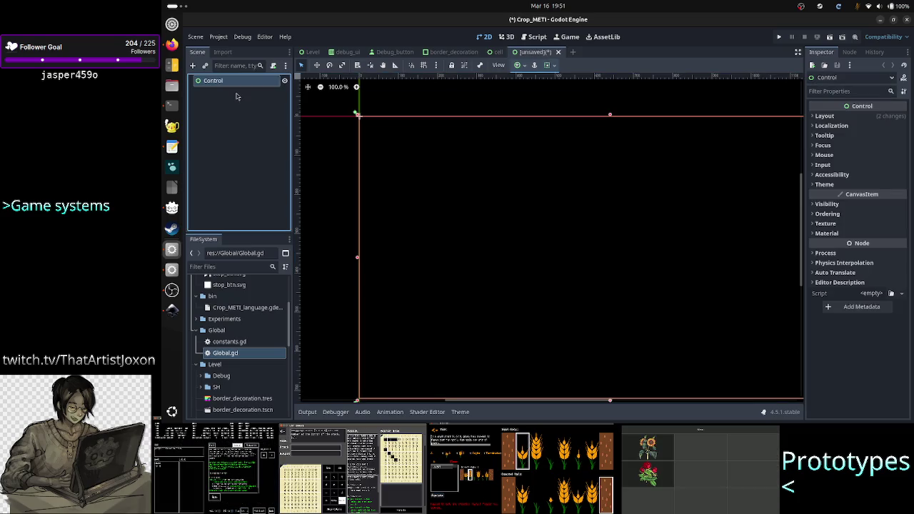
{"action": "left_click", "coordinate": [234, 84]}
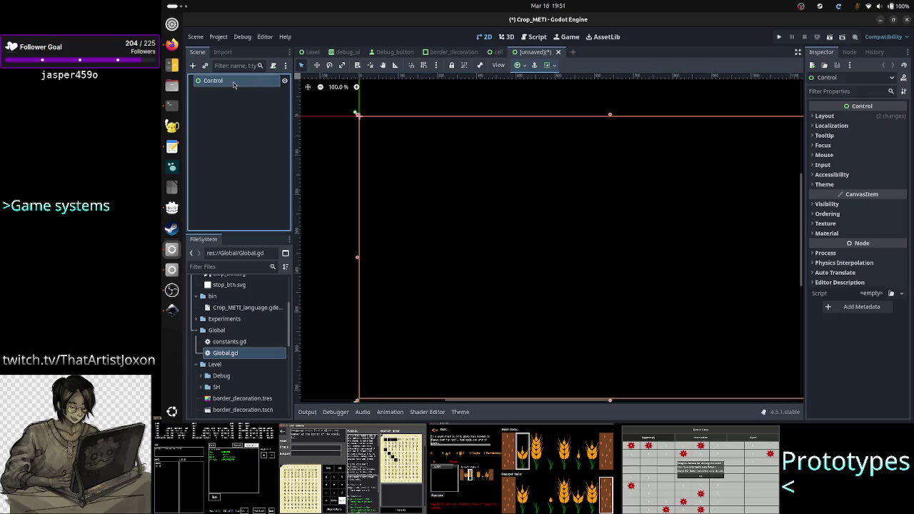
{"action": "type", "text": "Tap"}
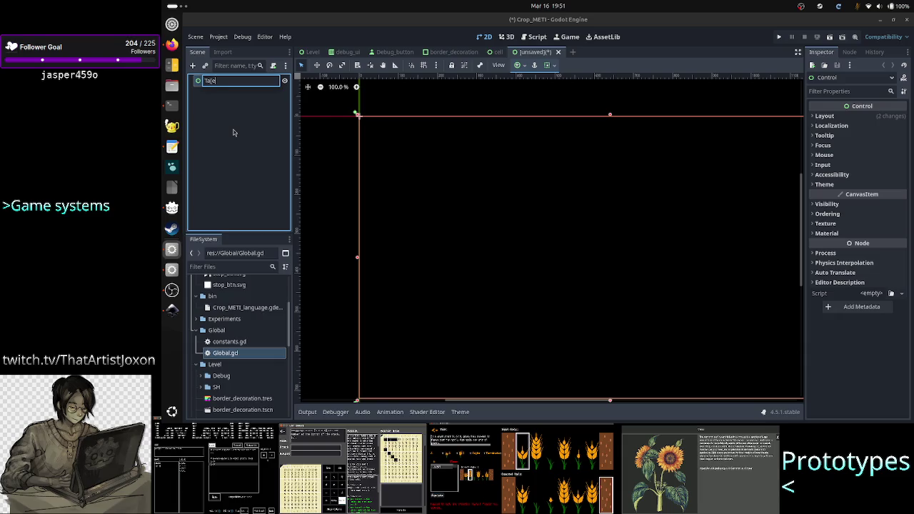
{"action": "type", "text": "e"}
{"action": "key", "text": "Return"}
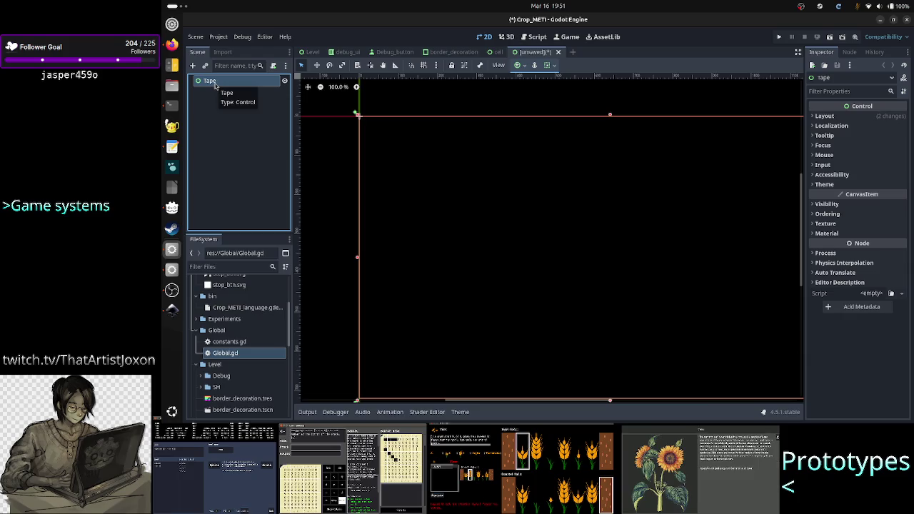
{"action": "left_click", "coordinate": [192, 65]}
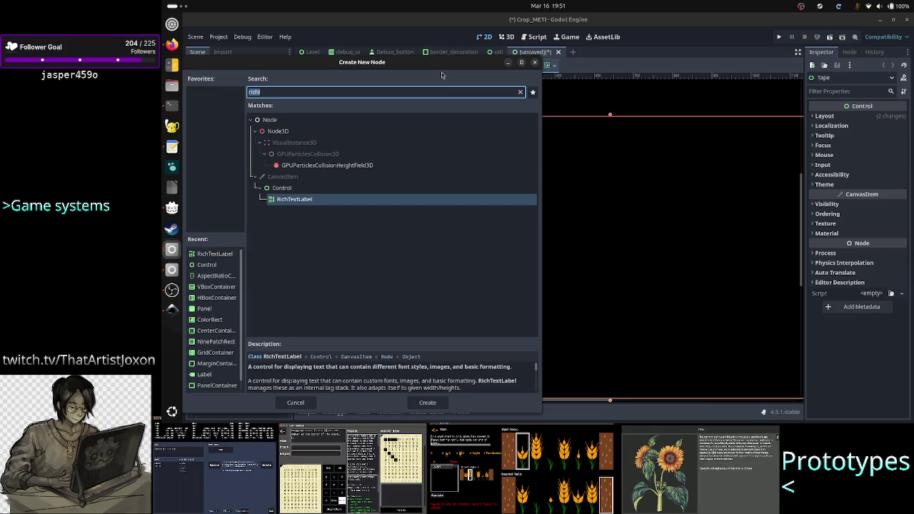
{"action": "left_click", "coordinate": [164, 317]}
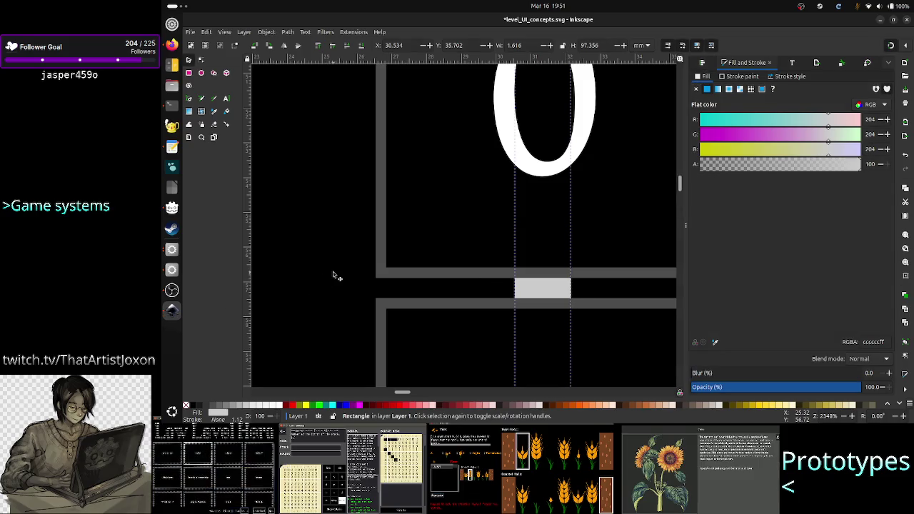
In Inkscape, deselect, collapse Fill and Stroke, zoom to the level panel mockup, then return to Godot
{"action": "left_click", "coordinate": [335, 276]}
{"action": "left_click", "coordinate": [685, 227]}
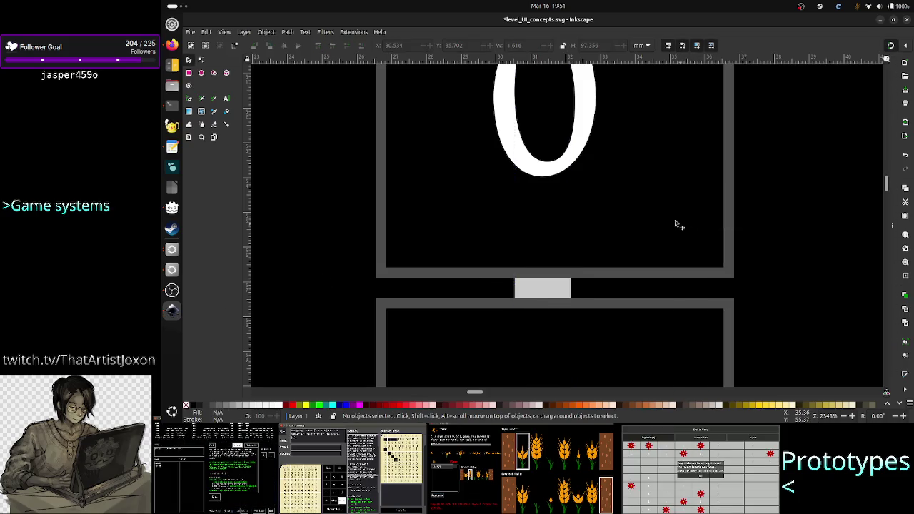
{"action": "scroll", "coordinate": [619, 207], "scroll_direction": "down", "scroll_amount": 8, "text": "ctrl"}
{"action": "scroll", "coordinate": [619, 209], "scroll_direction": "up", "scroll_amount": 3, "text": "ctrl"}
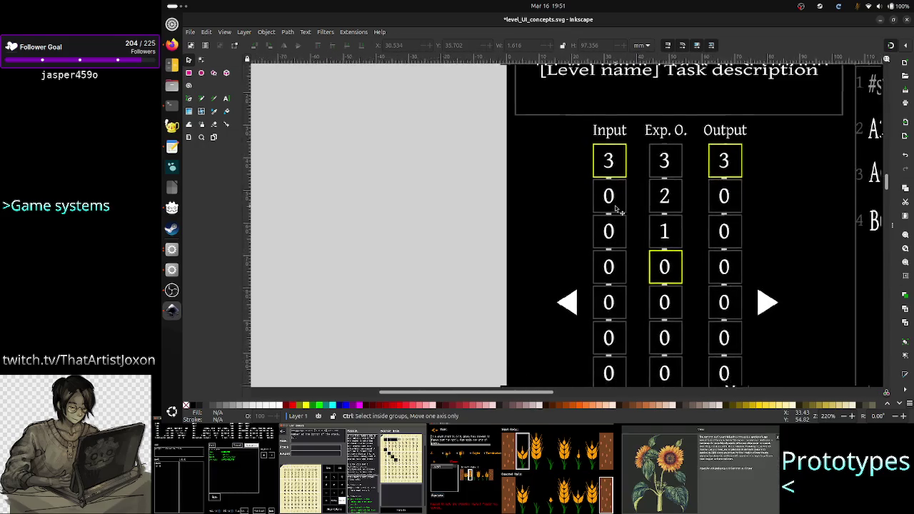
{"action": "scroll", "coordinate": [619, 209], "scroll_direction": "down", "scroll_amount": 2, "text": "ctrl"}
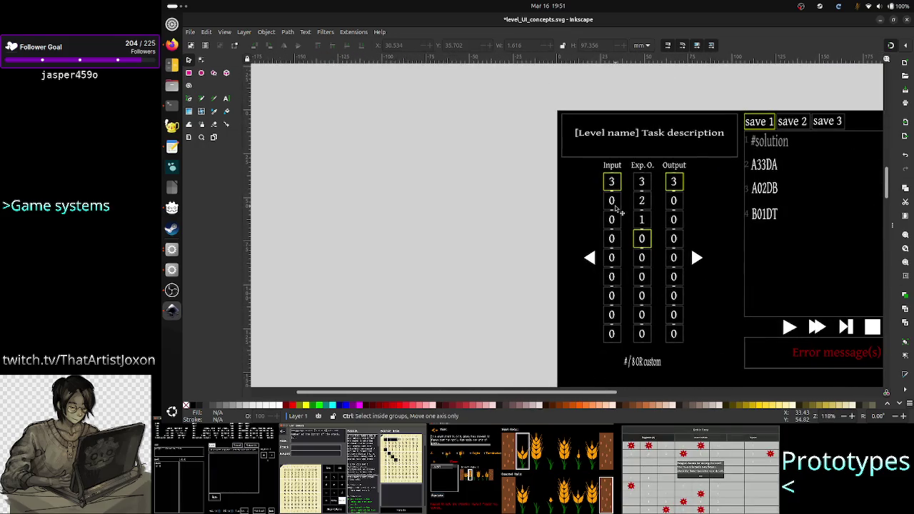
{"action": "scroll", "coordinate": [618, 208], "scroll_direction": "up", "scroll_amount": 1, "text": "ctrl"}
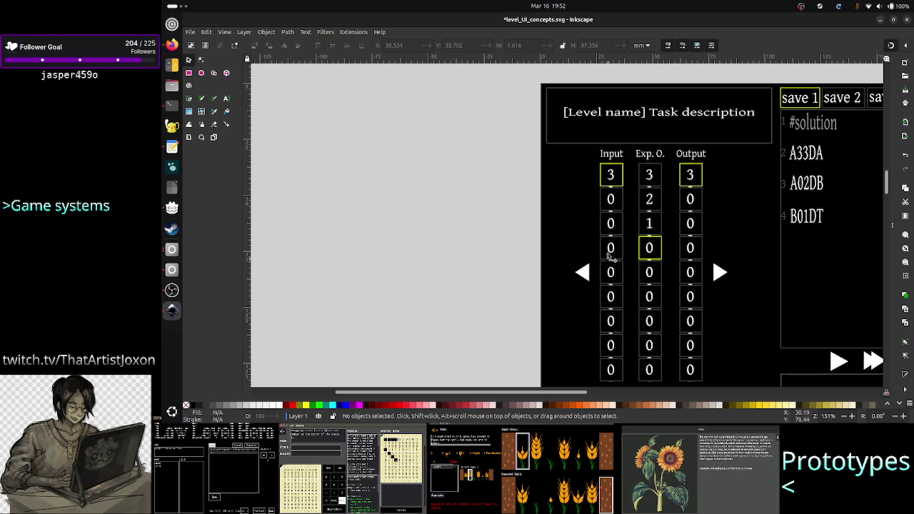
{"action": "key", "text": "alt+Tab"}
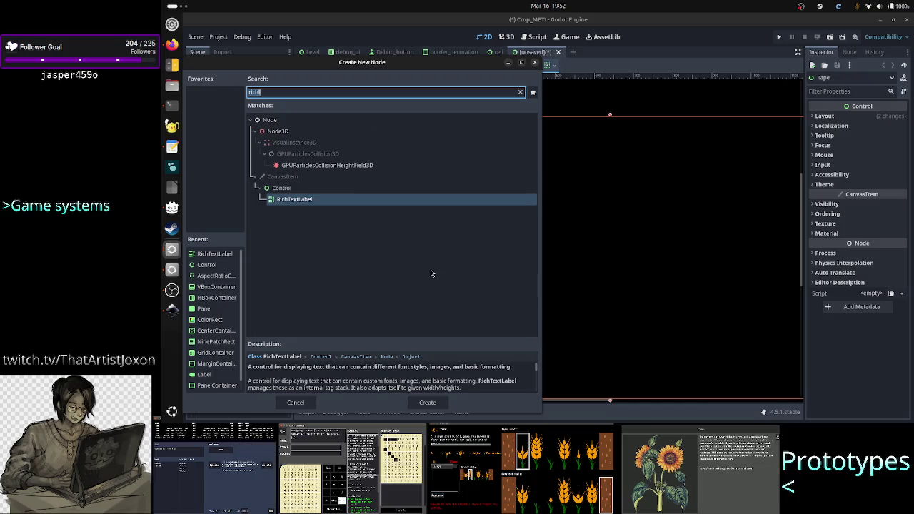
Add a GridContainer child under Tape and apply the Full Rect anchor preset to it
{"action": "type", "text": "gridconta"}
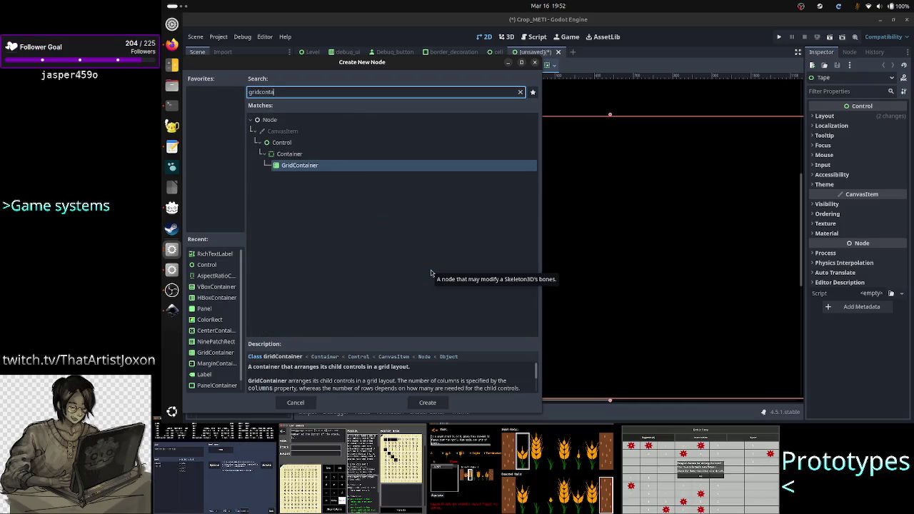
{"action": "double_click", "coordinate": [389, 165]}
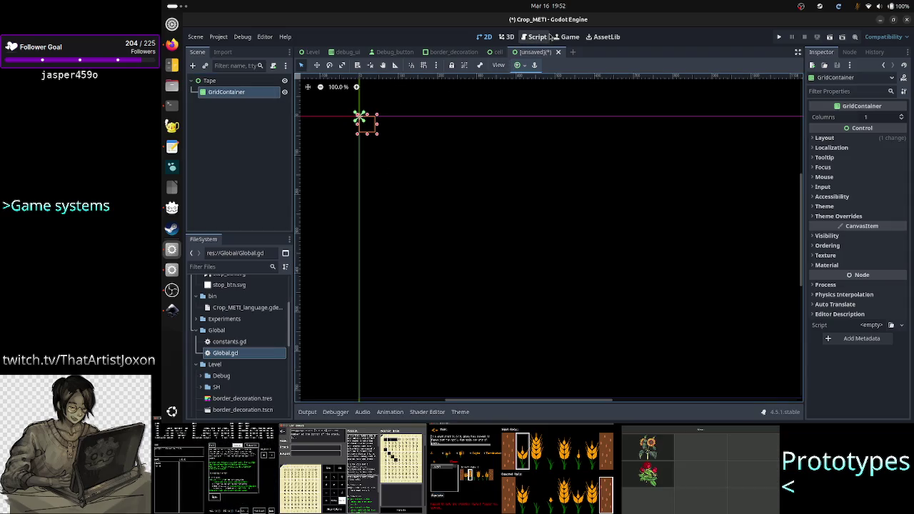
{"action": "left_click", "coordinate": [525, 65]}
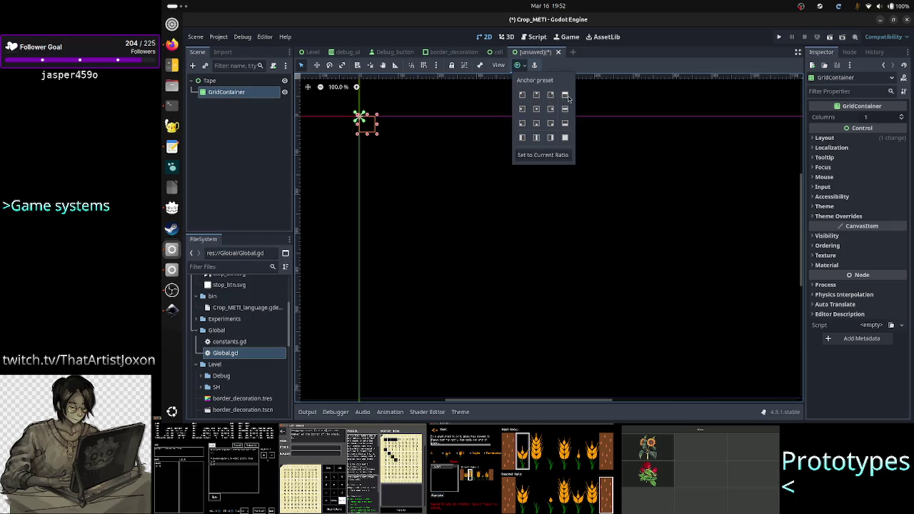
{"action": "left_click", "coordinate": [564, 138]}
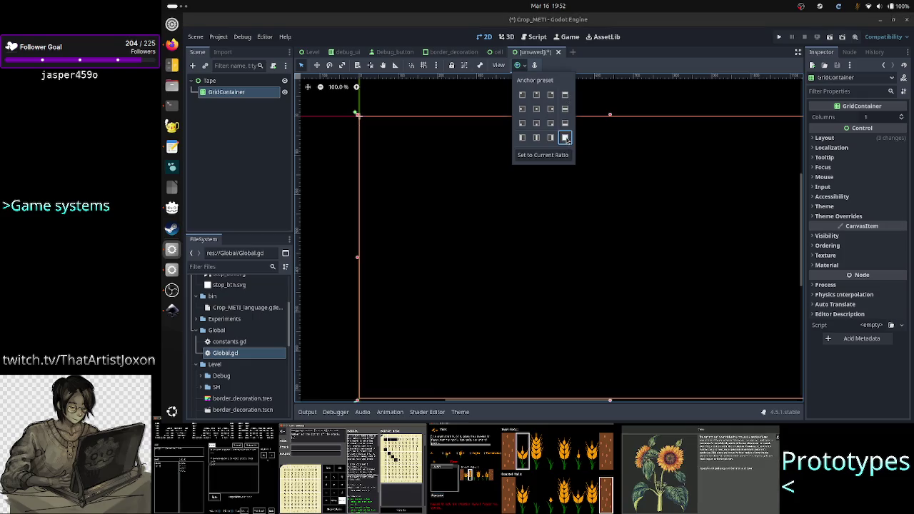
{"action": "left_click", "coordinate": [221, 145]}
{"action": "left_click", "coordinate": [236, 97]}
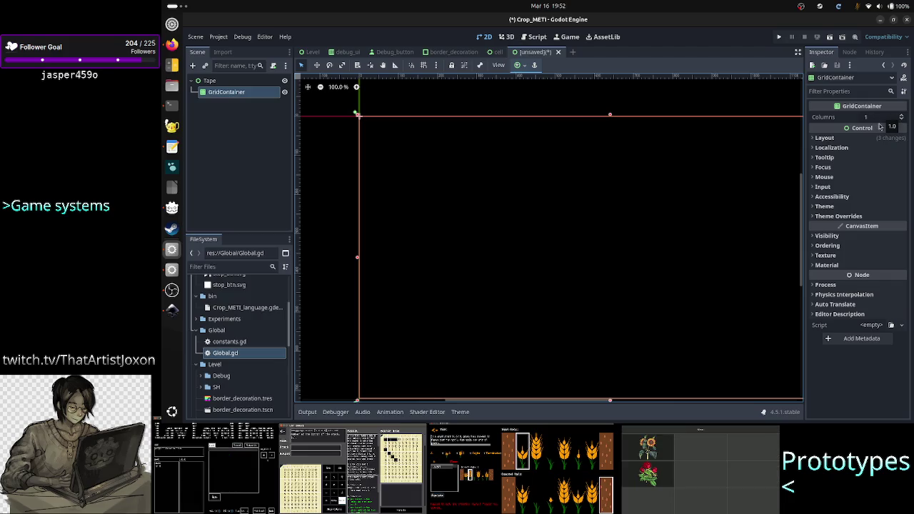
{"action": "mouse_move", "coordinate": [901, 130]}
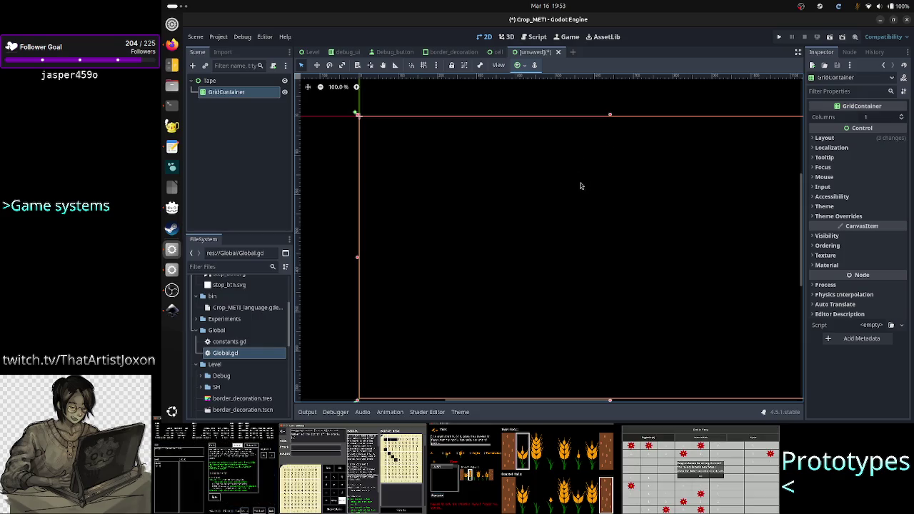
{"action": "left_click", "coordinate": [227, 81]}
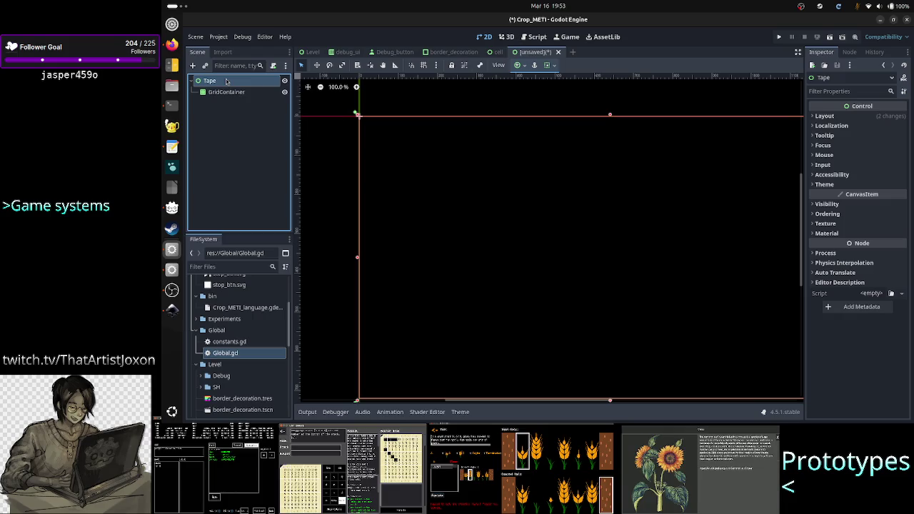
Attach a new tape.gd script to the Tape root using the default template
{"action": "right_click", "coordinate": [227, 81]}
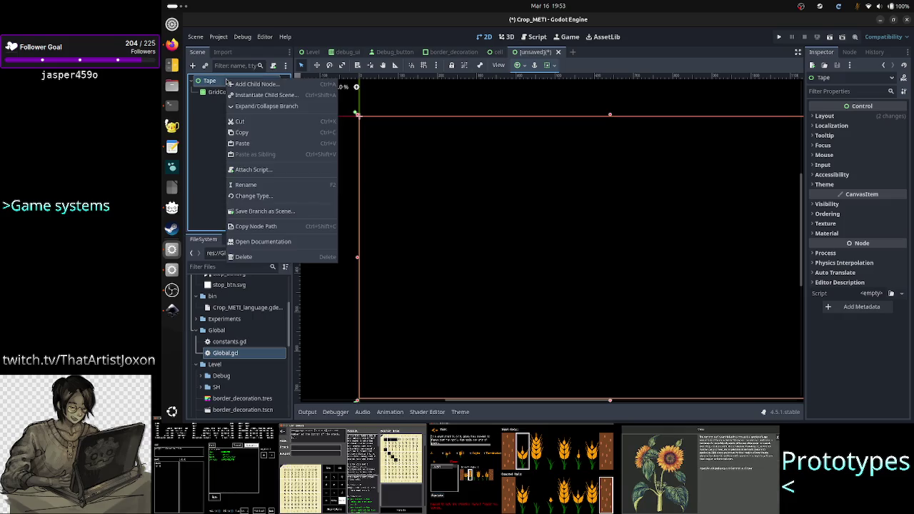
{"action": "left_click", "coordinate": [252, 170]}
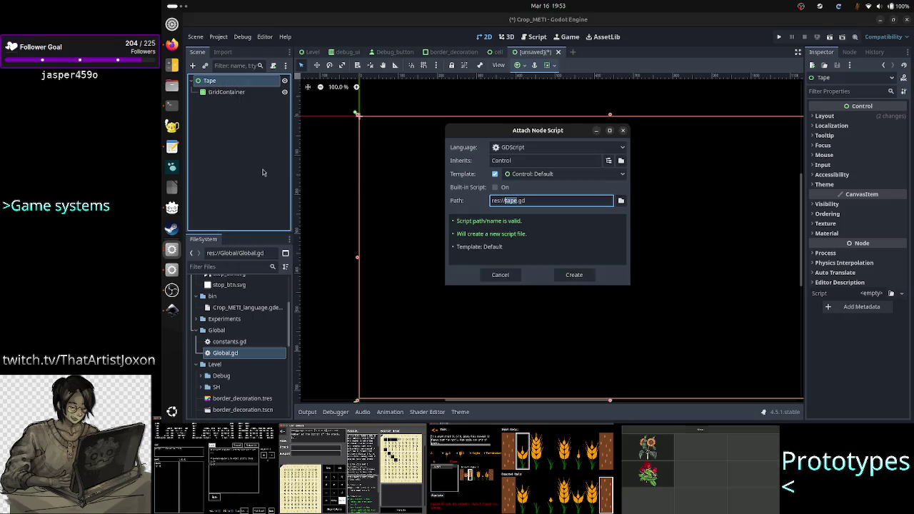
{"action": "left_click", "coordinate": [574, 276]}
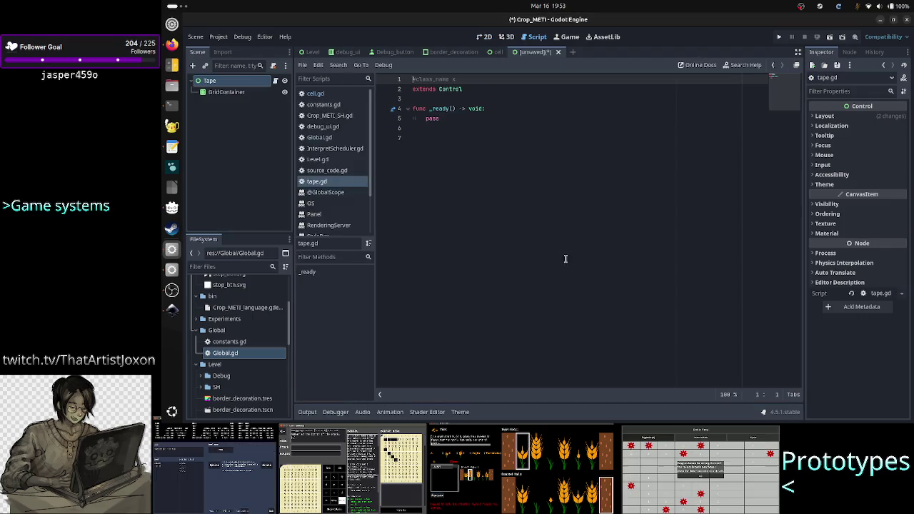
Delete the commented class_name line in tape.gd and add blank lines above _ready
{"action": "key", "text": "shift+End"}
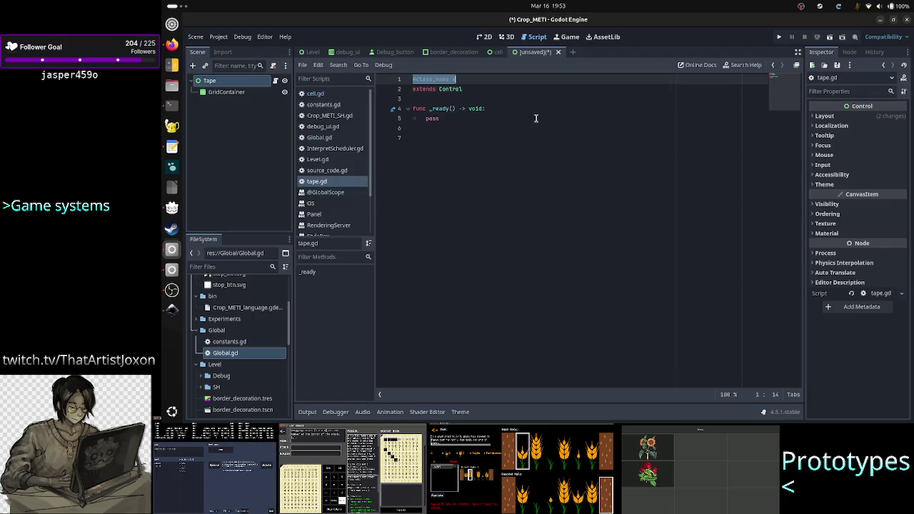
{"action": "key", "text": "BackSpace"}
{"action": "key", "text": "Delete"}
{"action": "key", "text": "Down"}
{"action": "key", "text": "Down"}
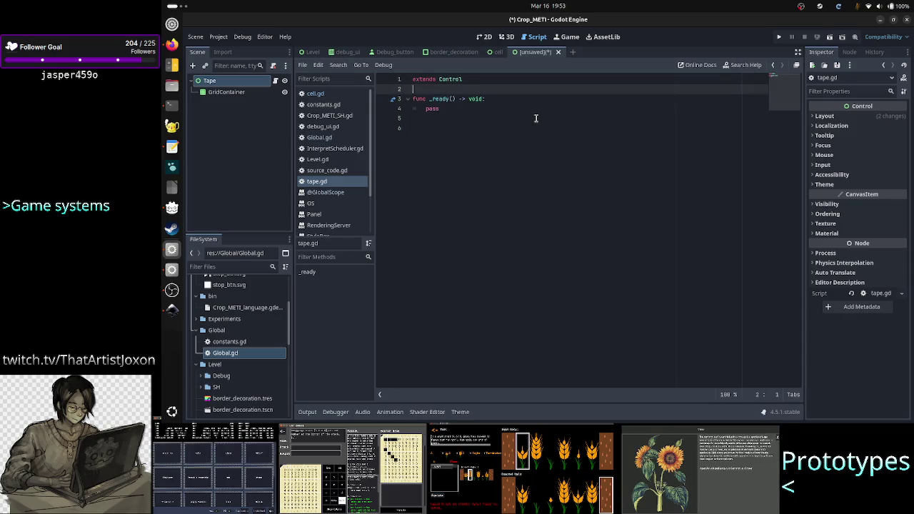
{"action": "key", "text": "Return"}
{"action": "key", "text": "Return"}
{"action": "key", "text": "Up"}
{"action": "key", "text": "Up"}
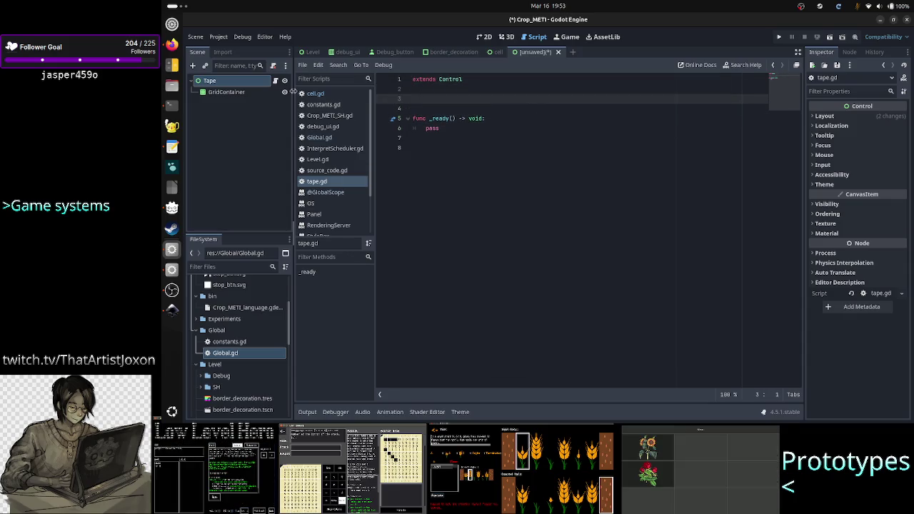
{"action": "left_click", "coordinate": [246, 94]}
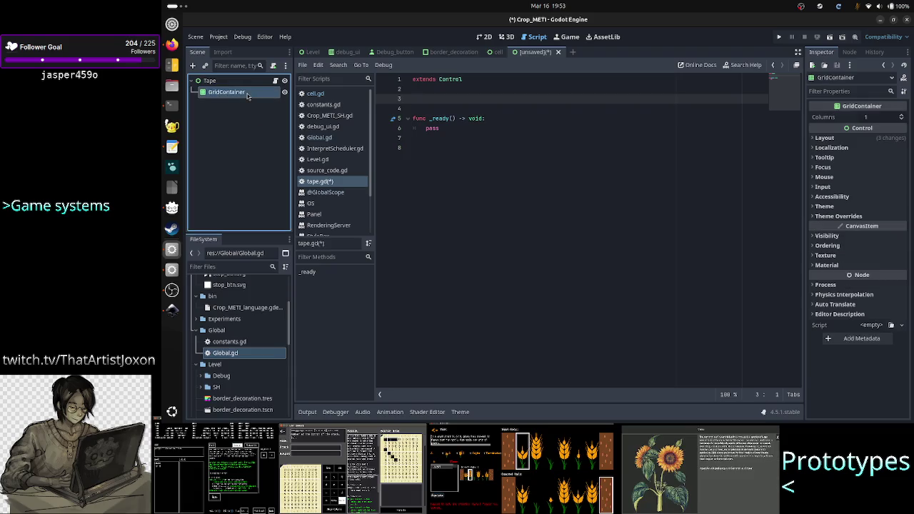
{"action": "right_click", "coordinate": [247, 95]}
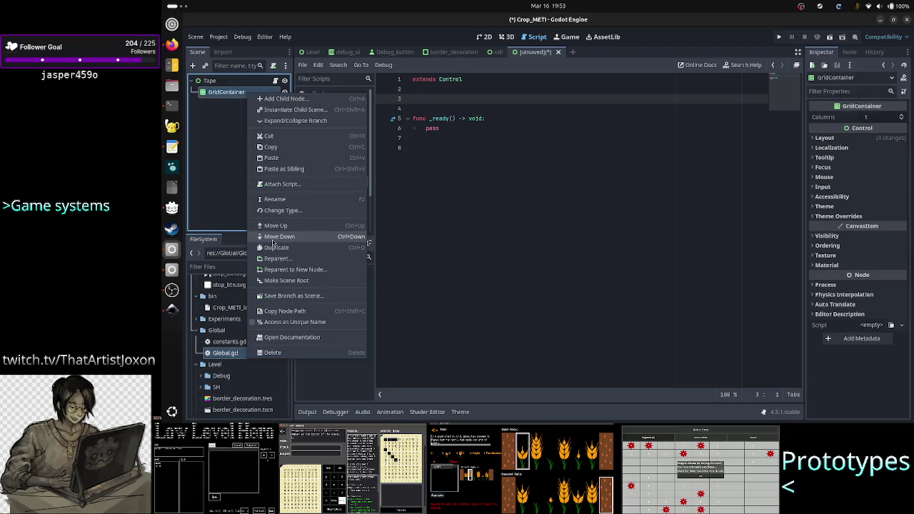
Rename the GridContainer node to Grid
{"action": "left_click", "coordinate": [283, 199]}
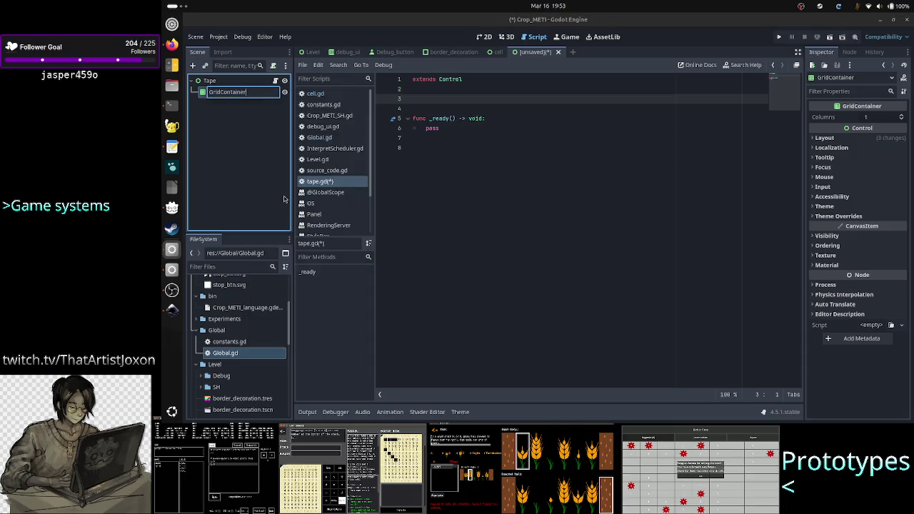
{"action": "key", "text": "BackSpace"}
{"action": "key", "text": "BackSpace"}
{"action": "key", "text": "BackSpace"}
{"action": "key", "text": "Return"}
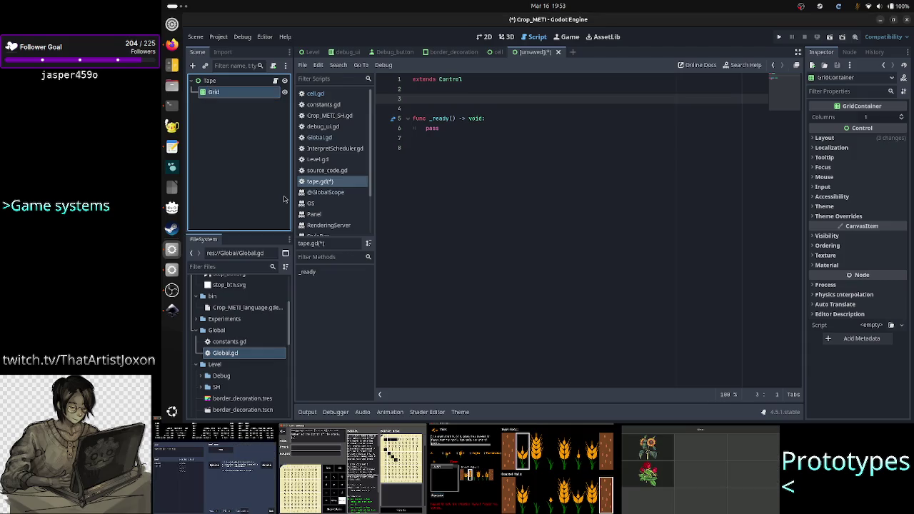
{"action": "right_click", "coordinate": [251, 99]}
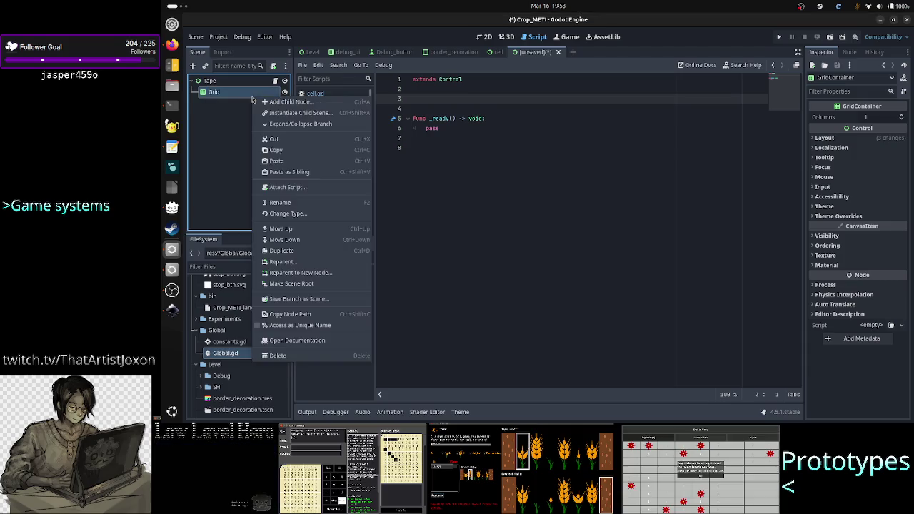
{"action": "left_click", "coordinate": [293, 325]}
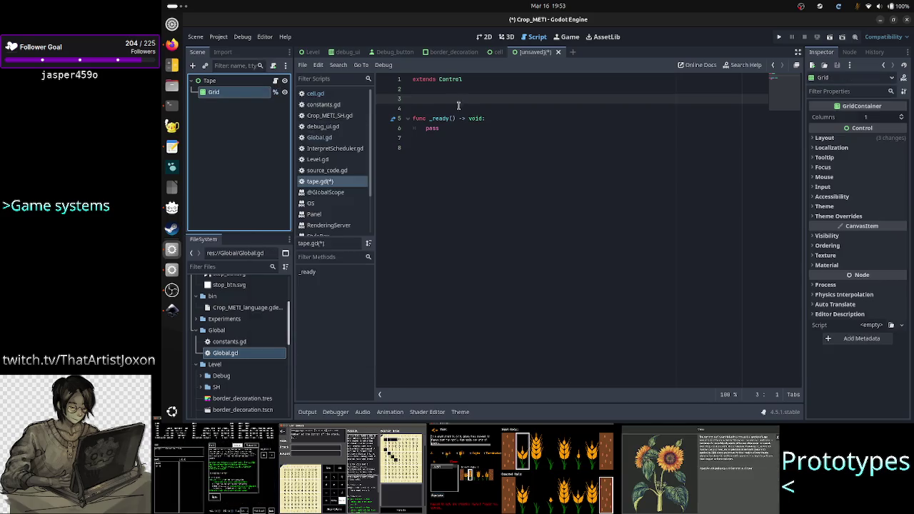
{"action": "left_click", "coordinate": [460, 103]}
{"action": "type", "text": "@o"}
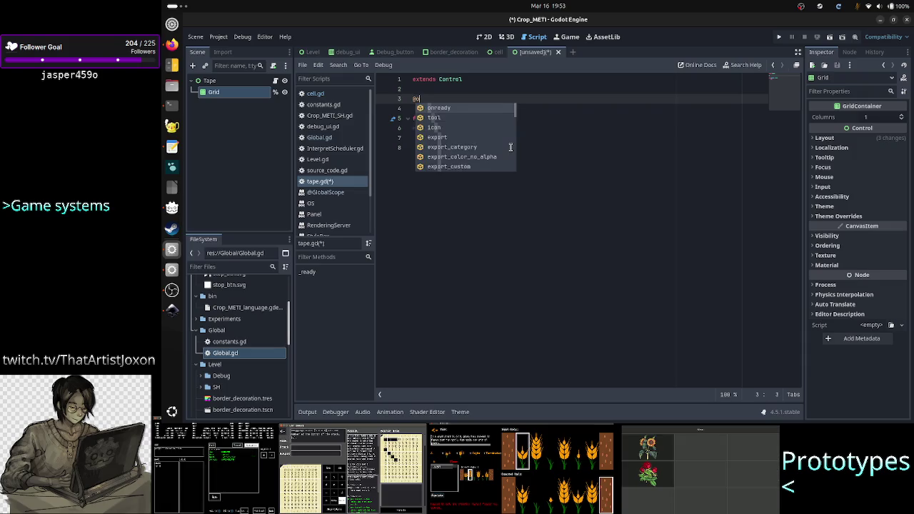
{"action": "type", "text": "nready var "}
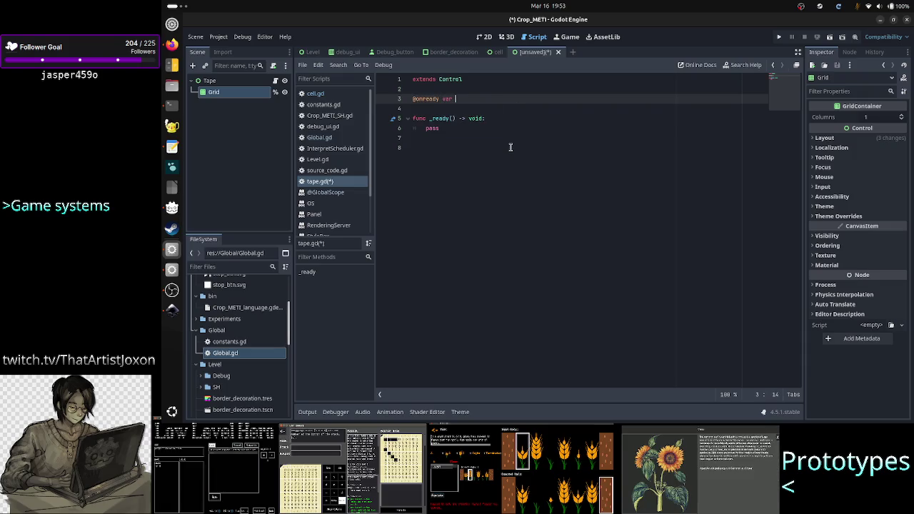
{"action": "type", "text": "grid: "}
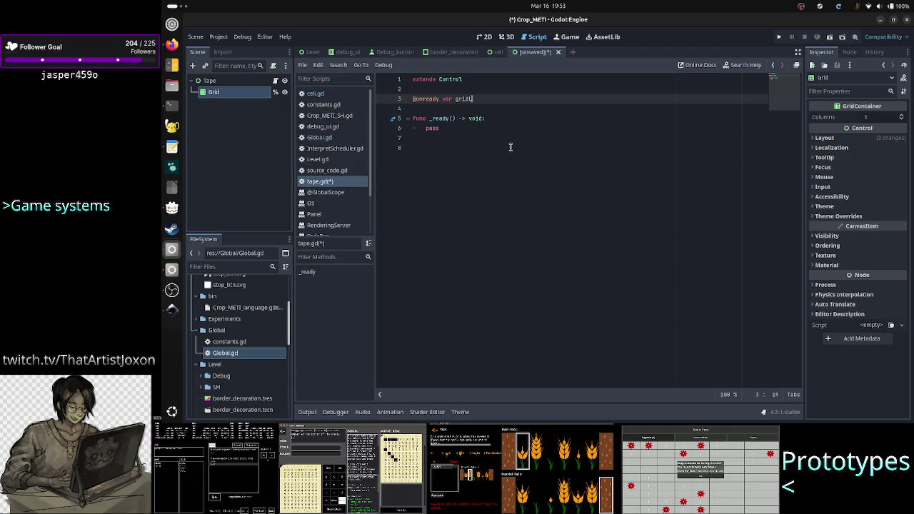
{"action": "type", "text": "Grid"}
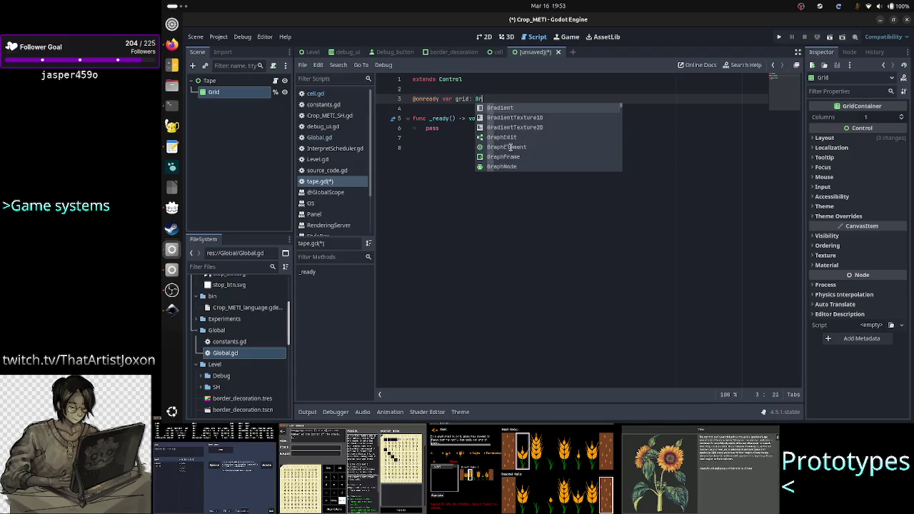
{"action": "key", "text": "Return"}
{"action": "type", "text": "= %"}
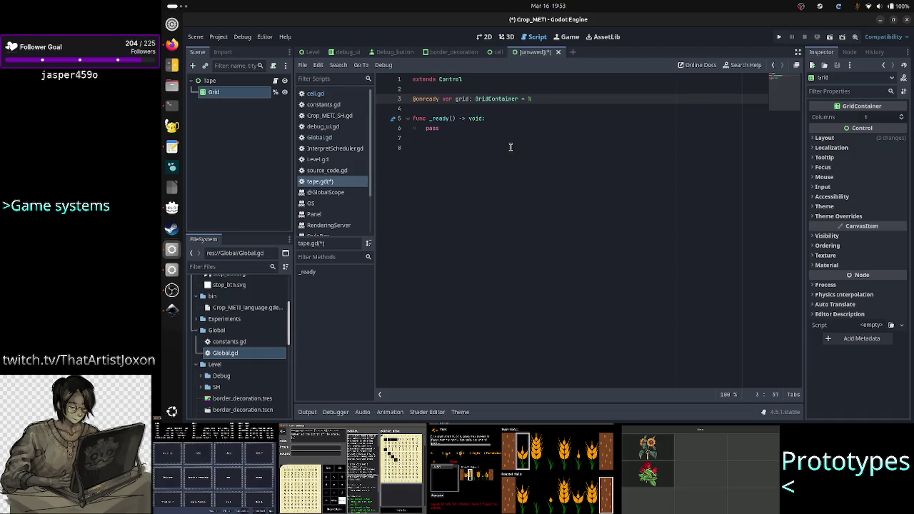
{"action": "type", "text": "Grid"}
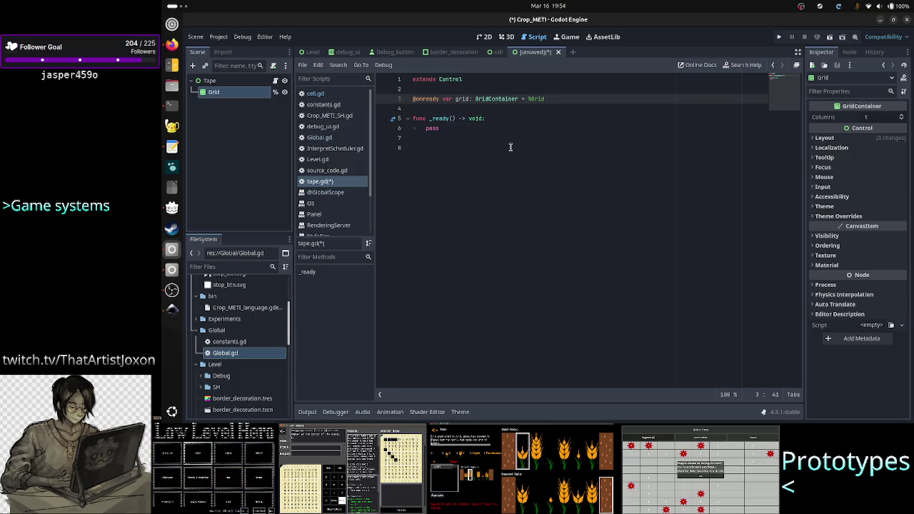
{"action": "key", "text": "alt+Tab"}
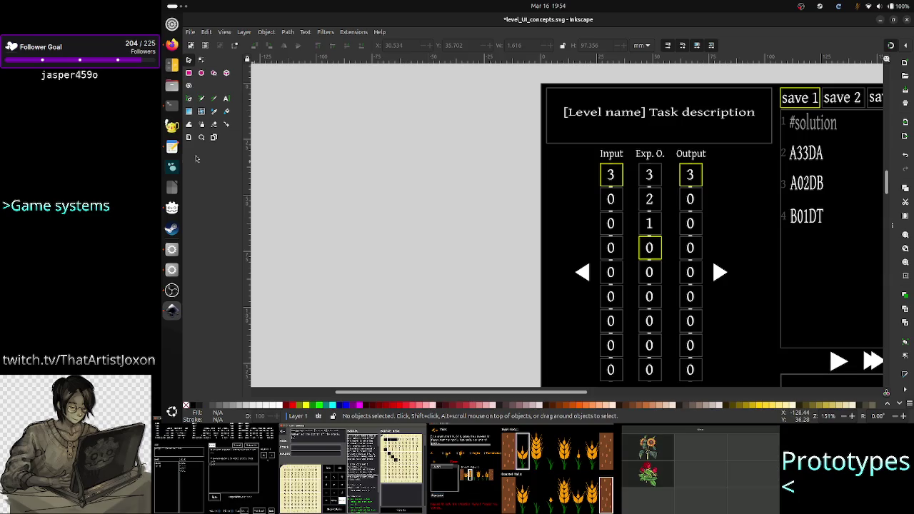
In the terminal's Interpreter.cpp session, quit the pager and run 'less Tape.h'
{"action": "left_click", "coordinate": [171, 104]}
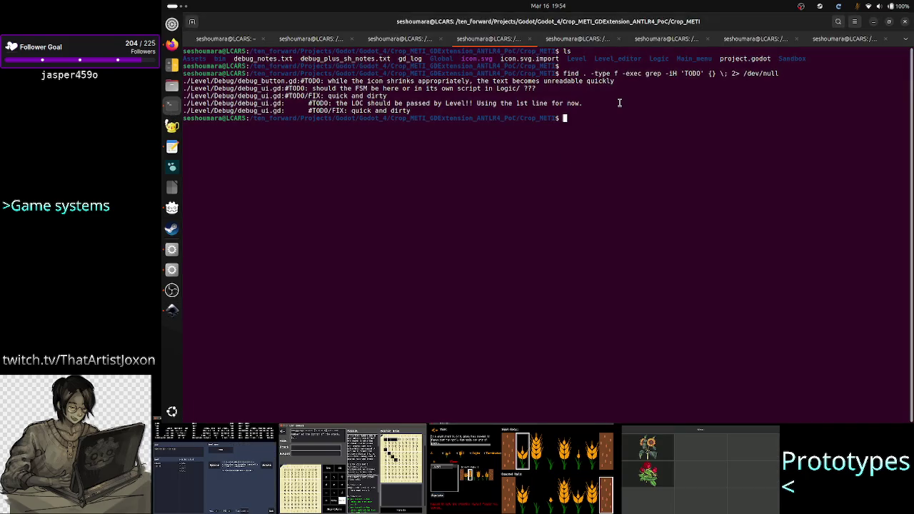
{"action": "left_click", "coordinate": [577, 43]}
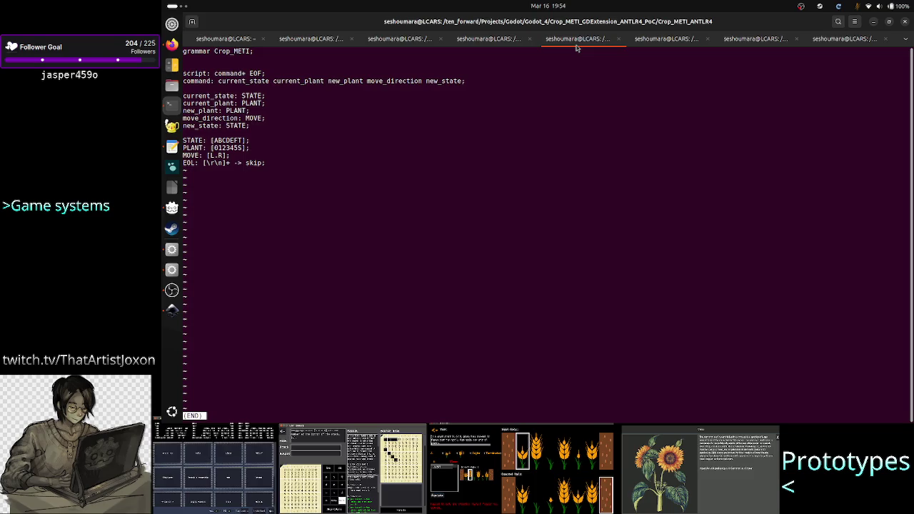
{"action": "left_click", "coordinate": [655, 45]}
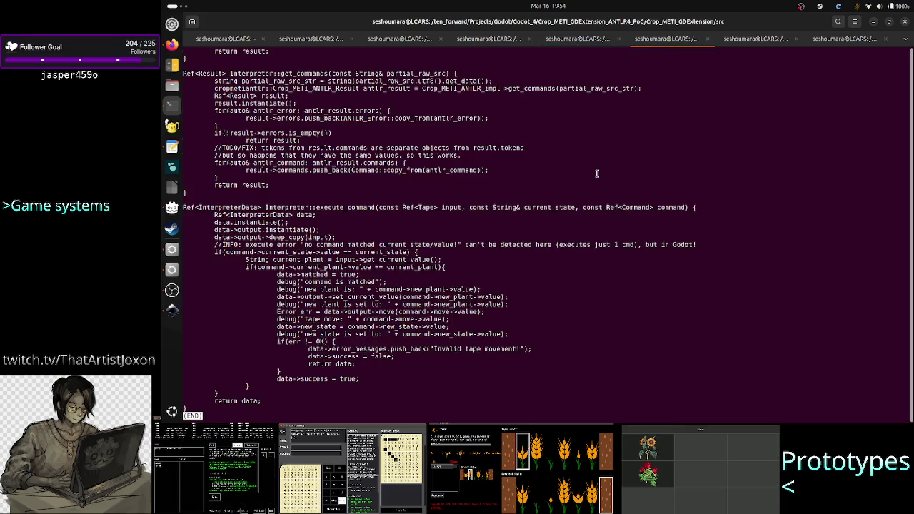
{"action": "type", "text": "qless Ta"}
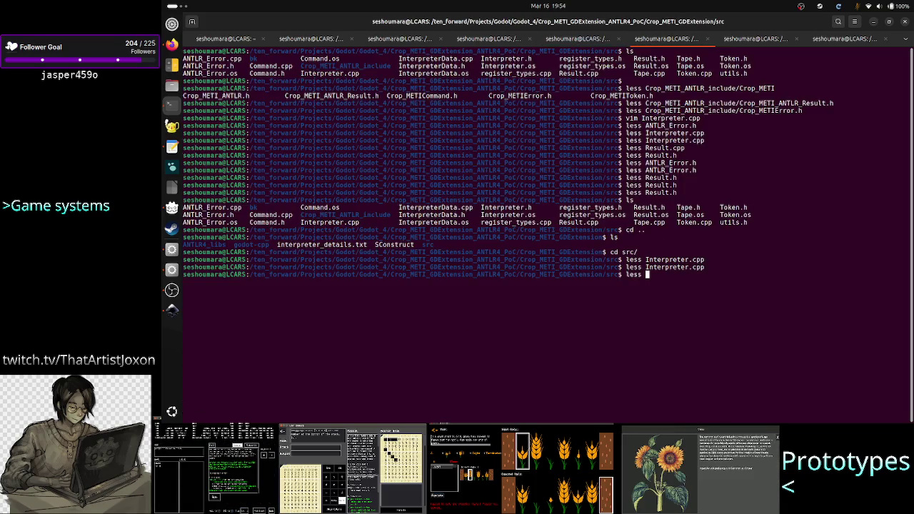
{"action": "key", "text": "Tab"}
{"action": "type", "text": "h"}
{"action": "key", "text": "Return"}
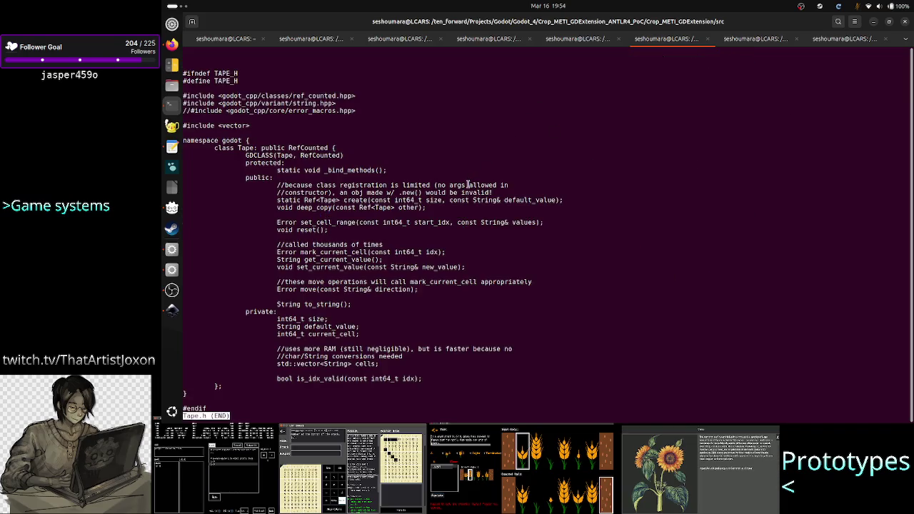
Scroll Tape.h and highlight the int64_t size member and String in the cells vector
{"action": "scroll", "coordinate": [500, 229], "scroll_direction": "down", "scroll_amount": 1}
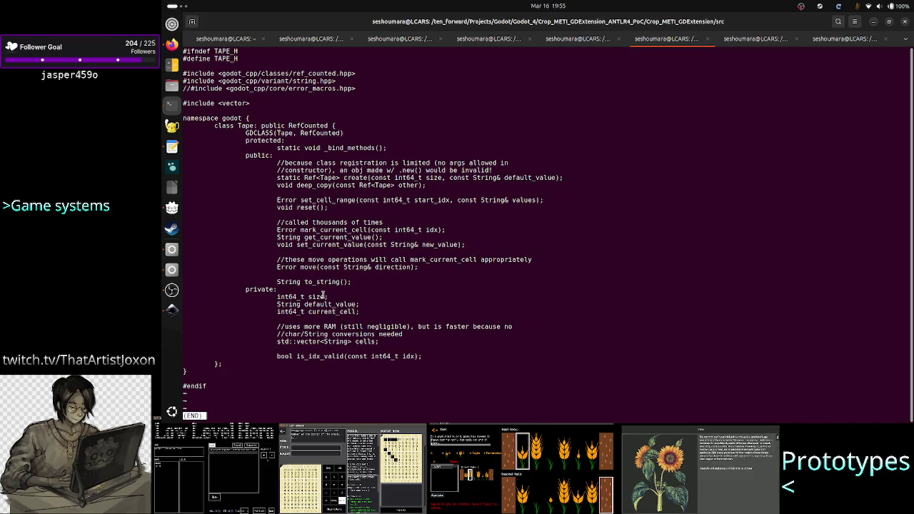
{"action": "left_click_drag", "start_coordinate": [328, 296], "coordinate": [277, 296]}
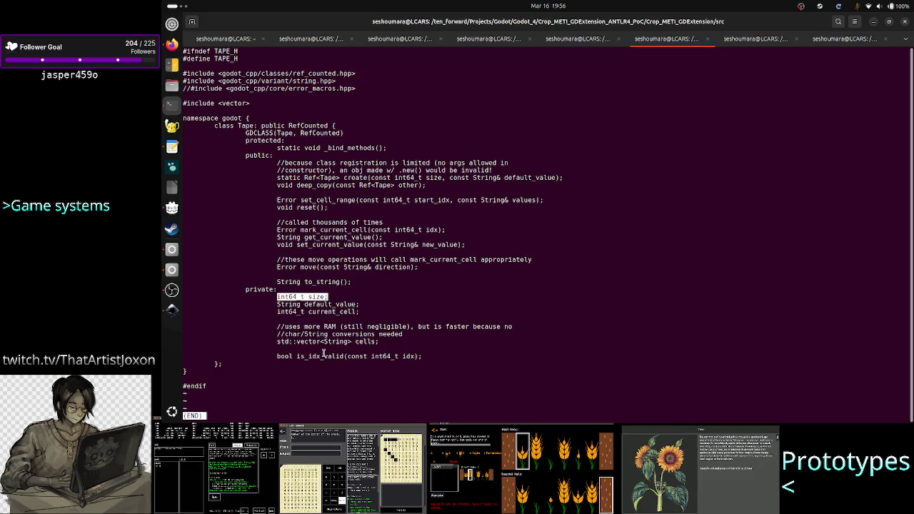
{"action": "left_click_drag", "start_coordinate": [350, 341], "coordinate": [325, 342]}
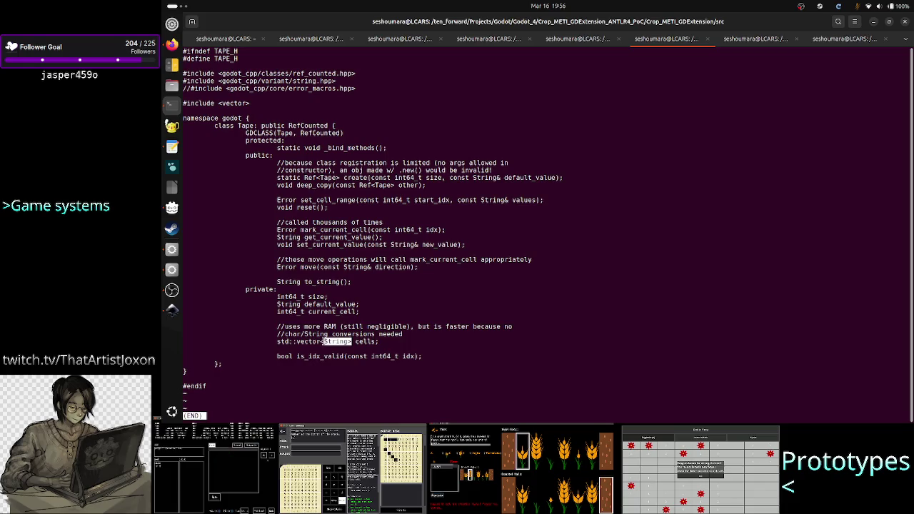
Scroll the Inkscape mockup to reveal its right panel, then highlight default_value in Tape.h
{"action": "key", "text": "alt+Tab"}
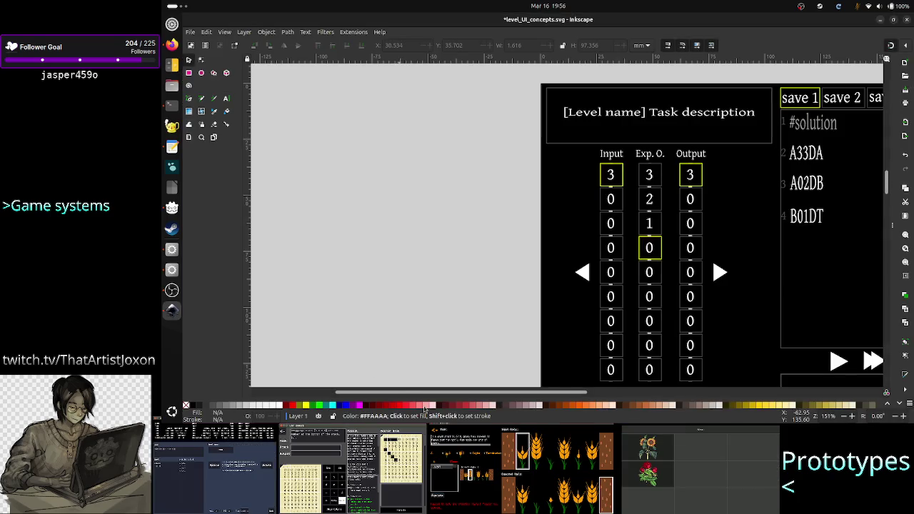
{"action": "left_click_drag", "start_coordinate": [452, 394], "coordinate": [504, 393]}
{"action": "key", "text": "alt+Tab"}
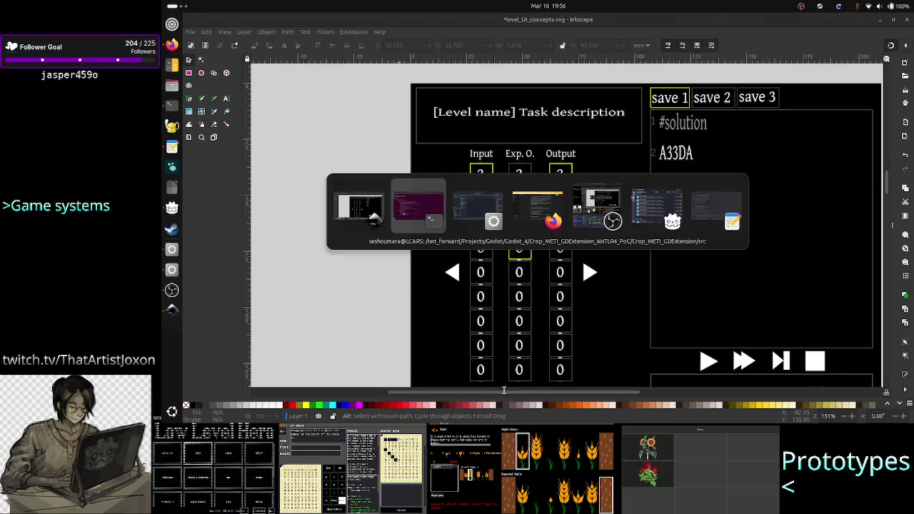
{"action": "left_click", "coordinate": [394, 370]}
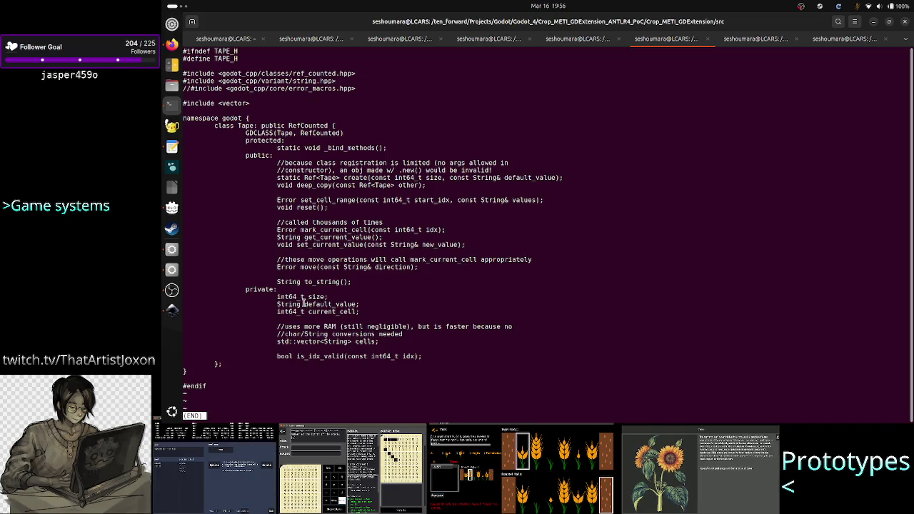
{"action": "left_click_drag", "start_coordinate": [304, 304], "coordinate": [361, 305]}
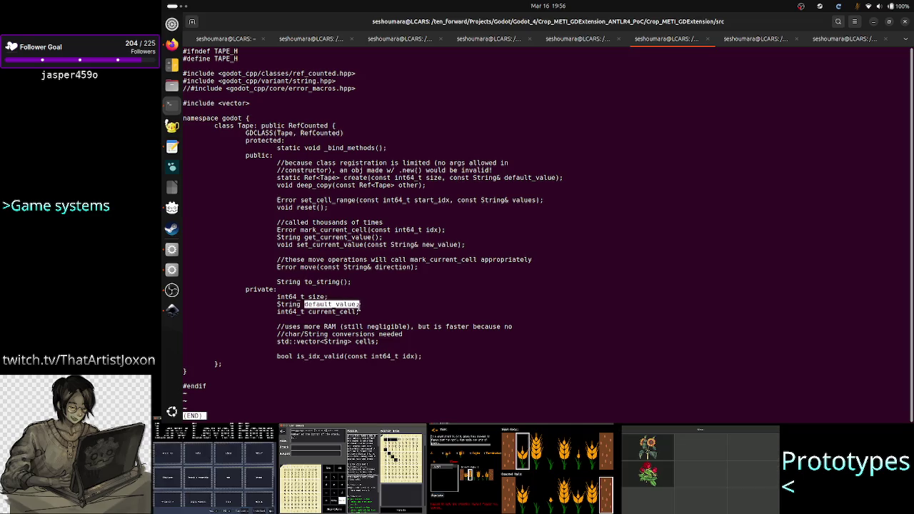
{"action": "key", "text": "alt+Tab"}
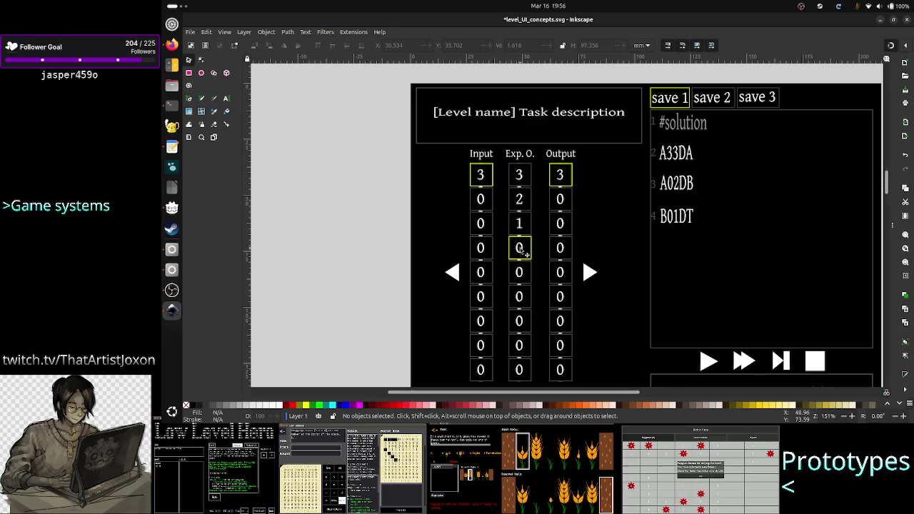
{"action": "key", "text": "alt+Tab"}
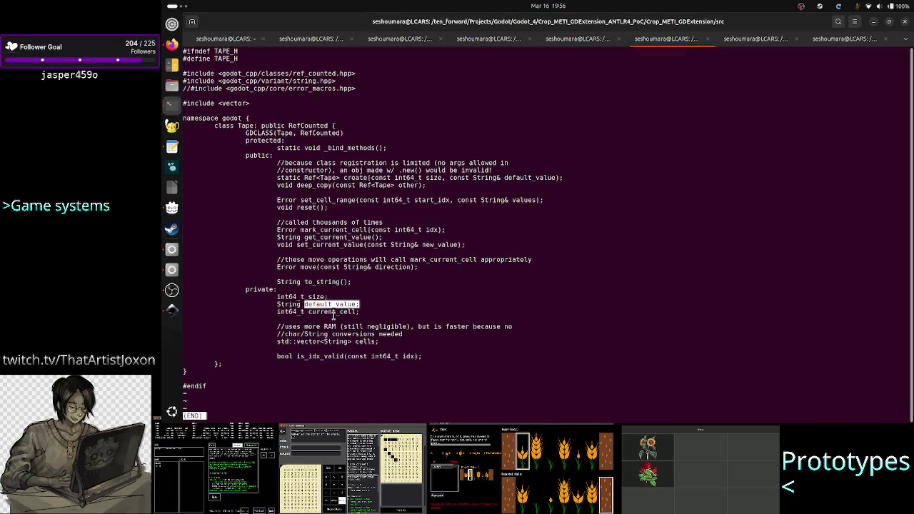
Compare the mockup with Tape.h, highlighting size, the vector<String> cells type and is_idx_valid
{"action": "triple_click", "coordinate": [335, 317]}
{"action": "key", "text": "alt+Tab"}
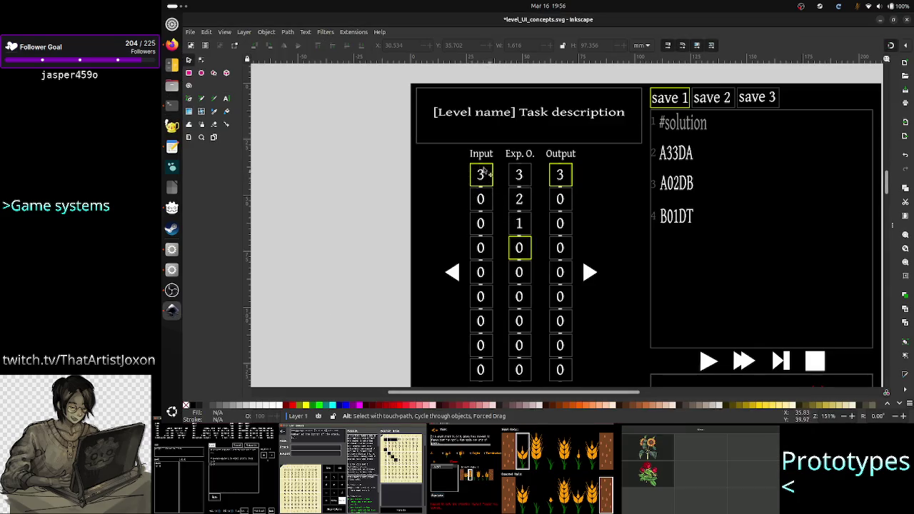
{"action": "key", "text": "alt+Tab"}
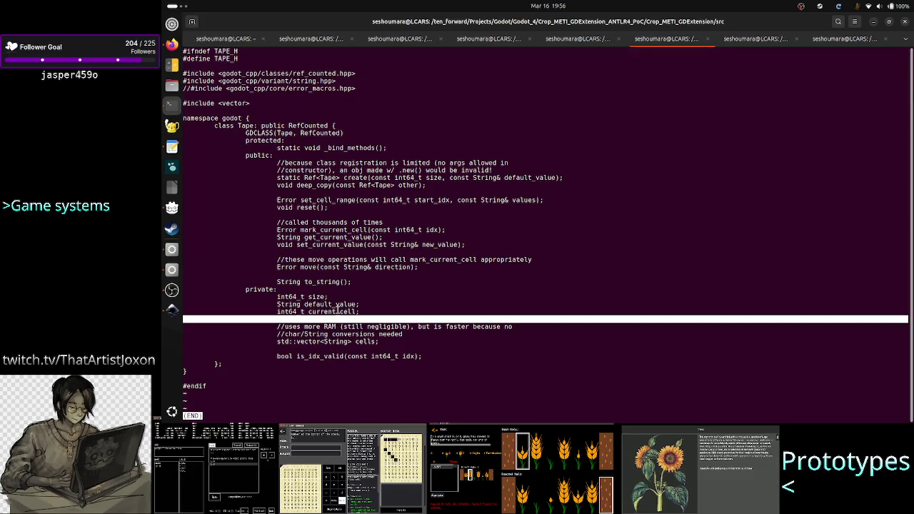
{"action": "left_click", "coordinate": [338, 312]}
{"action": "double_click", "coordinate": [316, 297]}
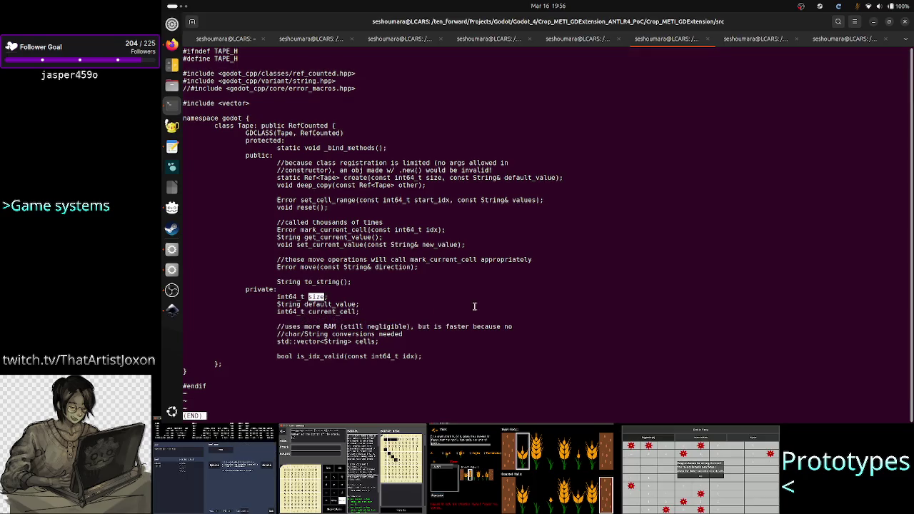
{"action": "key", "text": "alt+Tab"}
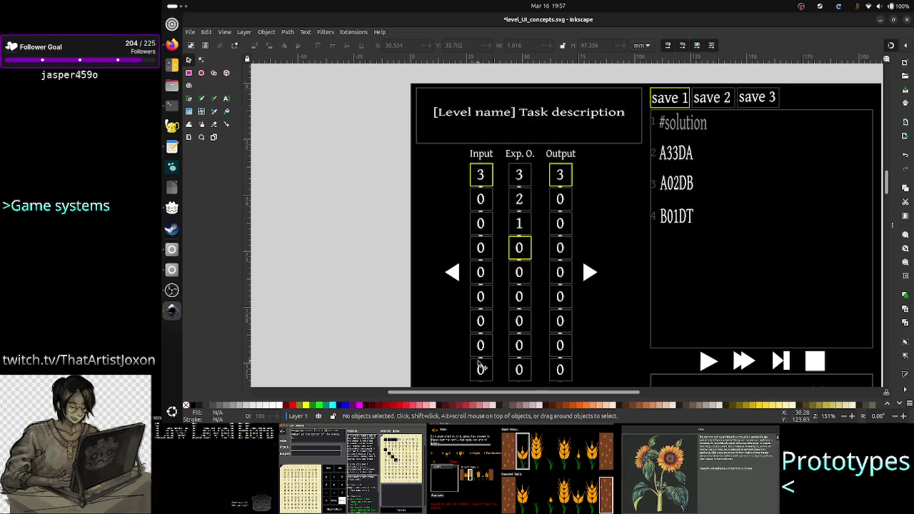
{"action": "key", "text": "alt+Tab"}
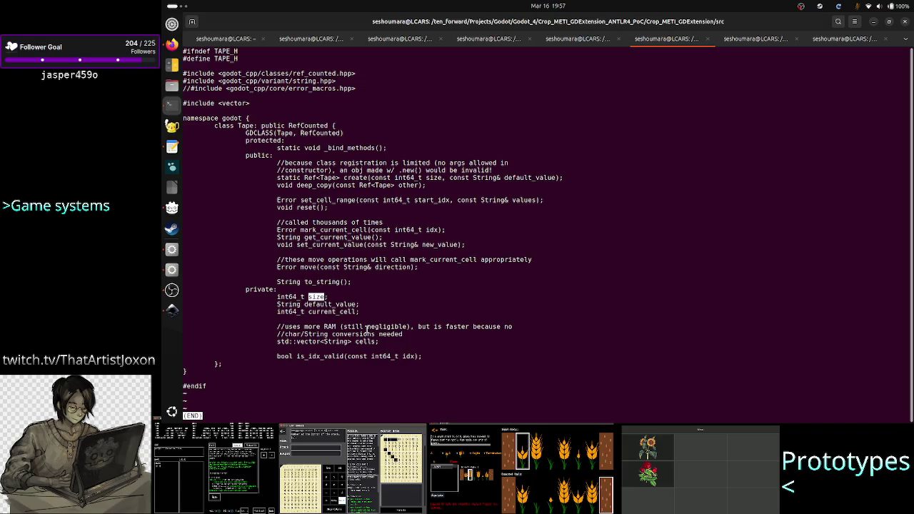
{"action": "mouse_move", "coordinate": [353, 341]}
{"action": "left_mouse_down"}
{"action": "mouse_move", "coordinate": [293, 341]}
{"action": "mouse_move", "coordinate": [376, 341]}
{"action": "left_mouse_up"}
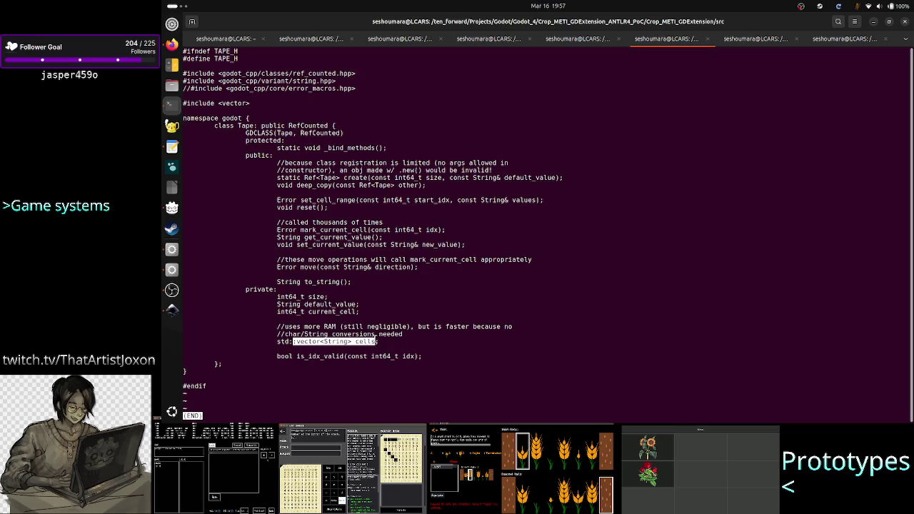
{"action": "double_click", "coordinate": [315, 357]}
{"action": "left_click", "coordinate": [351, 386]}
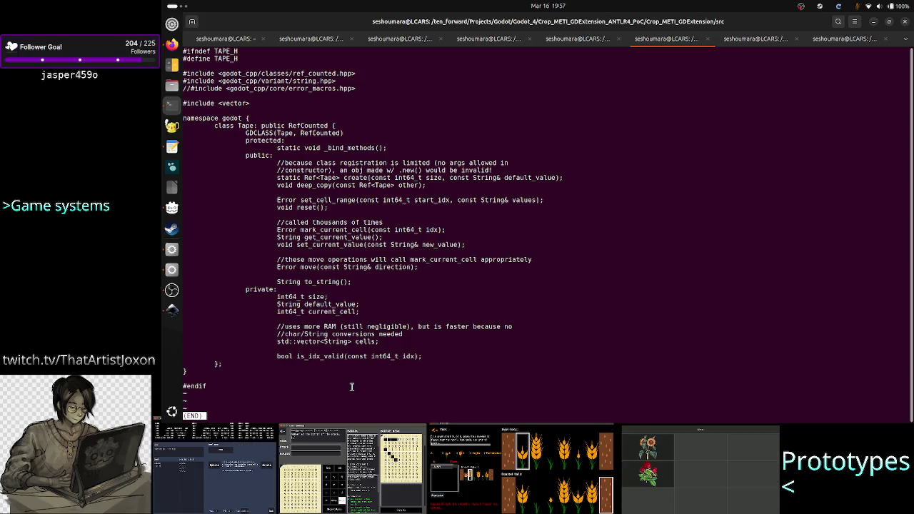
{"action": "key", "text": "alt+Tab"}
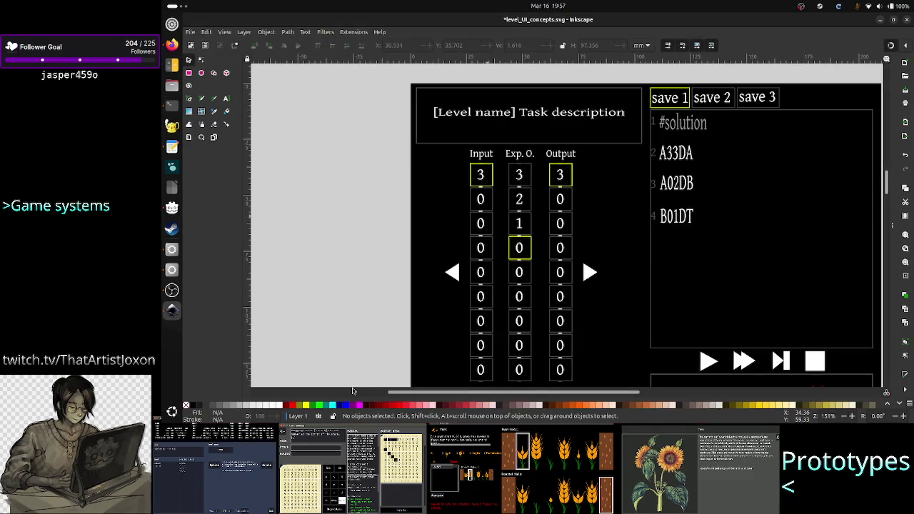
{"action": "key", "text": "alt+Tab"}
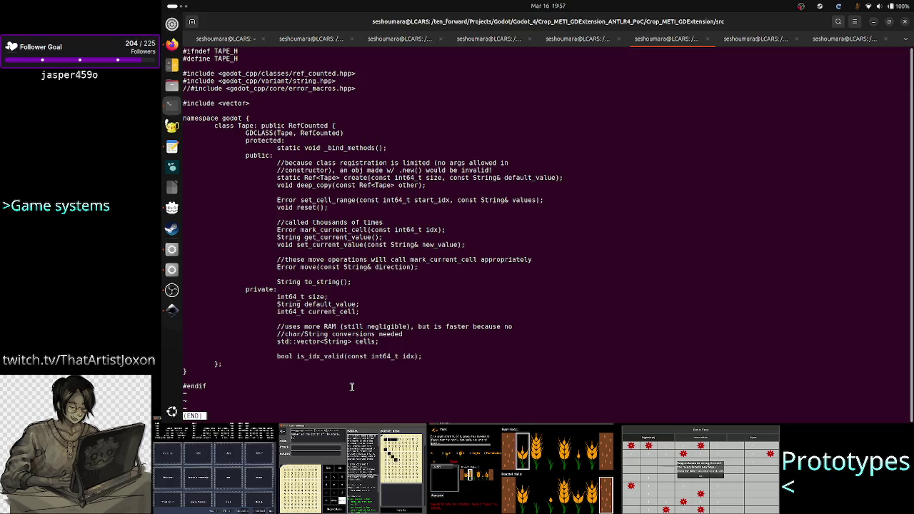
{"action": "key", "text": "alt+Tab"}
{"action": "mouse_move", "coordinate": [582, 392]}
{"action": "left_mouse_down"}
{"action": "mouse_move", "coordinate": [656, 391]}
{"action": "mouse_move", "coordinate": [572, 394]}
{"action": "left_mouse_up"}
{"action": "key", "text": "alt+Tab"}
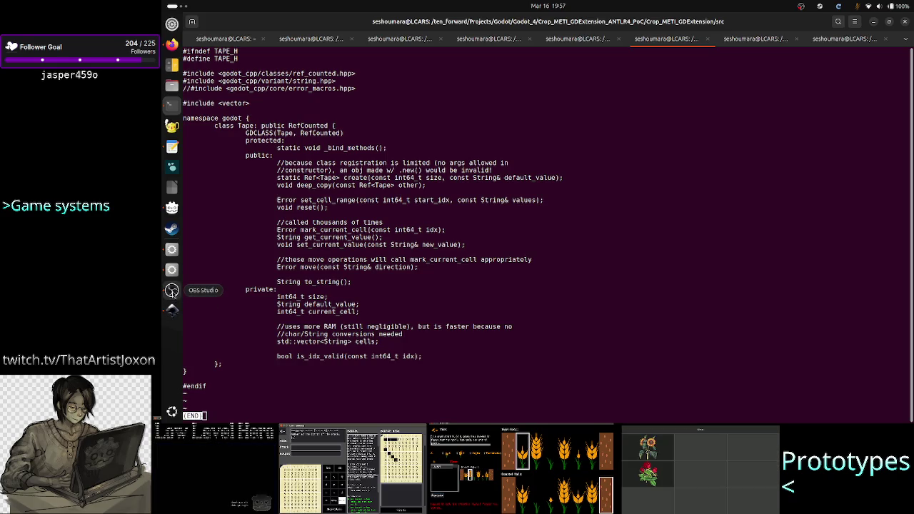
In OBS Studio, pick the BRB / Mute scene from the Scenes list to show the BRB card
{"action": "left_click", "coordinate": [171, 291]}
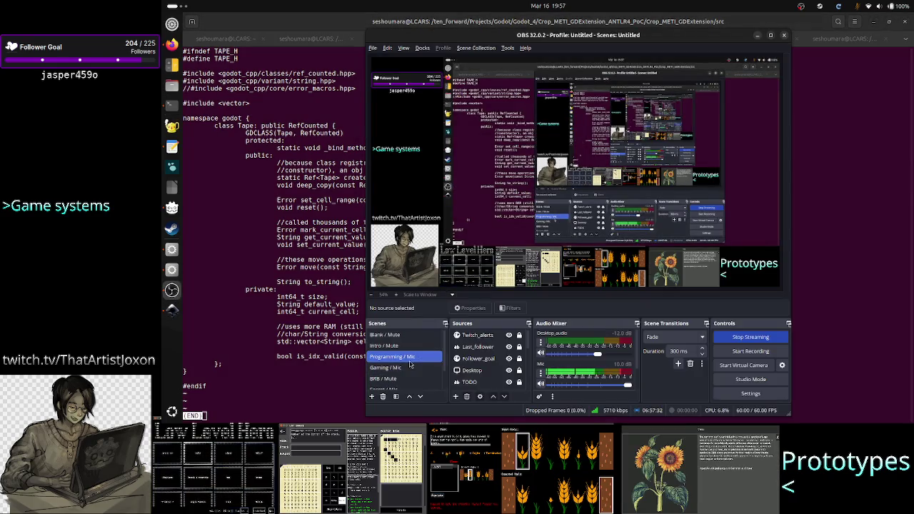
{"action": "scroll", "coordinate": [408, 371], "scroll_direction": "down", "scroll_amount": 1}
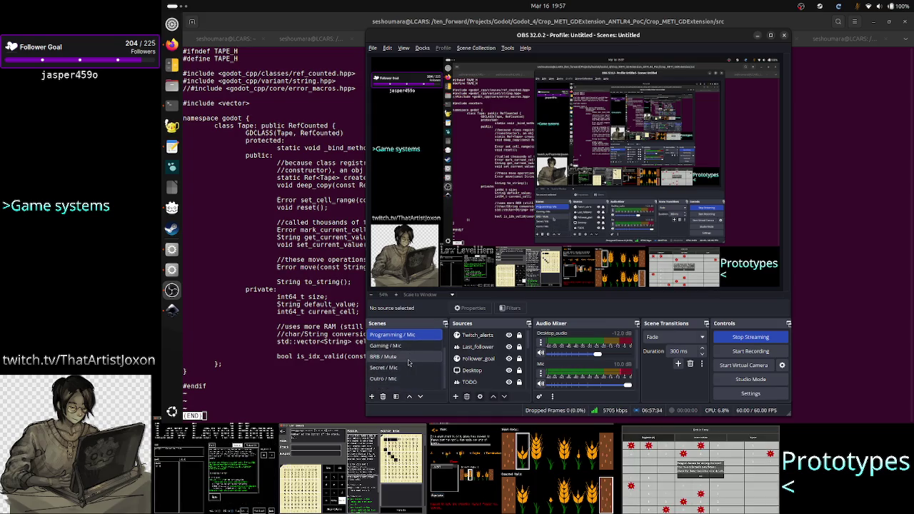
{"action": "left_click", "coordinate": [407, 359]}
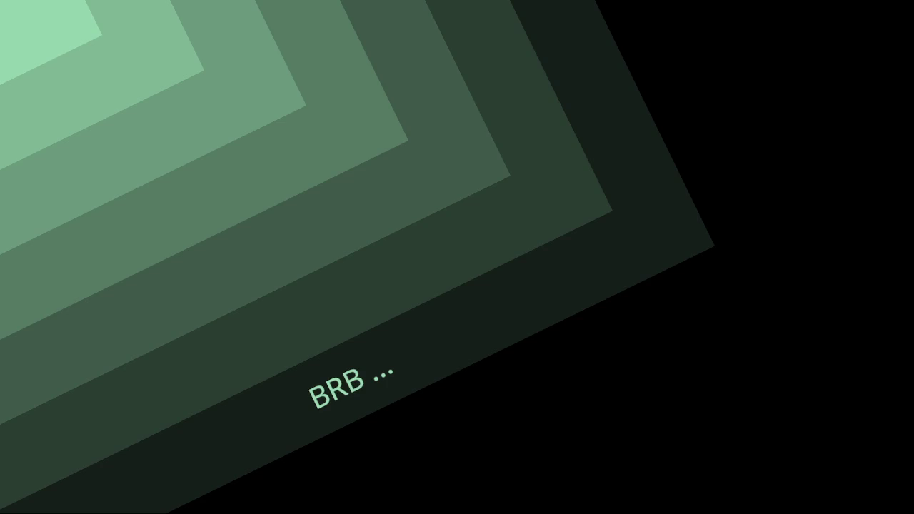
Put the Programming / Mic scene on the OBS stream and bring the terminal forward
{"action": "left_click", "coordinate": [404, 336]}
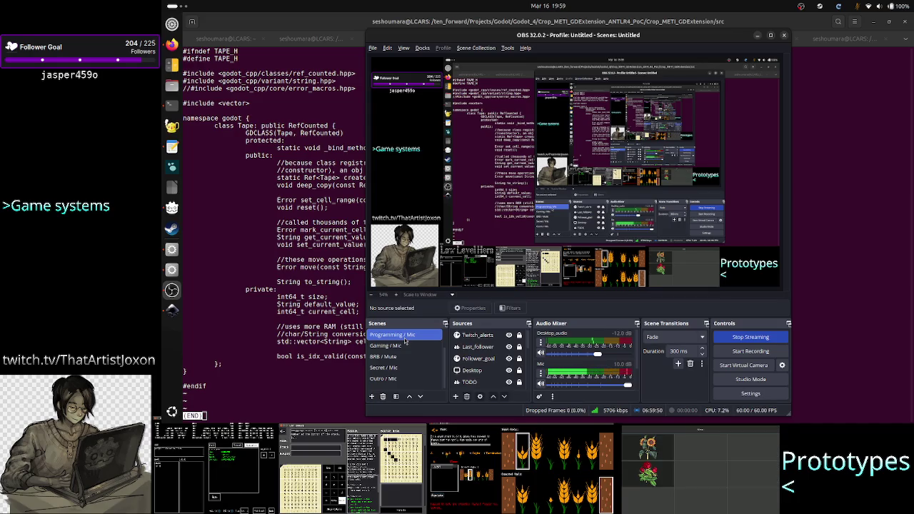
{"action": "left_click", "coordinate": [331, 333]}
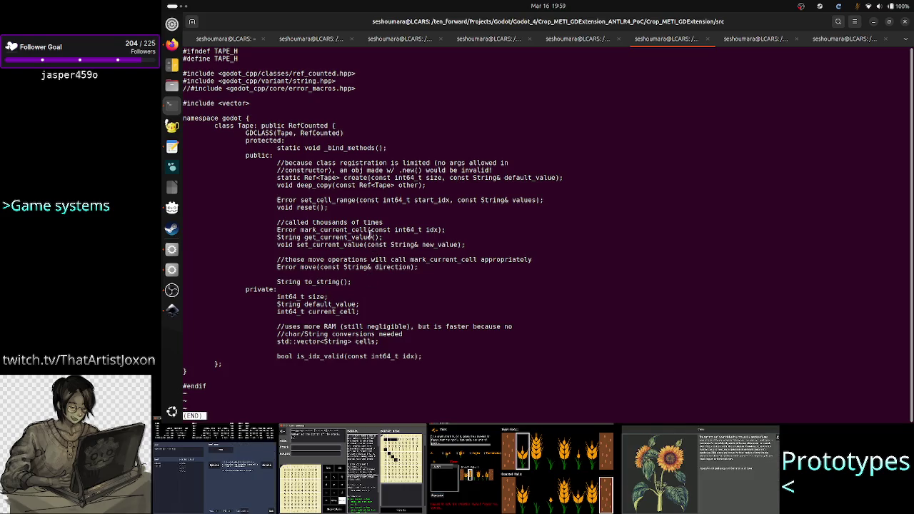
Quit the Tape.h viewer, rerun less Tape.h to review it, then quit again
{"action": "key", "text": "q"}
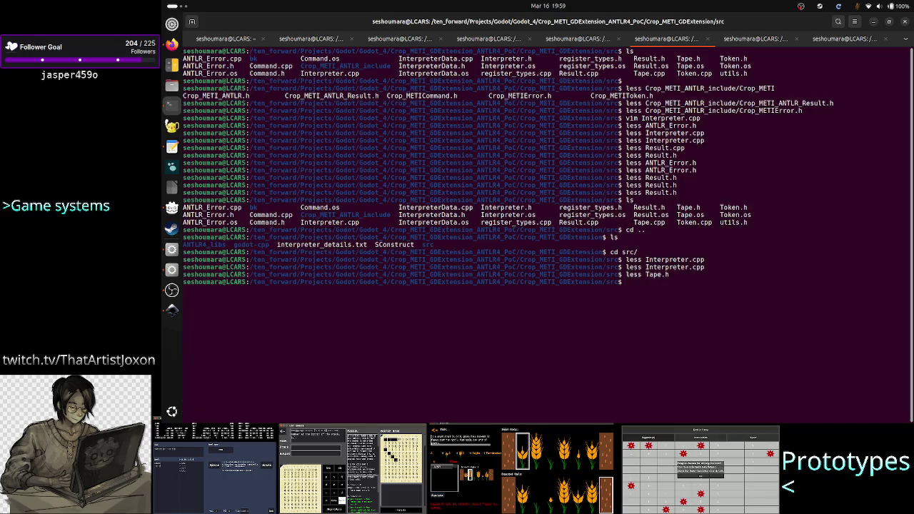
{"action": "key", "text": "Up"}
{"action": "key", "text": "Return"}
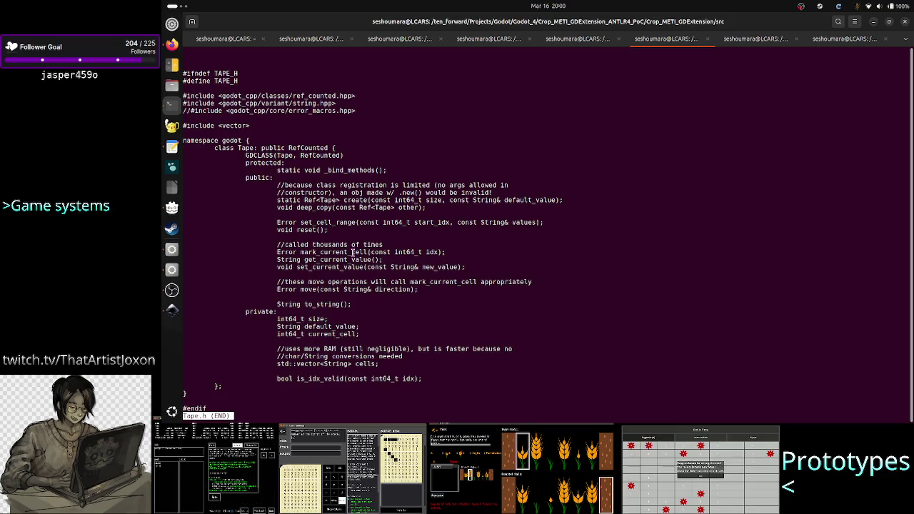
{"action": "key", "text": "q"}
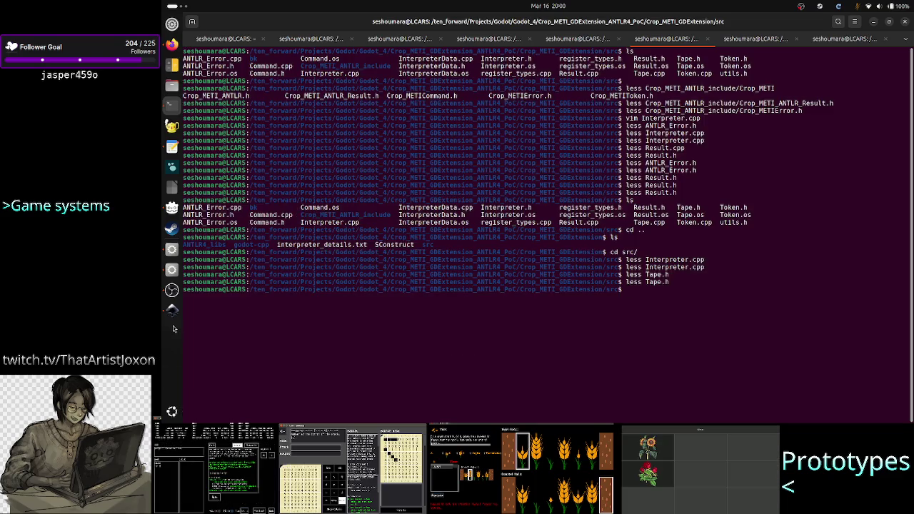
{"action": "left_click", "coordinate": [171, 250]}
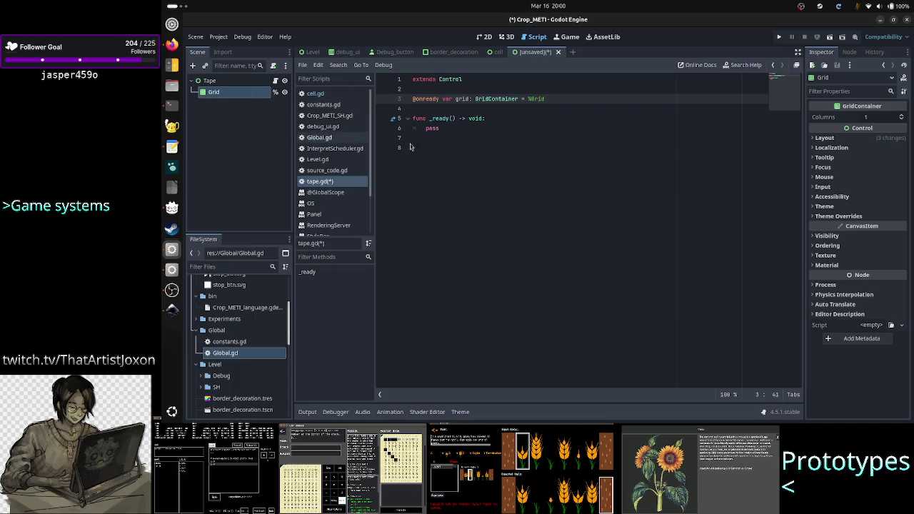
Save the Tape scene as tape.tscn in res://Level, along with its tape.gd script
{"action": "left_click", "coordinate": [451, 148]}
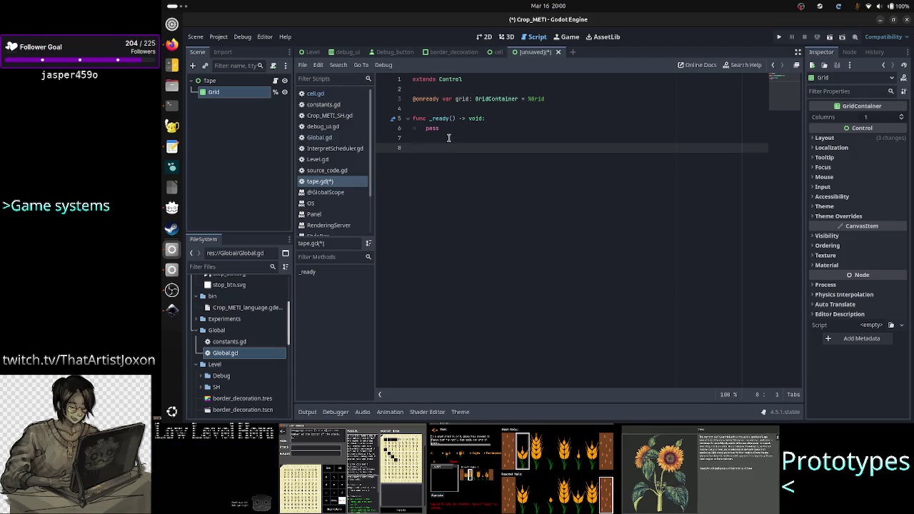
{"action": "key", "text": "ctrl+s"}
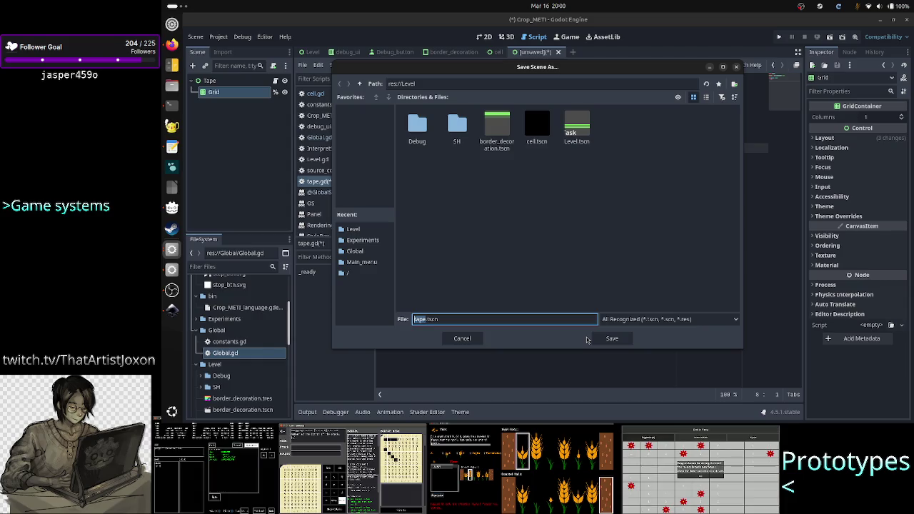
{"action": "left_click", "coordinate": [620, 341]}
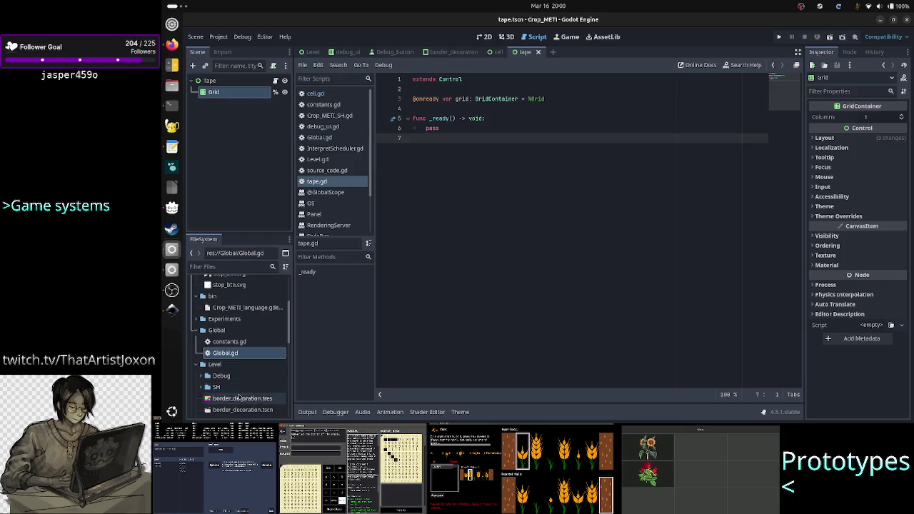
{"action": "scroll", "coordinate": [239, 399], "scroll_direction": "down", "scroll_amount": 3}
{"action": "scroll", "coordinate": [239, 398], "scroll_direction": "down", "scroll_amount": 3}
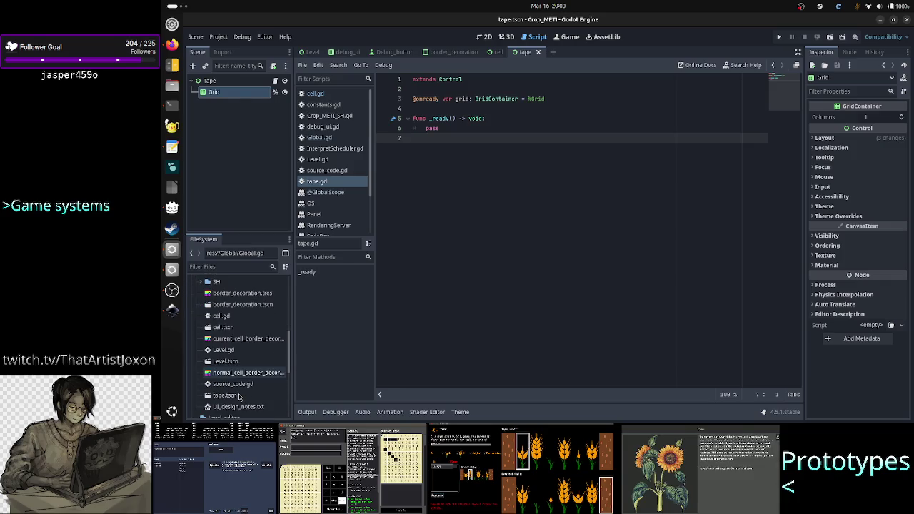
{"action": "scroll", "coordinate": [239, 397], "scroll_direction": "up", "scroll_amount": 2}
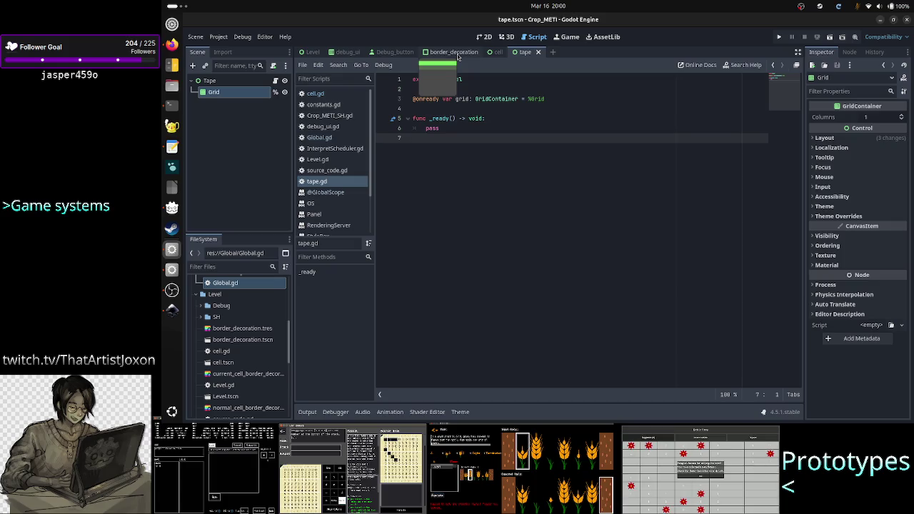
{"action": "left_click", "coordinate": [458, 56]}
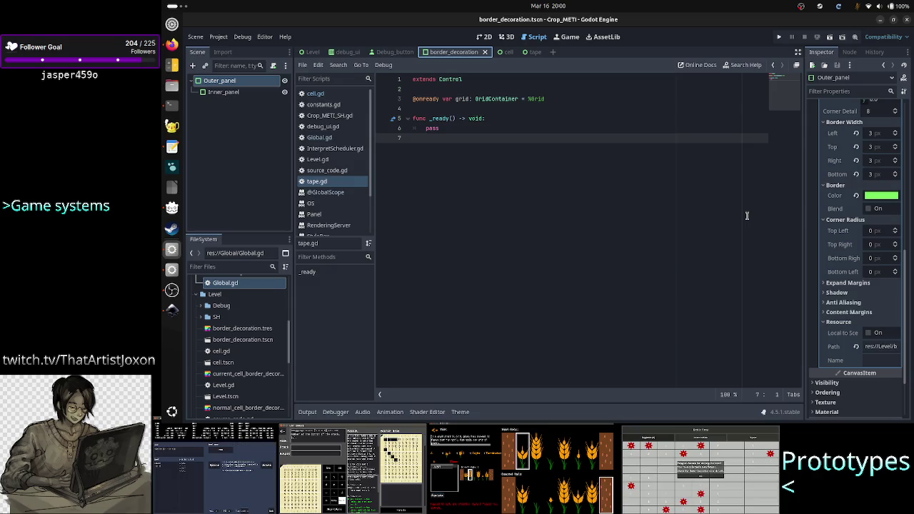
Switch to the cell.tscn scene tab and show its Cell node layout in 2D
{"action": "left_click", "coordinate": [507, 55]}
{"action": "left_click", "coordinate": [484, 36]}
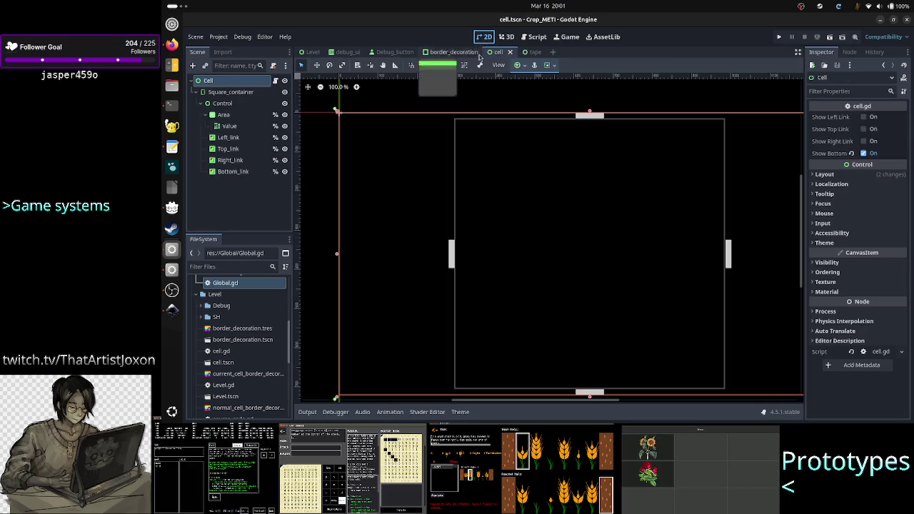